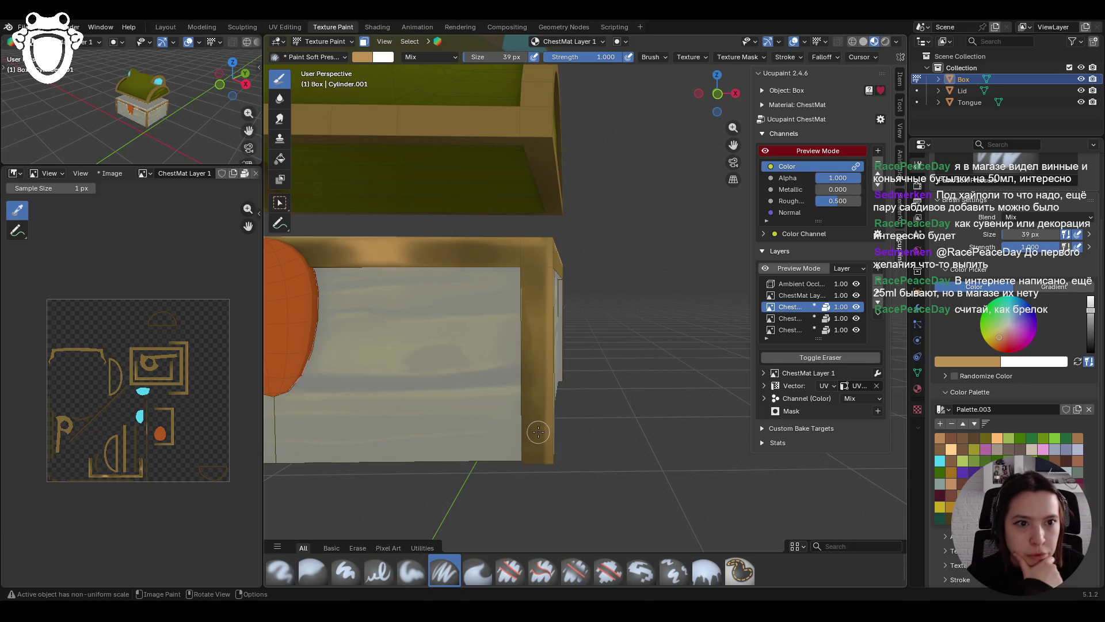
# Step: Shade the box rim and gold corner post, adding darker olive-gold strokes down the post
pyautogui.moveTo(486, 244); pyautogui.dragTo(541, 242)
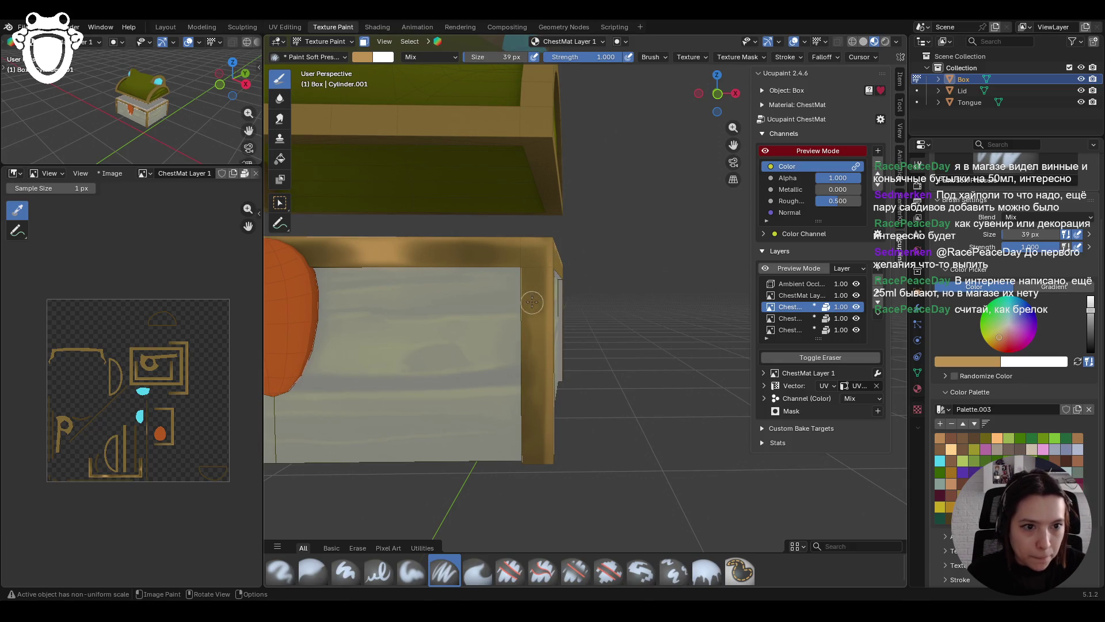
pyautogui.moveTo(530, 312); pyautogui.dragTo(536, 431)
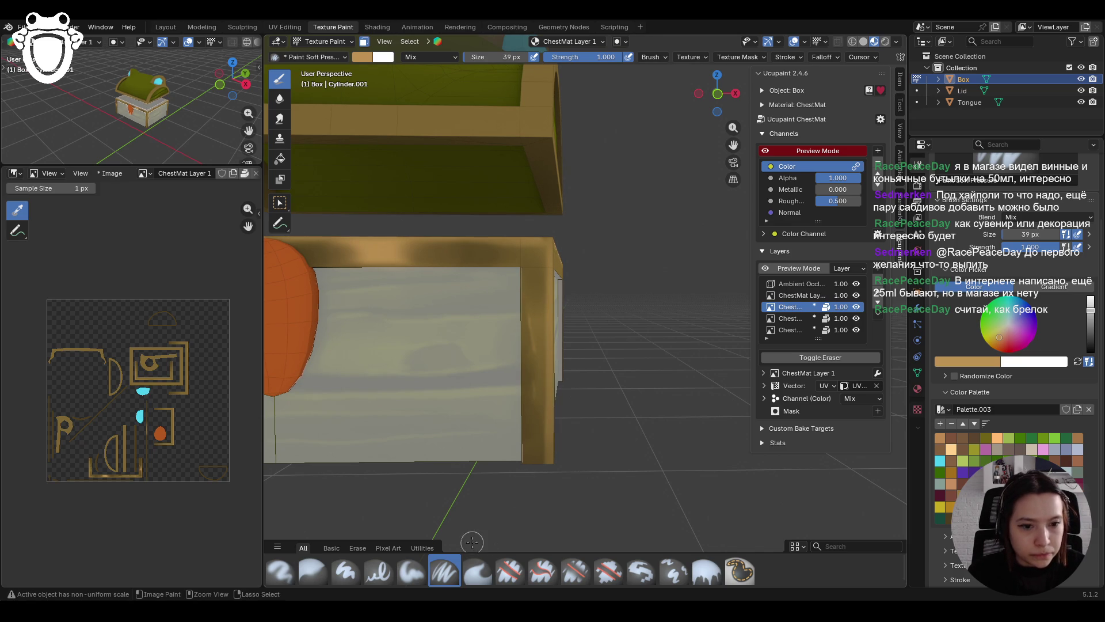
pyautogui.press('s')
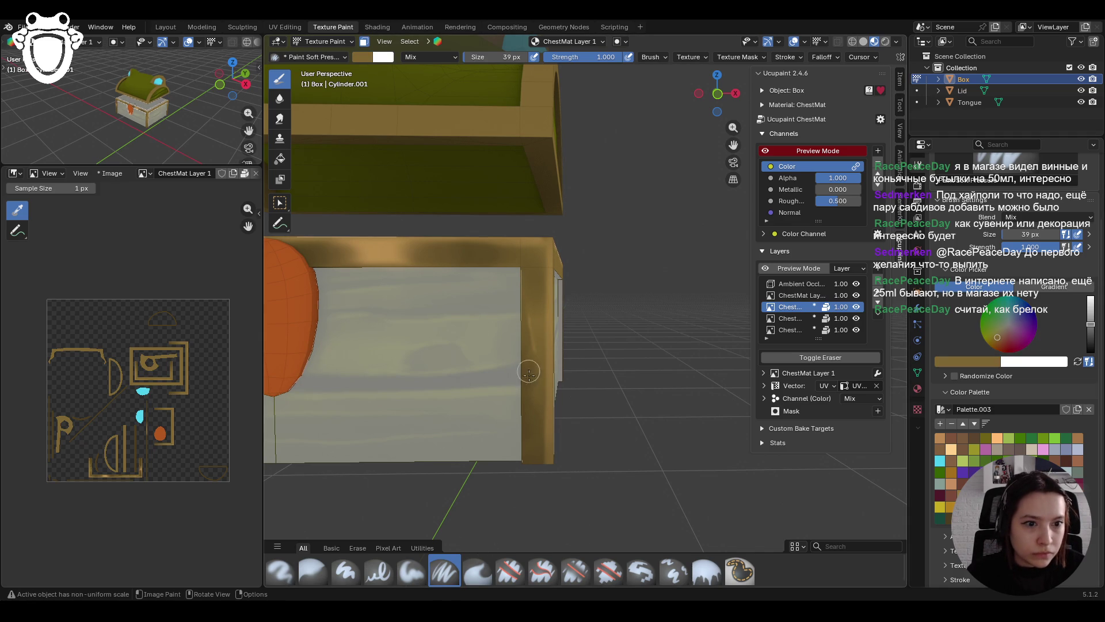
pyautogui.moveTo(530, 403); pyautogui.dragTo(532, 452)
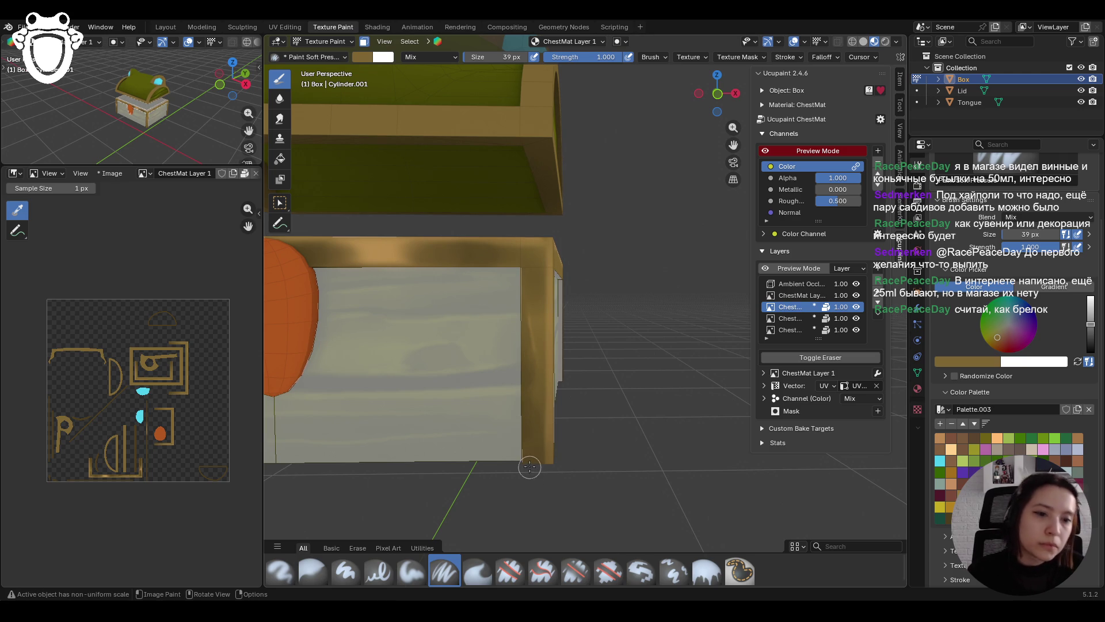
pyautogui.scroll(-5, 446, 395)
pyautogui.moveTo(447, 394)
pyautogui.keyDown('ctrl'); pyautogui.mouseDown(button='middle')
pyautogui.moveTo(530, 373)
pyautogui.moveTo(492, 355)
pyautogui.moveTo(625, 190)
pyautogui.moveTo(518, 270)
pyautogui.mouseUp(button='middle'); pyautogui.keyUp('ctrl')
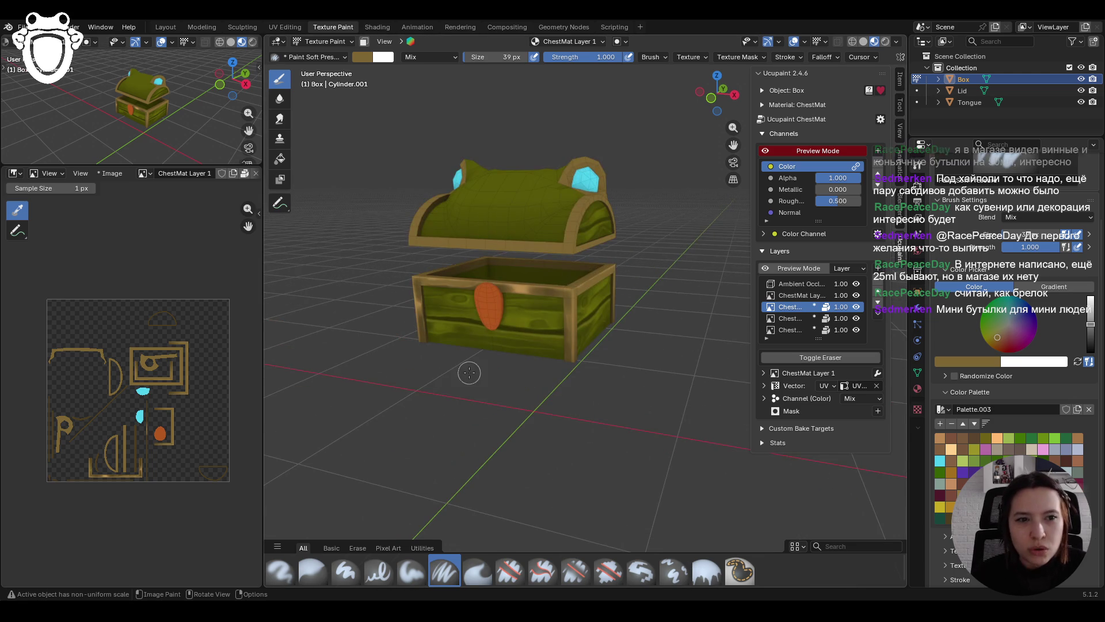
# Step: Enable the face paint mask, target ChestMat Layer 3 with Paint Soft, and face the chest front
pyautogui.moveTo(478, 362); pyautogui.dragTo(514, 333, button='middle')
pyautogui.scroll(4, 511, 332)
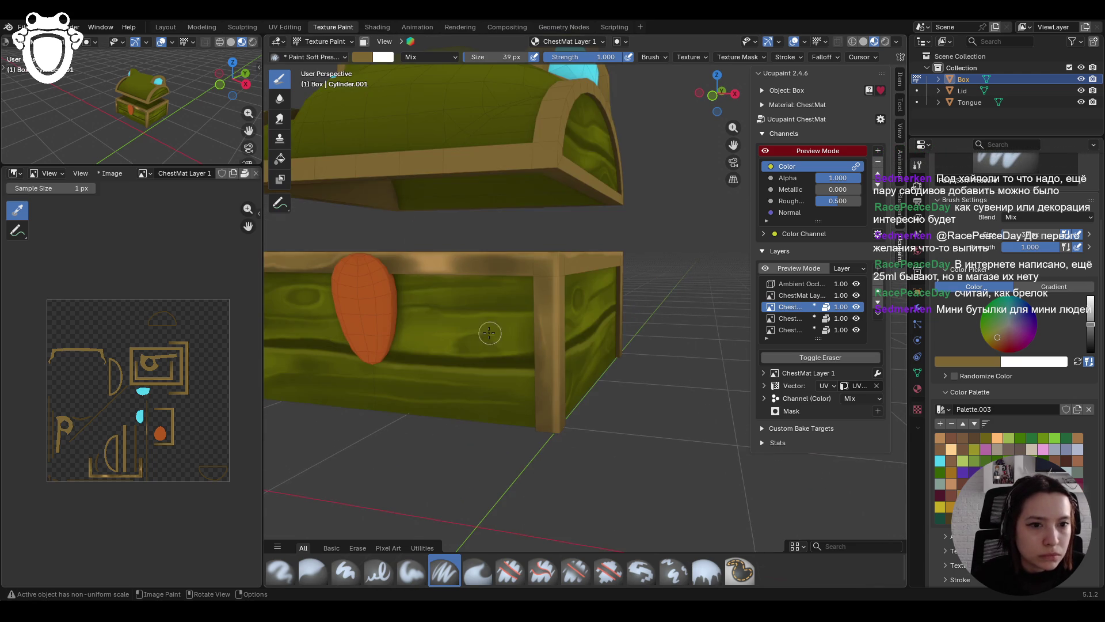
pyautogui.scroll(-4, 441, 186)
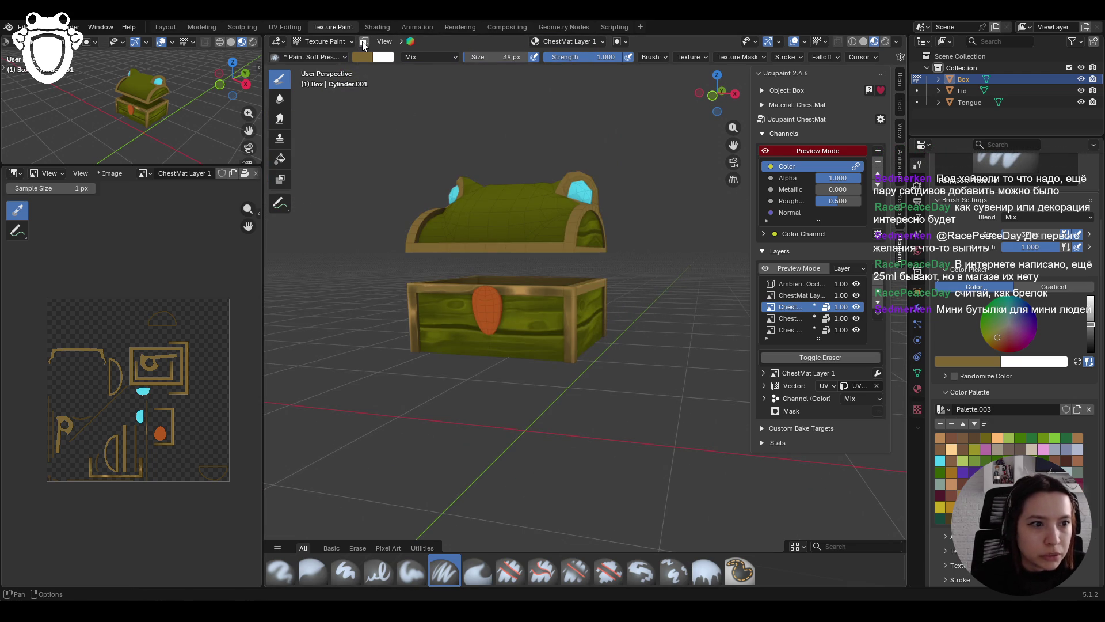
pyautogui.click(363, 42)
pyautogui.click(797, 295)
pyautogui.moveTo(575, 356); pyautogui.dragTo(506, 340, button='middle')
pyautogui.click(412, 582)
pyautogui.moveTo(460, 432); pyautogui.dragTo(501, 423, button='middle')
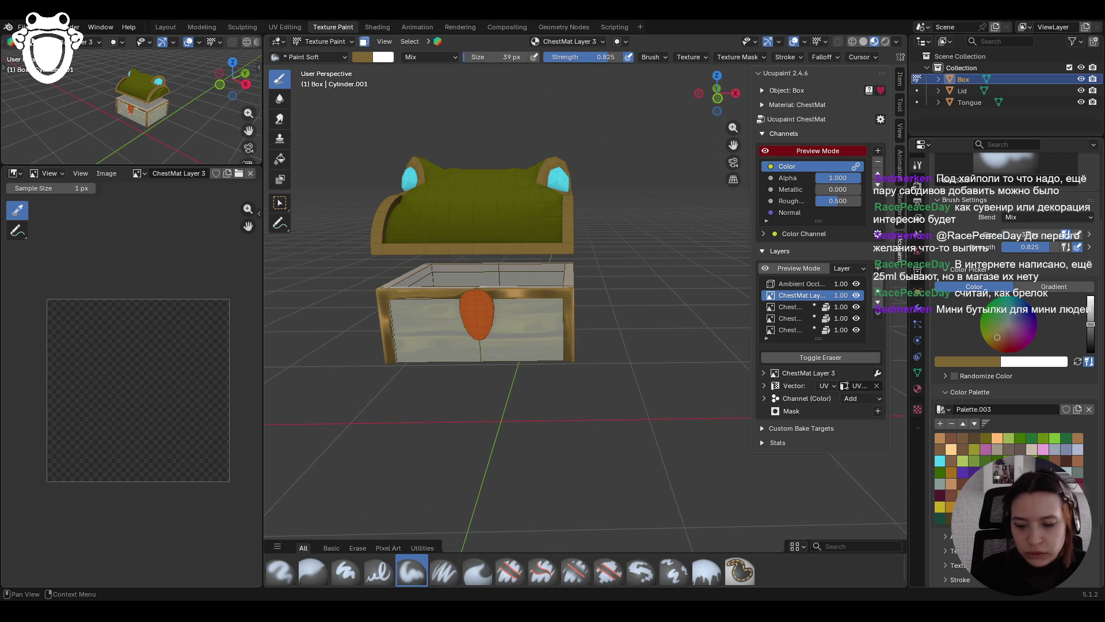
pyautogui.moveTo(518, 346); pyautogui.dragTo(518, 322, button='middle')
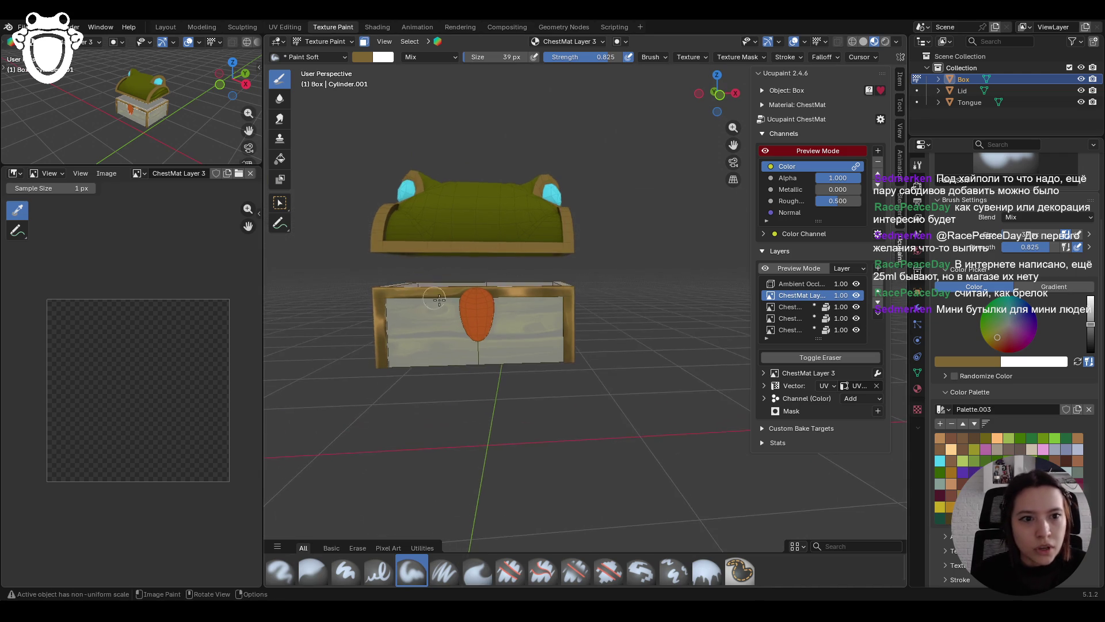
pyautogui.scroll(3, 518, 322)
pyautogui.moveTo(734, 144); pyautogui.dragTo(820, 138)
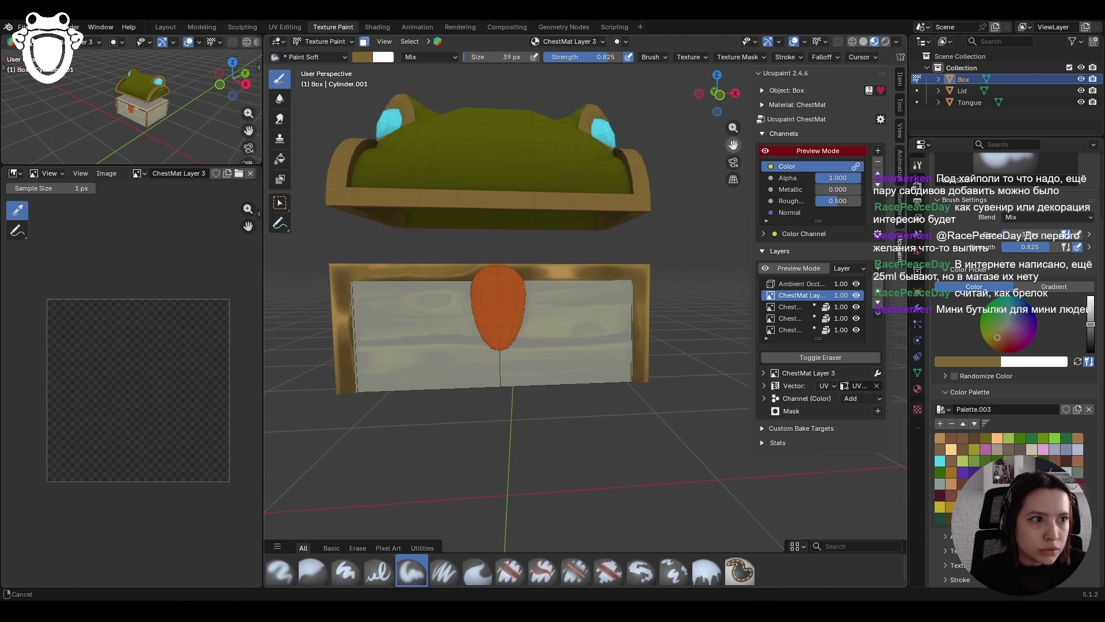
# Step: With a 20 px brush, paint soft gold along the front's top, left and right rims
pyautogui.moveTo(329, 312); pyautogui.dragTo(328, 307)
pyautogui.press('f')
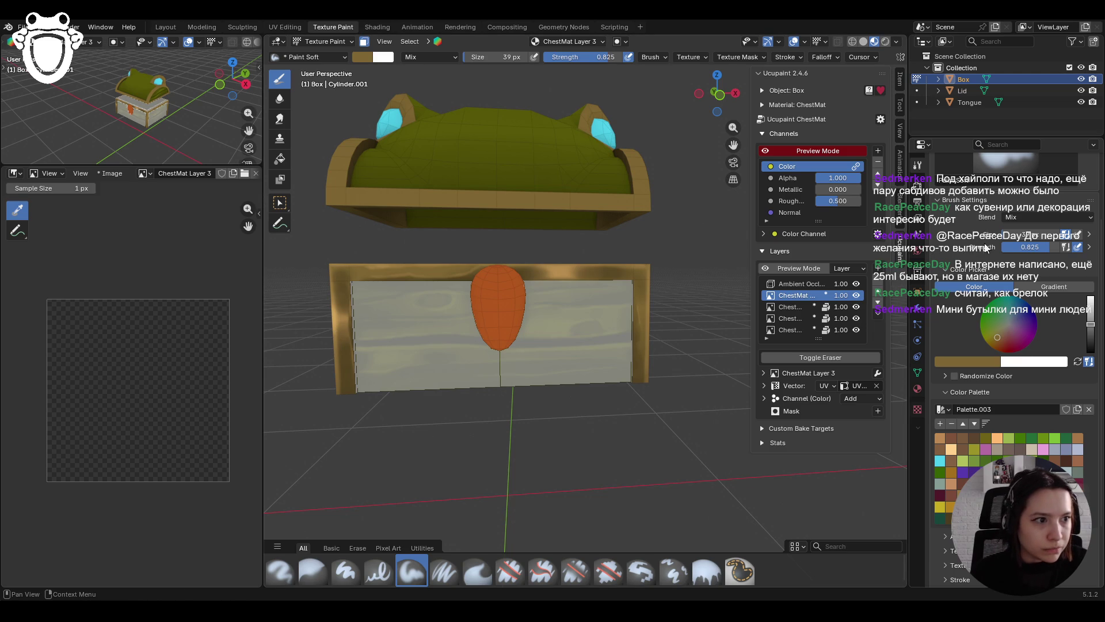
pyautogui.click(511, 220)
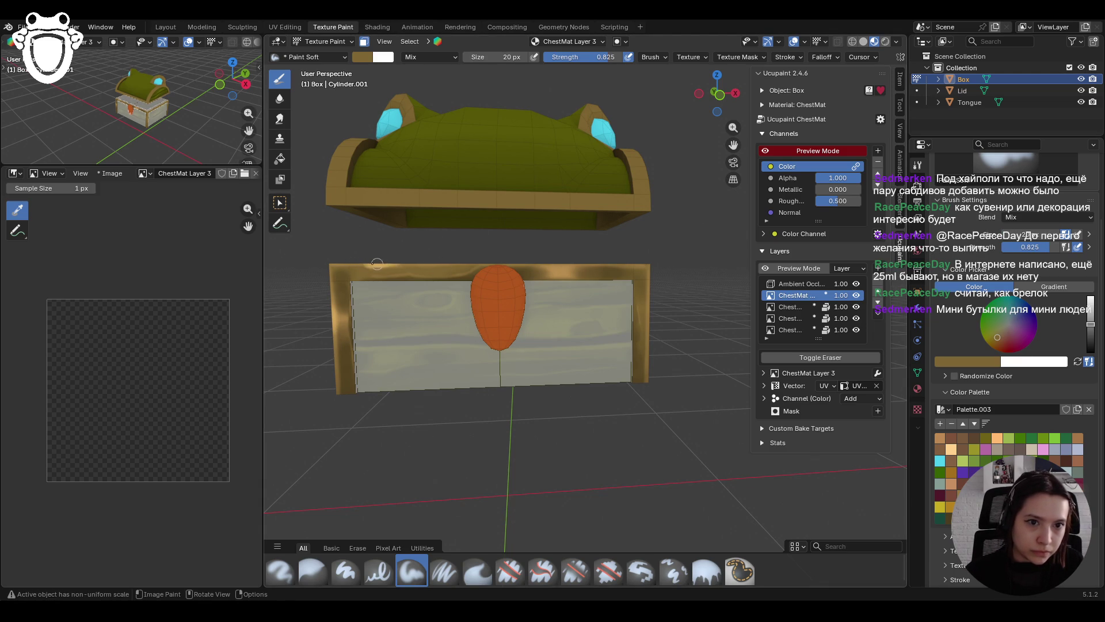
pyautogui.moveTo(443, 260)
pyautogui.mouseDown()
pyautogui.moveTo(383, 260)
pyautogui.moveTo(528, 278)
pyautogui.moveTo(559, 269)
pyautogui.moveTo(561, 282)
pyautogui.mouseUp()
pyautogui.moveTo(656, 288); pyautogui.dragTo(656, 262)
pyautogui.moveTo(653, 308)
pyautogui.mouseDown()
pyautogui.moveTo(653, 270)
pyautogui.moveTo(650, 345)
pyautogui.moveTo(648, 322)
pyautogui.mouseUp()
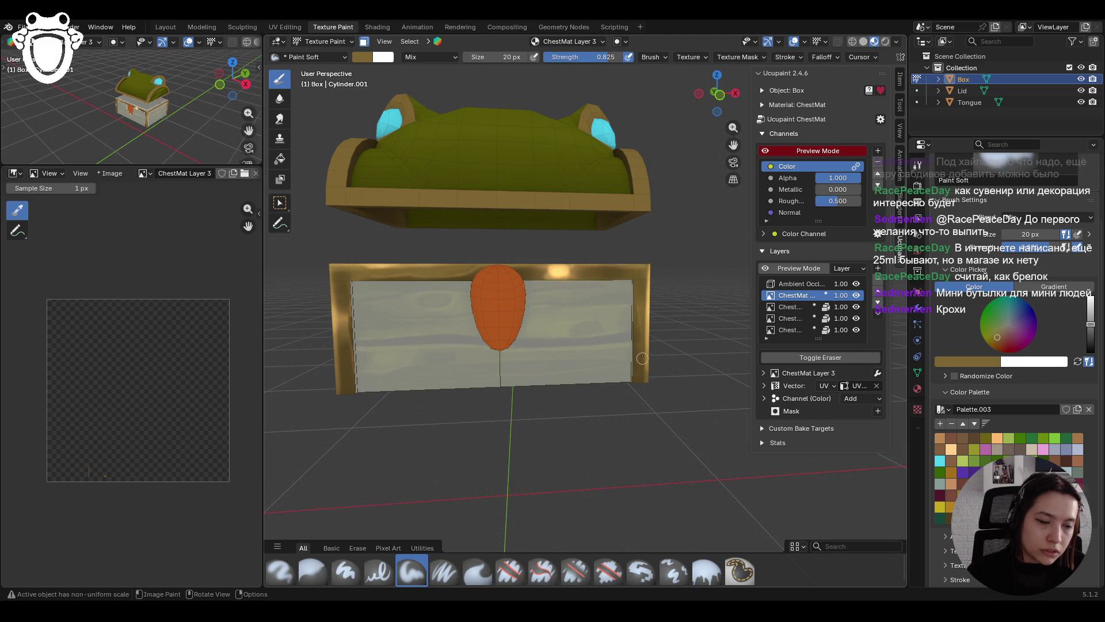
pyautogui.moveTo(629, 286)
pyautogui.mouseDown()
pyautogui.moveTo(633, 305)
pyautogui.moveTo(633, 285)
pyautogui.mouseUp()
pyautogui.moveTo(633, 285); pyautogui.dragTo(640, 332)
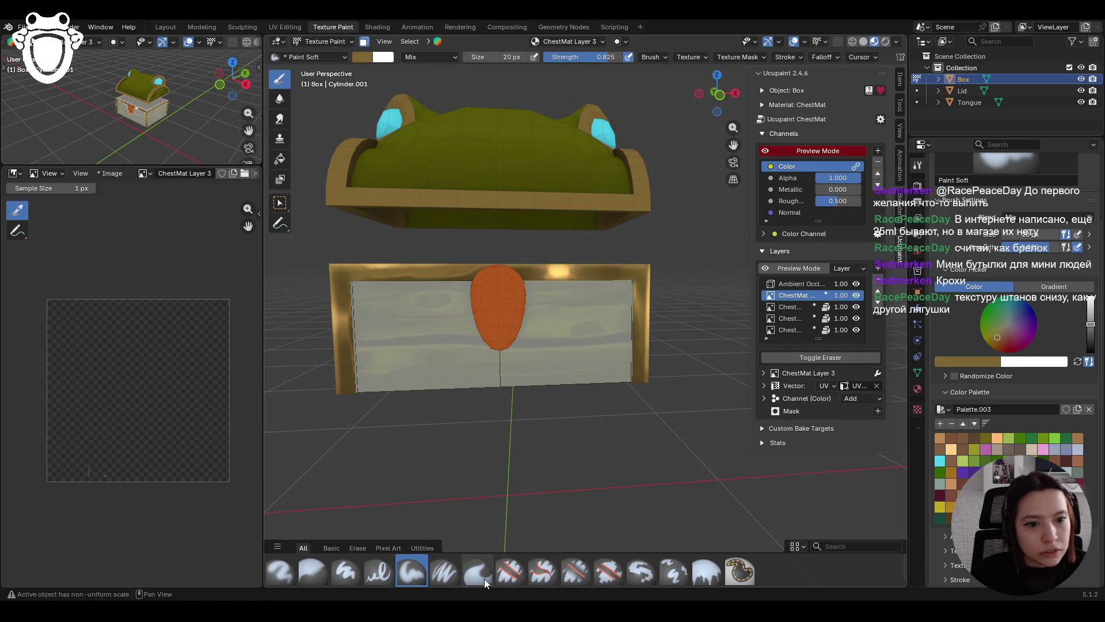
# Step: Erase stray gold on the top and left rims with Erase Hard, touch up with Paint Soft, then blur
pyautogui.click(510, 572)
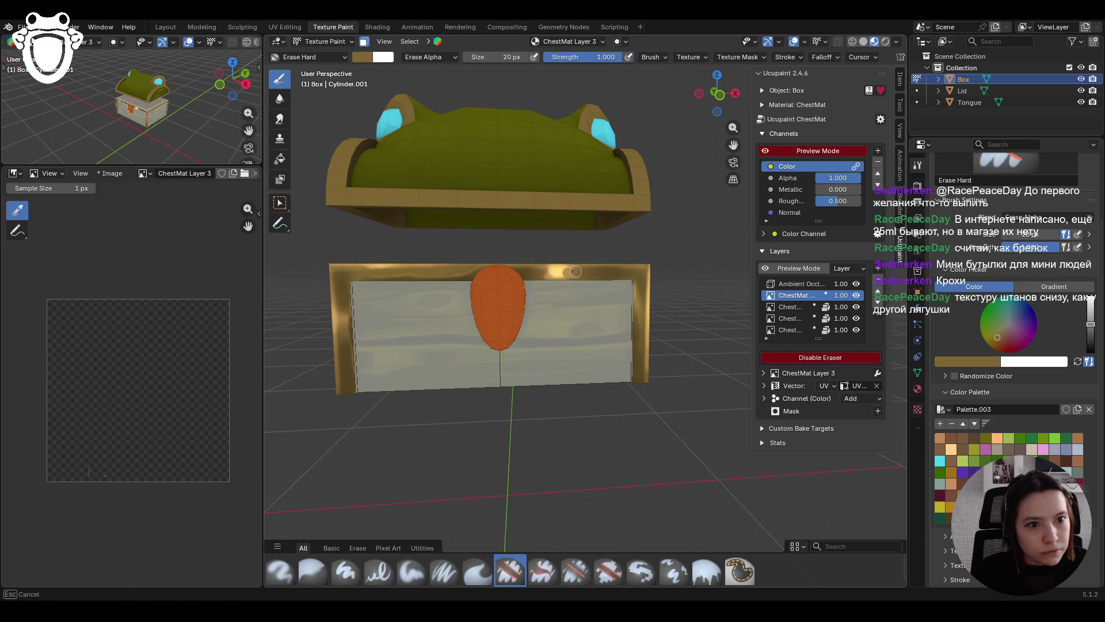
pyautogui.moveTo(570, 271); pyautogui.dragTo(551, 272)
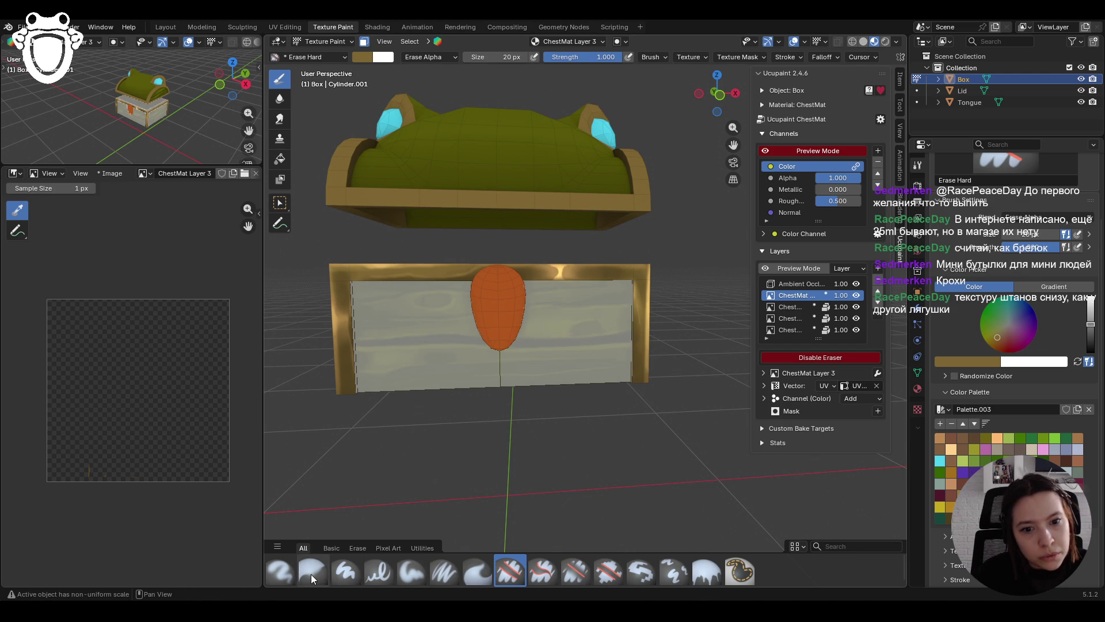
pyautogui.click(412, 571)
pyautogui.moveTo(347, 320)
pyautogui.mouseDown()
pyautogui.moveTo(326, 315)
pyautogui.moveTo(340, 325)
pyautogui.mouseUp()
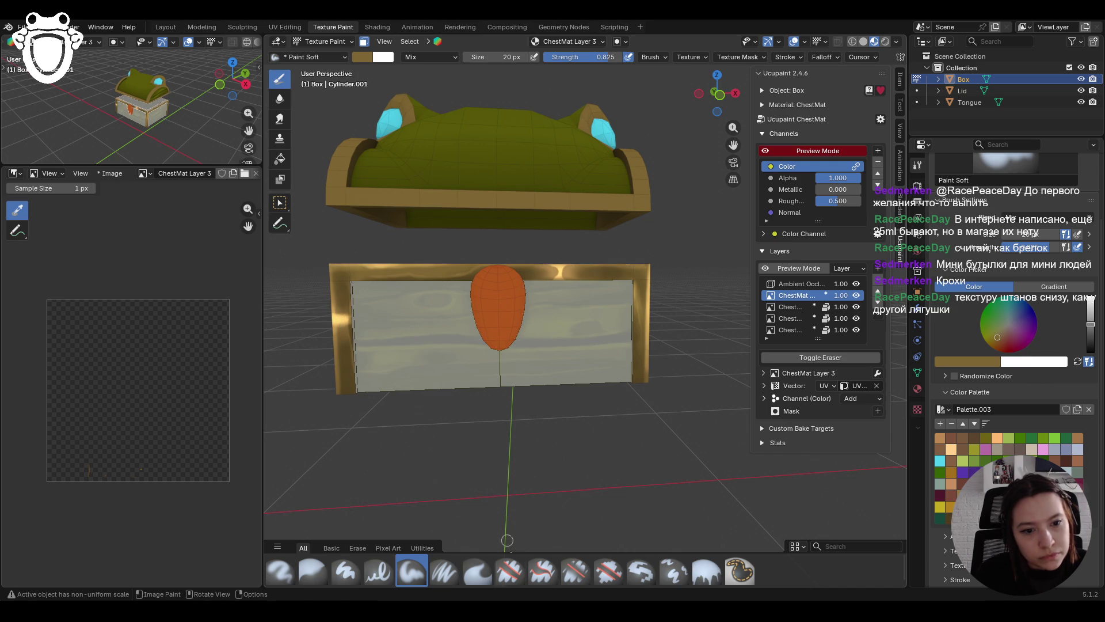
pyautogui.click(510, 572)
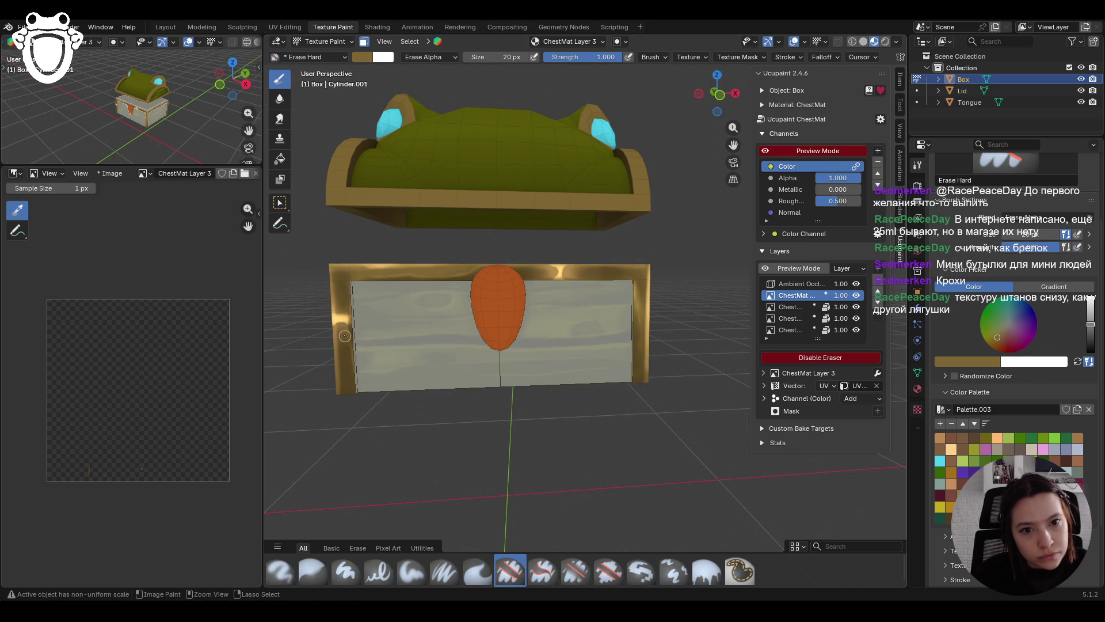
pyautogui.moveTo(344, 333)
pyautogui.mouseDown()
pyautogui.moveTo(343, 296)
pyautogui.moveTo(341, 308)
pyautogui.mouseUp()
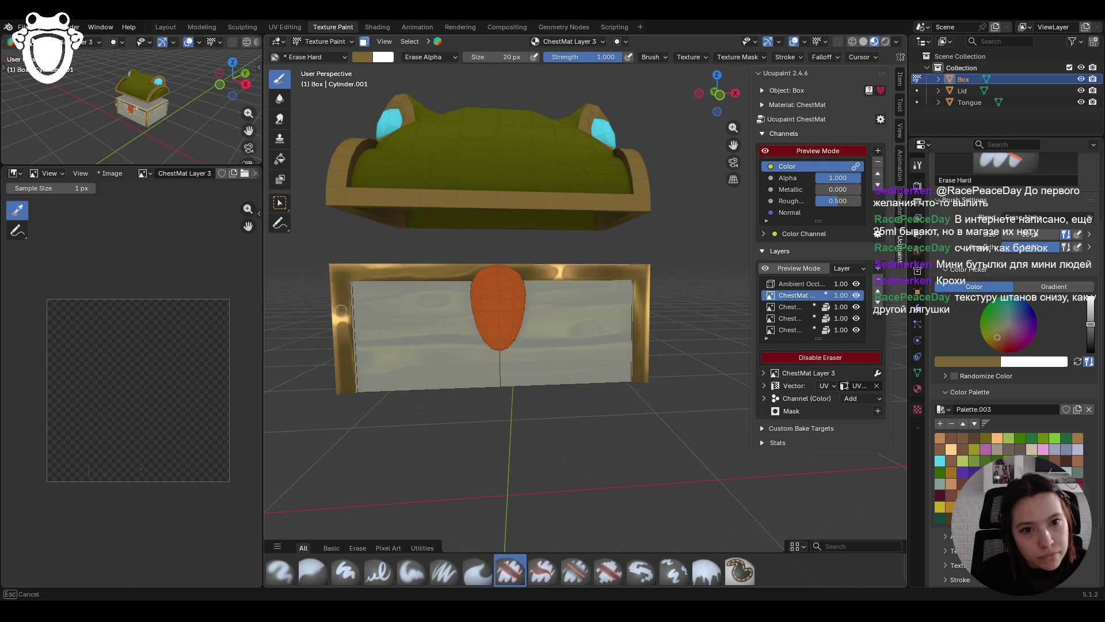
pyautogui.moveTo(346, 311); pyautogui.dragTo(346, 313)
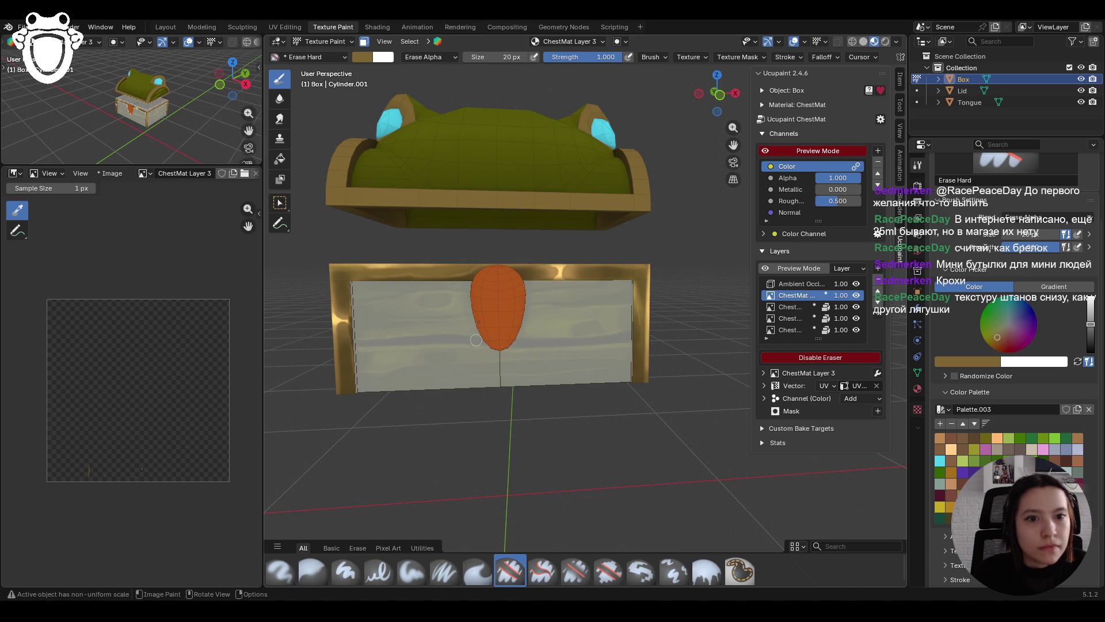
pyautogui.click(310, 570)
pyautogui.moveTo(333, 282); pyautogui.dragTo(333, 281)
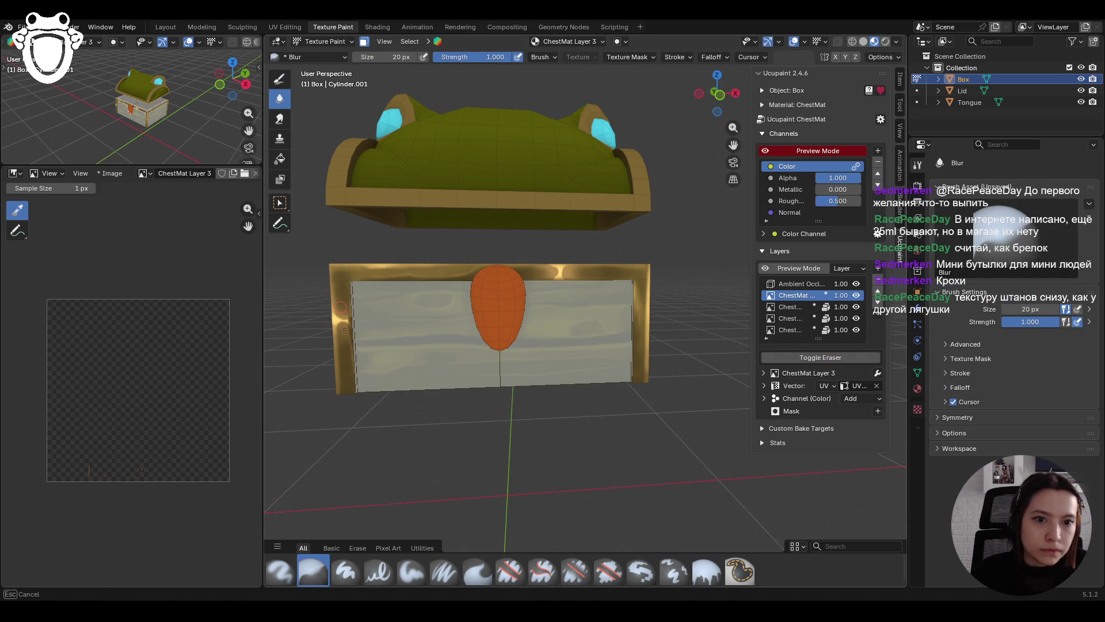
# Step: Blur the gold strokes near the lower-left and along the top rim, then re-enable the face mask
pyautogui.moveTo(371, 367); pyautogui.dragTo(374, 362)
pyautogui.moveTo(575, 253)
pyautogui.mouseDown()
pyautogui.moveTo(579, 267)
pyautogui.moveTo(679, 279)
pyautogui.moveTo(646, 386)
pyautogui.mouseUp()
pyautogui.scroll(-4, 548, 375)
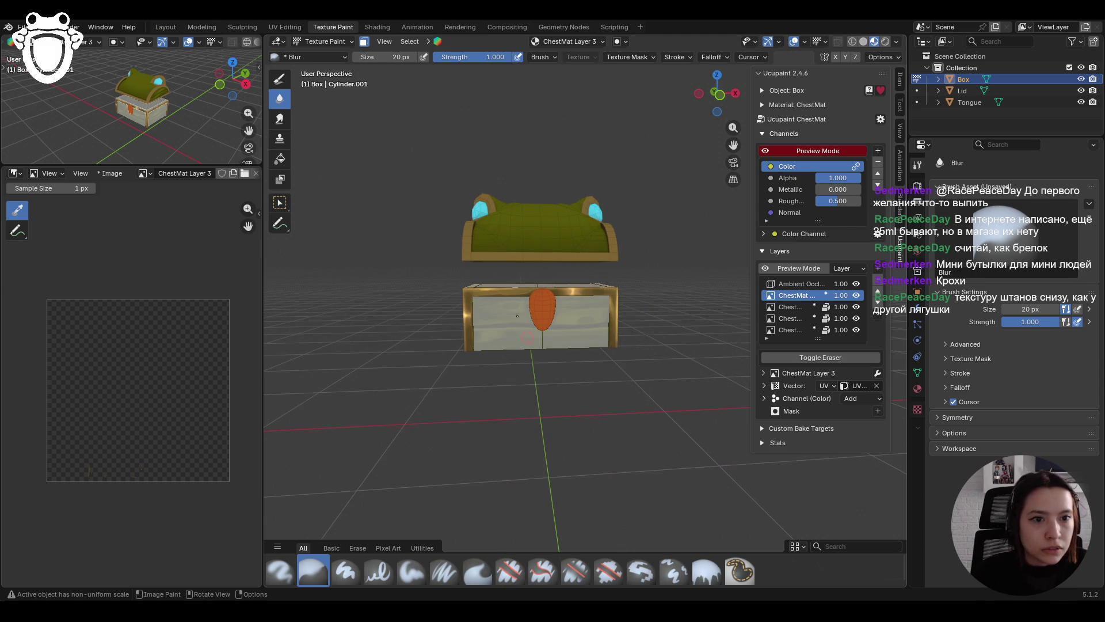
pyautogui.moveTo(676, 293)
pyautogui.mouseDown(button='middle')
pyautogui.moveTo(641, 312)
pyautogui.moveTo(575, 299)
pyautogui.moveTo(475, 237)
pyautogui.moveTo(478, 224)
pyautogui.mouseUp(button='middle')
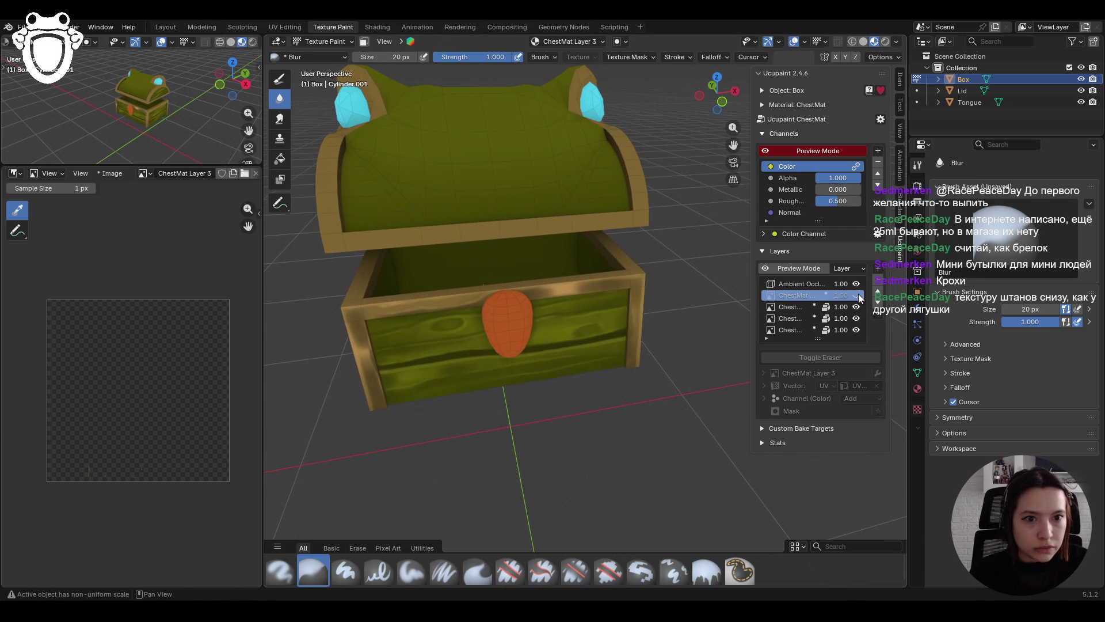
pyautogui.press('m')
pyautogui.moveTo(569, 345); pyautogui.dragTo(564, 327, button='middle')
# Step: Paint more soft gold across the chest's top rim with the Paint Soft brush
pyautogui.click(417, 565)
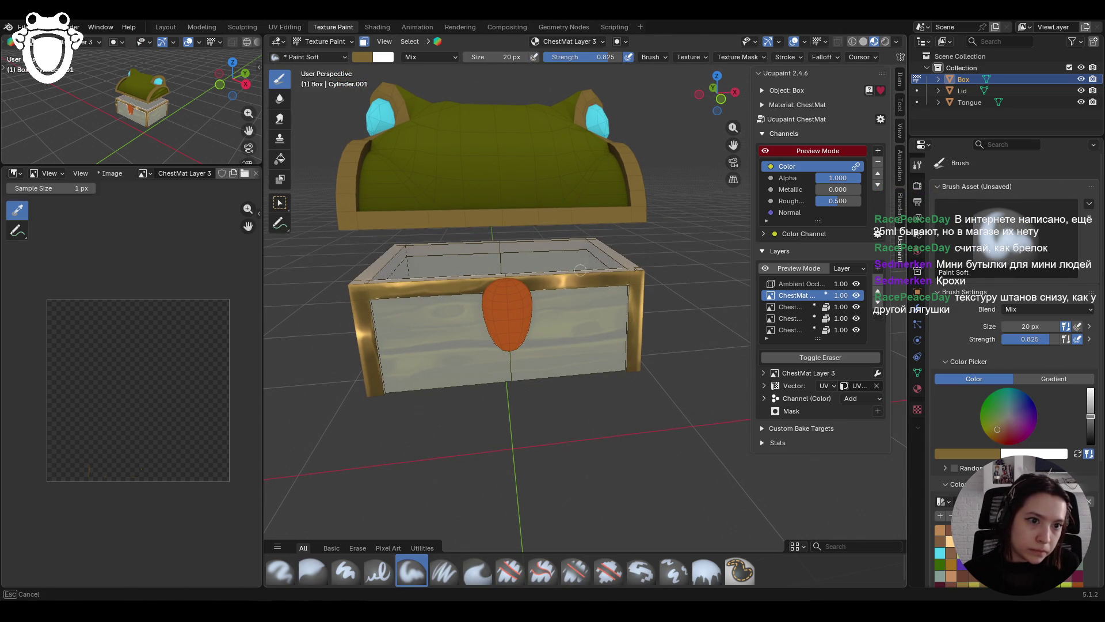
pyautogui.moveTo(590, 269); pyautogui.dragTo(345, 282)
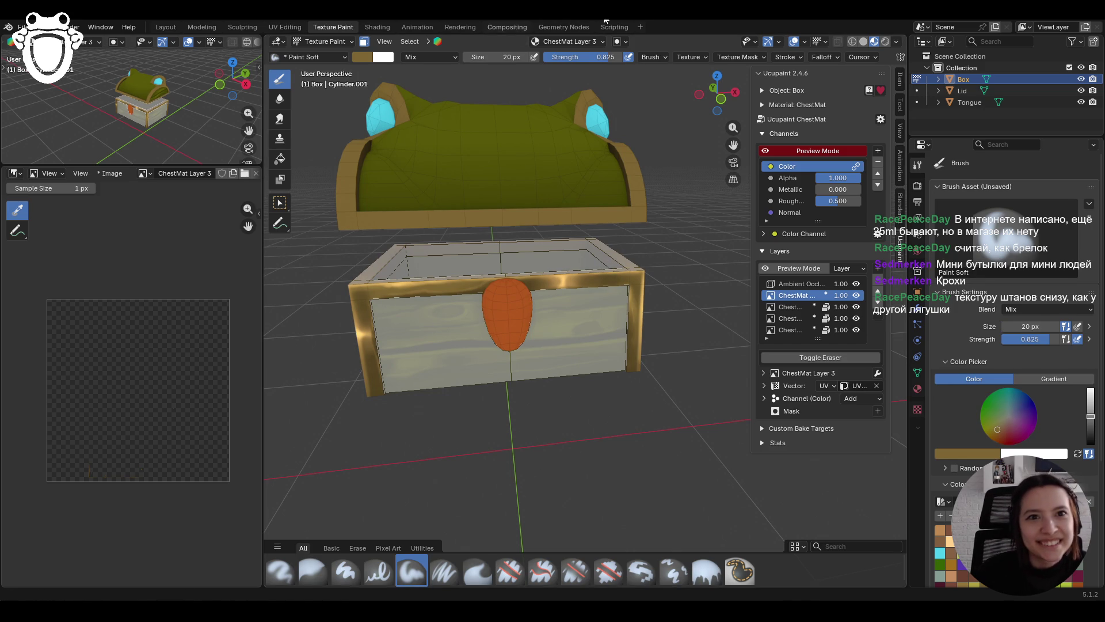
pyautogui.scroll(-4, 578, 327)
pyautogui.moveTo(579, 327); pyautogui.dragTo(570, 325, button='middle')
pyautogui.scroll(-3, 570, 325)
pyautogui.scroll(2, 569, 325)
pyautogui.scroll(2, 568, 326)
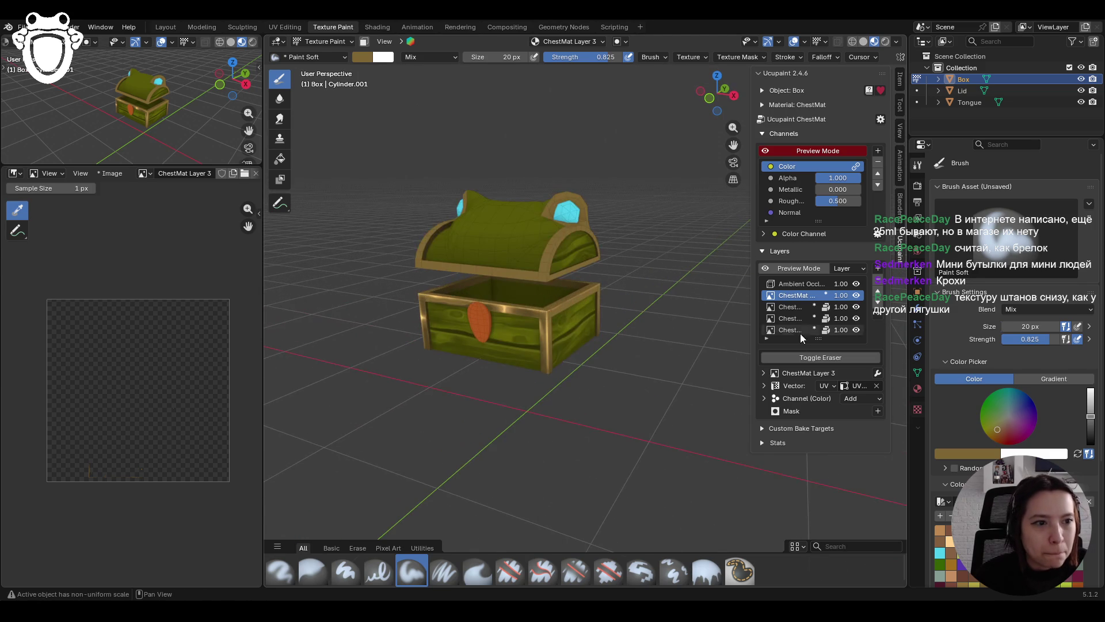
# Step: Make ChestMat Layer 1 the paint layer and frame the chest front
pyautogui.click(790, 307)
pyautogui.moveTo(570, 311)
pyautogui.mouseDown(button='middle')
pyautogui.moveTo(524, 305)
pyautogui.moveTo(564, 307)
pyautogui.moveTo(509, 321)
pyautogui.mouseUp(button='middle')
pyautogui.scroll(-4, 509, 320)
pyautogui.moveTo(587, 343)
pyautogui.keyDown('ctrl'); pyautogui.mouseDown(button='middle')
pyautogui.moveTo(560, 254)
pyautogui.moveTo(601, 225)
pyautogui.mouseUp(button='middle'); pyautogui.keyUp('ctrl')
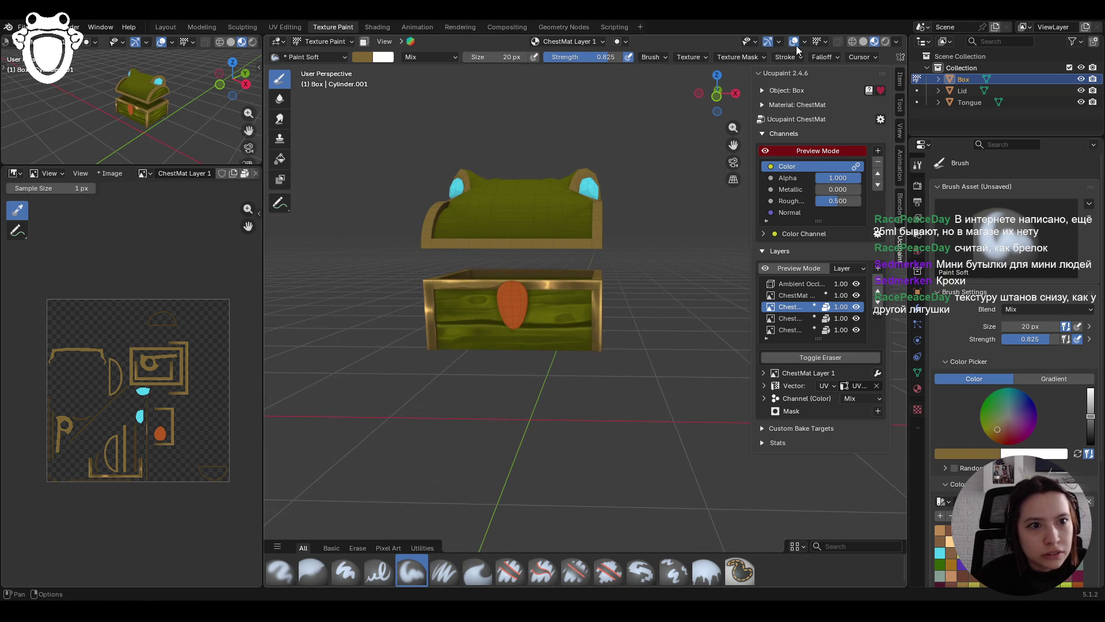
# Step: Toggle Ucupaint preview mode off and on and raise ChestMat Roughness from 0.500 to 1.000
pyautogui.click(765, 151)
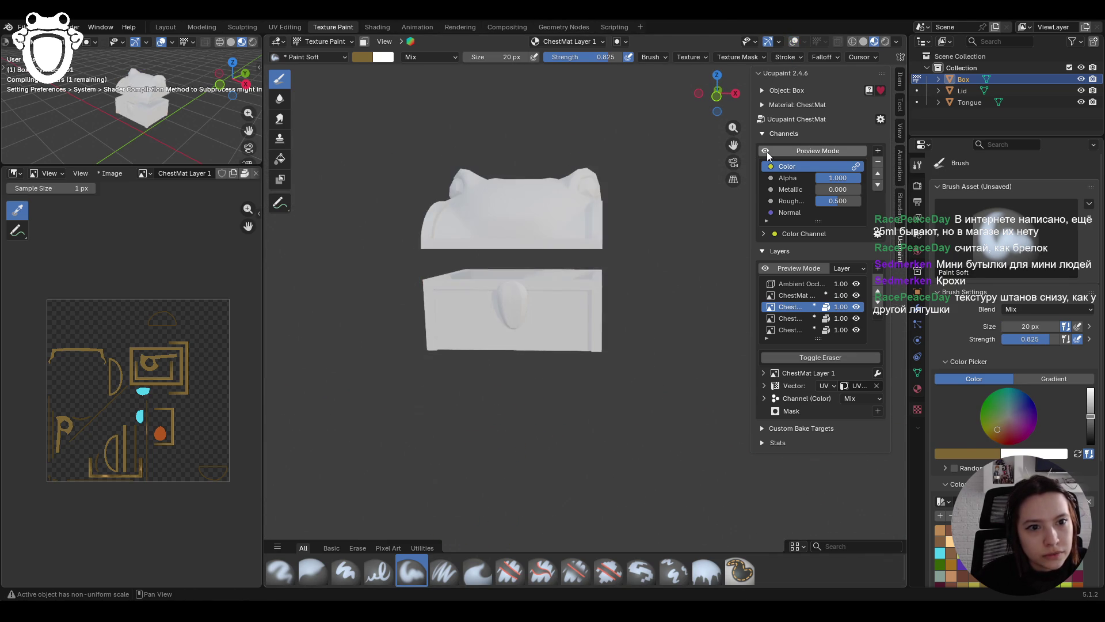
pyautogui.click(767, 151)
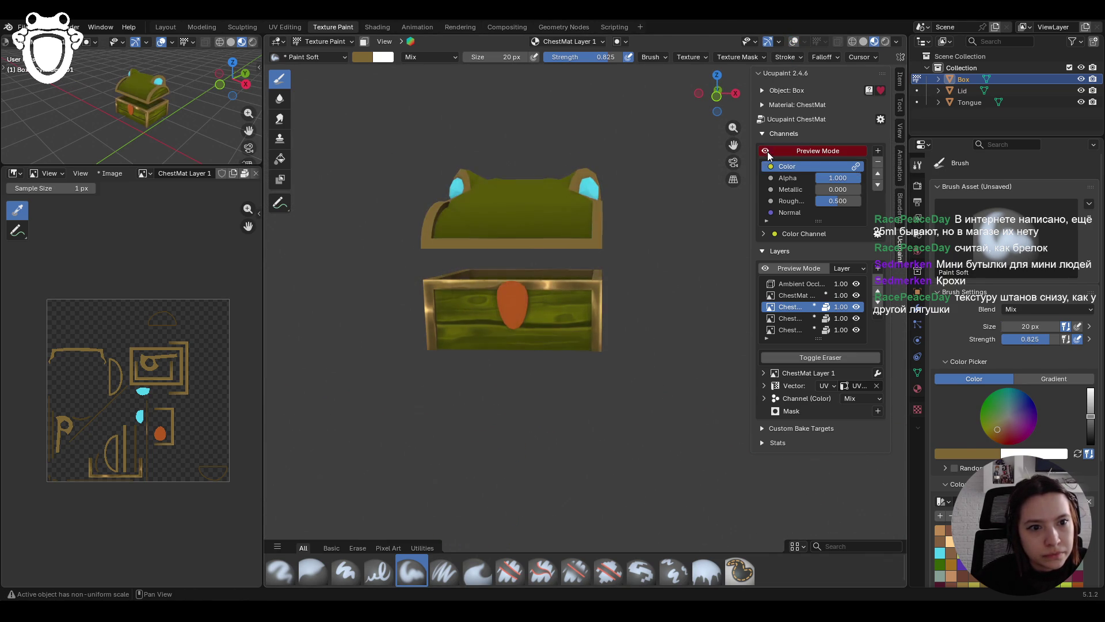
pyautogui.moveTo(691, 172); pyautogui.dragTo(661, 75, button='middle')
pyautogui.moveTo(823, 202); pyautogui.dragTo(863, 202)
pyautogui.click(794, 42)
pyautogui.moveTo(748, 92); pyautogui.dragTo(702, 101, button='middle')
pyautogui.moveTo(549, 264)
pyautogui.mouseDown(button='middle')
pyautogui.moveTo(525, 242)
pyautogui.moveTo(552, 282)
pyautogui.moveTo(713, 297)
pyautogui.moveTo(592, 280)
pyautogui.mouseUp(button='middle')
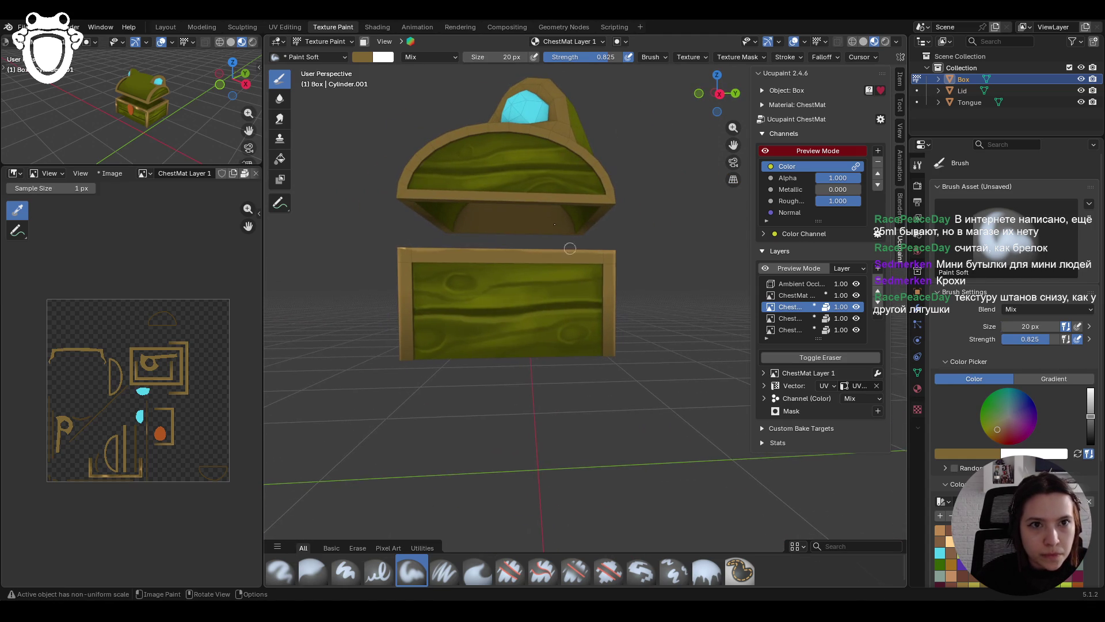
# Step: With the face mask on and a brighter colour, paint gold trim along the front frame's left, top and right edges
pyautogui.click(364, 42)
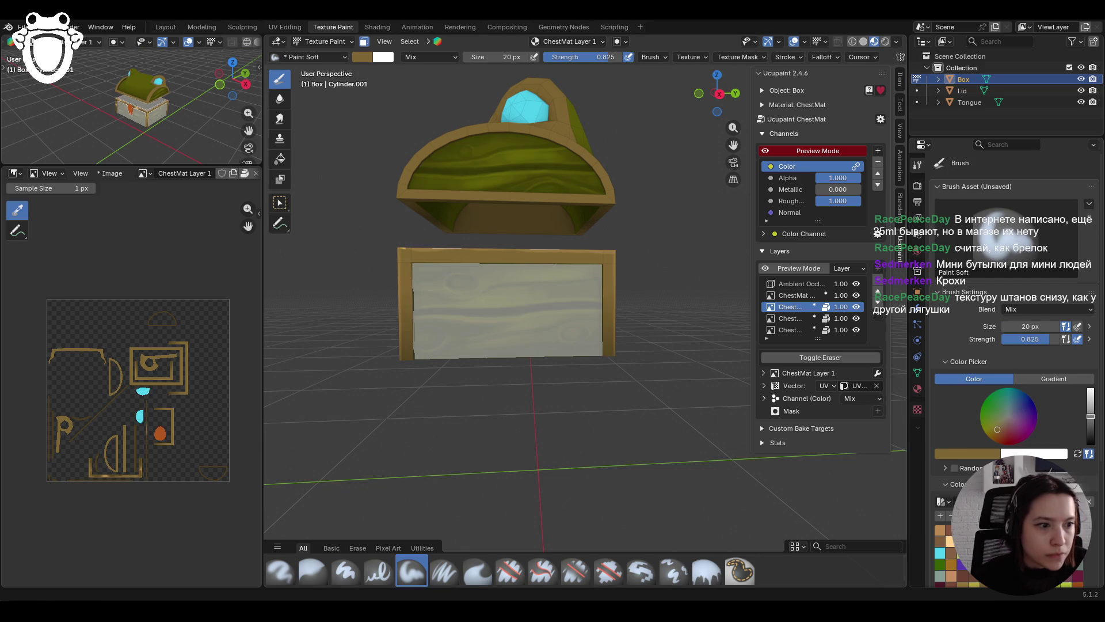
pyautogui.scroll(-3, 1012, 316)
pyautogui.moveTo(1090, 347); pyautogui.dragTo(1090, 332)
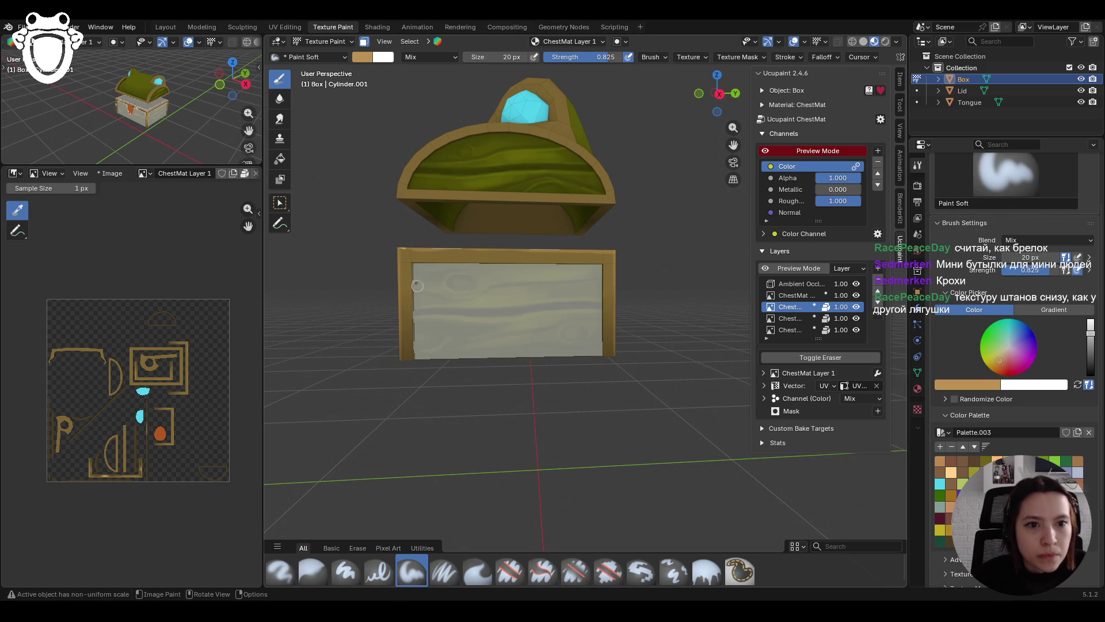
pyautogui.moveTo(395, 242); pyautogui.dragTo(402, 364)
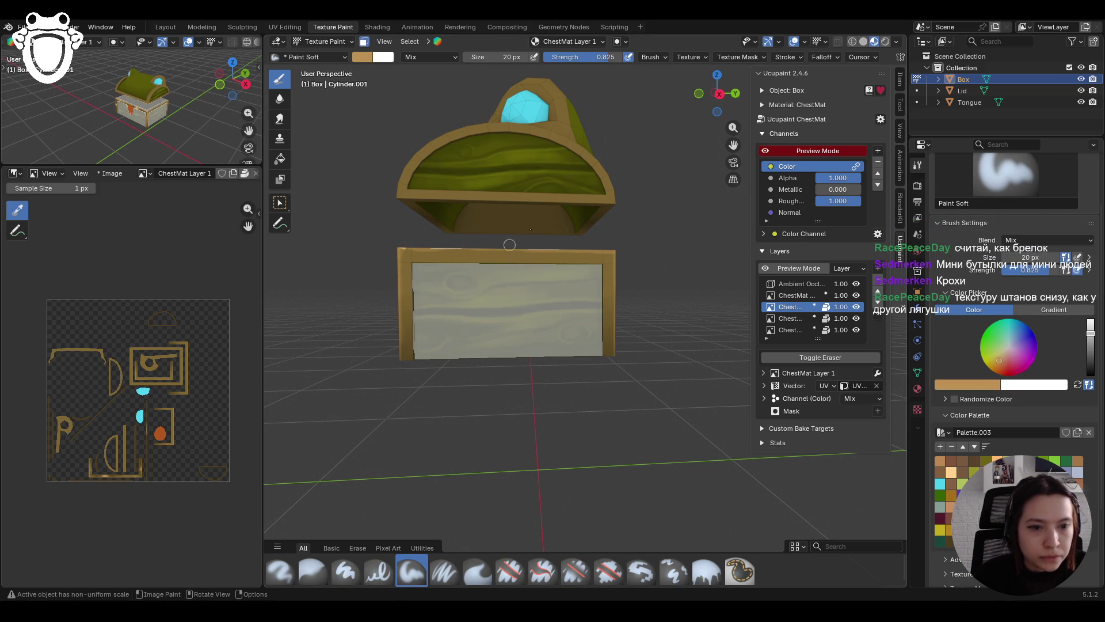
pyautogui.moveTo(488, 234); pyautogui.dragTo(584, 246)
pyautogui.moveTo(458, 250)
pyautogui.mouseDown()
pyautogui.moveTo(467, 257)
pyautogui.moveTo(458, 255)
pyautogui.mouseUp()
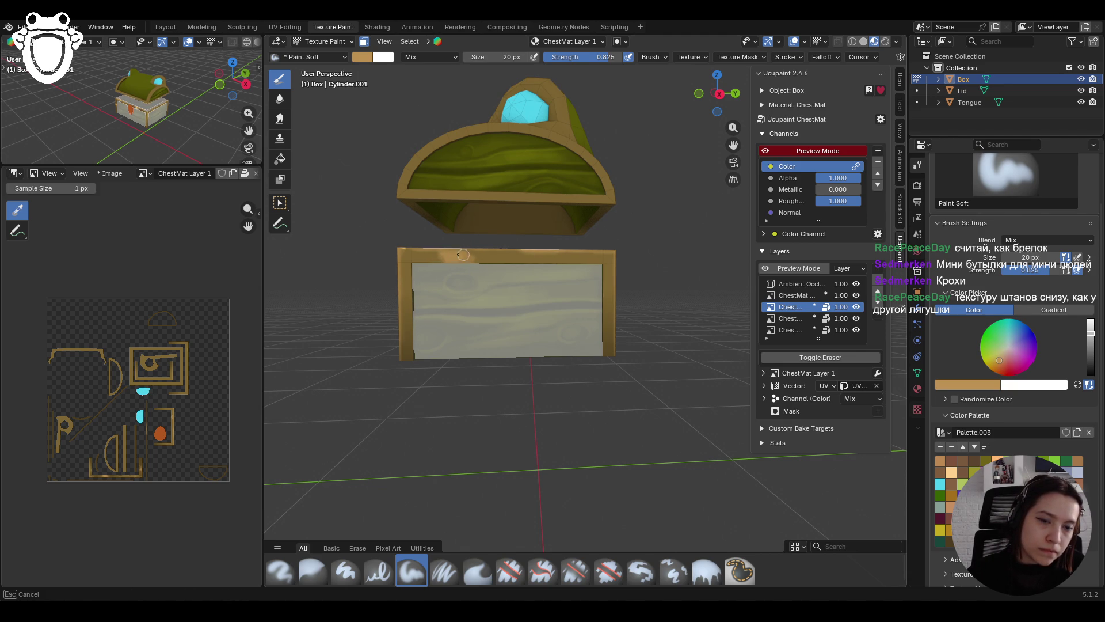
pyautogui.moveTo(459, 261); pyautogui.dragTo(473, 264)
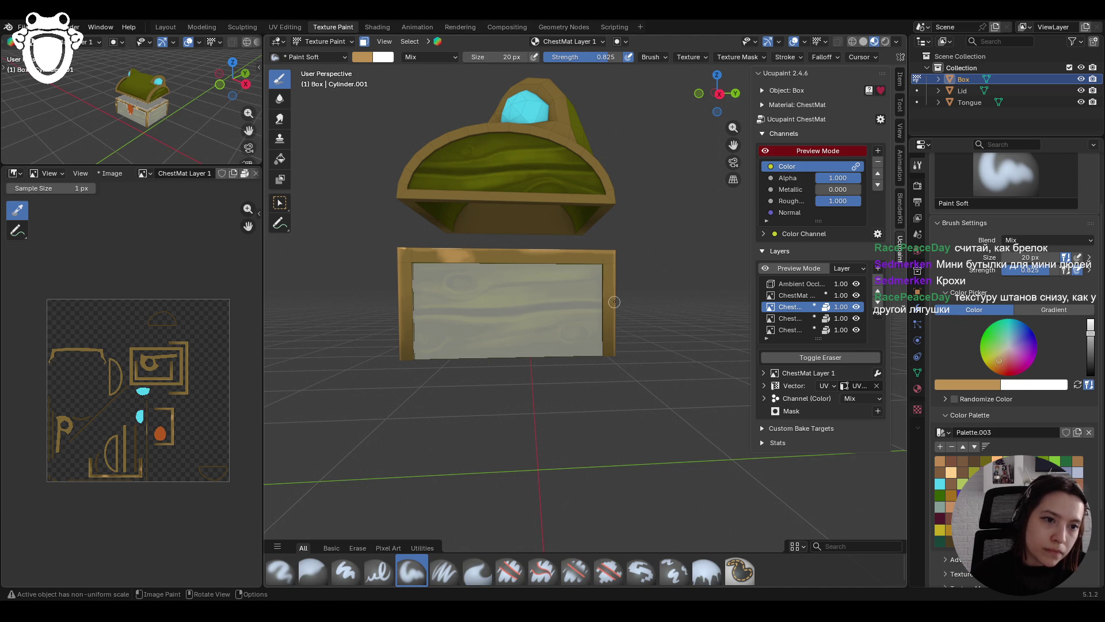
pyautogui.moveTo(599, 259)
pyautogui.mouseDown()
pyautogui.moveTo(609, 257)
pyautogui.moveTo(584, 255)
pyautogui.moveTo(614, 298)
pyautogui.moveTo(614, 318)
pyautogui.mouseUp()
pyautogui.moveTo(612, 252); pyautogui.dragTo(511, 252, button='middle')
pyautogui.moveTo(392, 260)
pyautogui.mouseDown()
pyautogui.moveTo(399, 309)
pyautogui.moveTo(371, 315)
pyautogui.mouseUp()
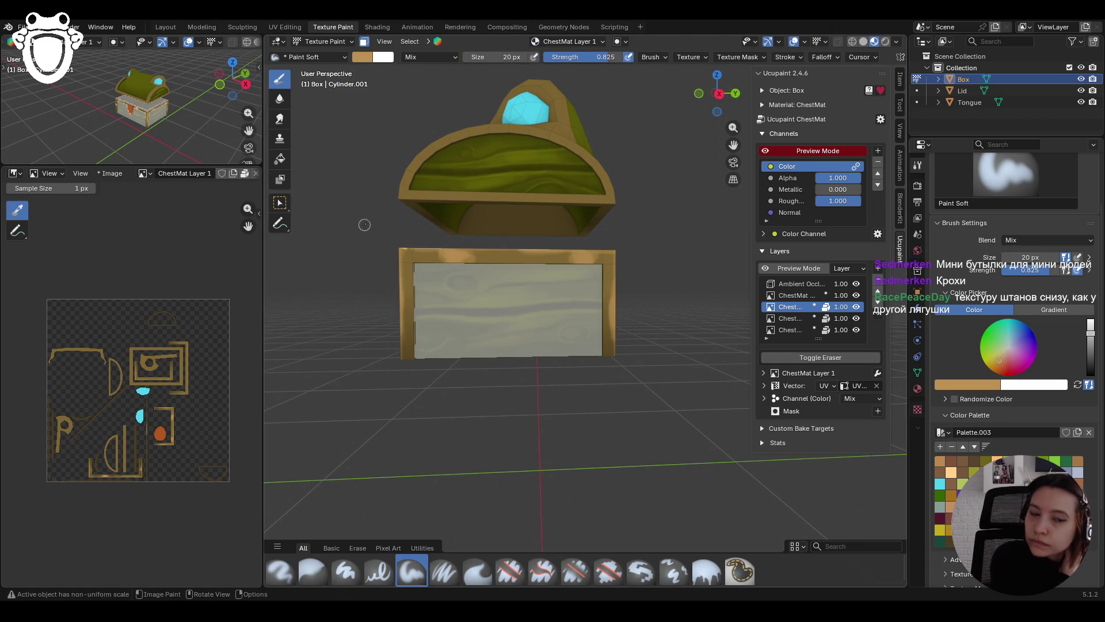
pyautogui.moveTo(551, 260)
pyautogui.mouseDown(button='middle')
pyautogui.moveTo(582, 265)
pyautogui.moveTo(559, 274)
pyautogui.moveTo(593, 285)
pyautogui.mouseUp(button='middle')
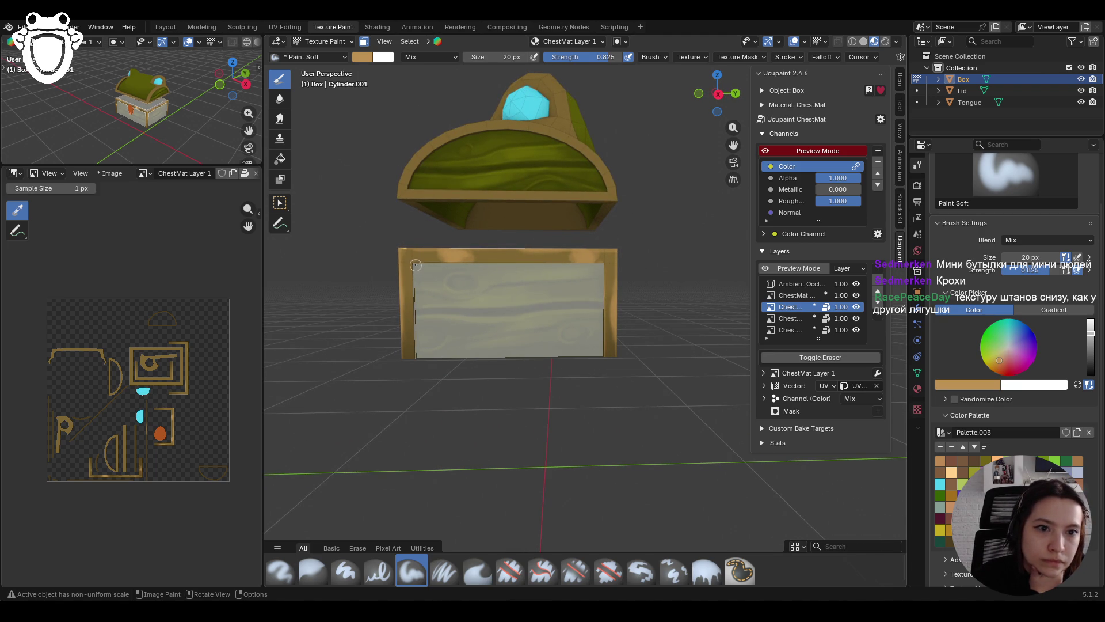
pyautogui.moveTo(419, 366); pyautogui.dragTo(419, 367)
pyautogui.moveTo(419, 368)
pyautogui.mouseDown()
pyautogui.moveTo(414, 321)
pyautogui.moveTo(418, 385)
pyautogui.mouseUp()
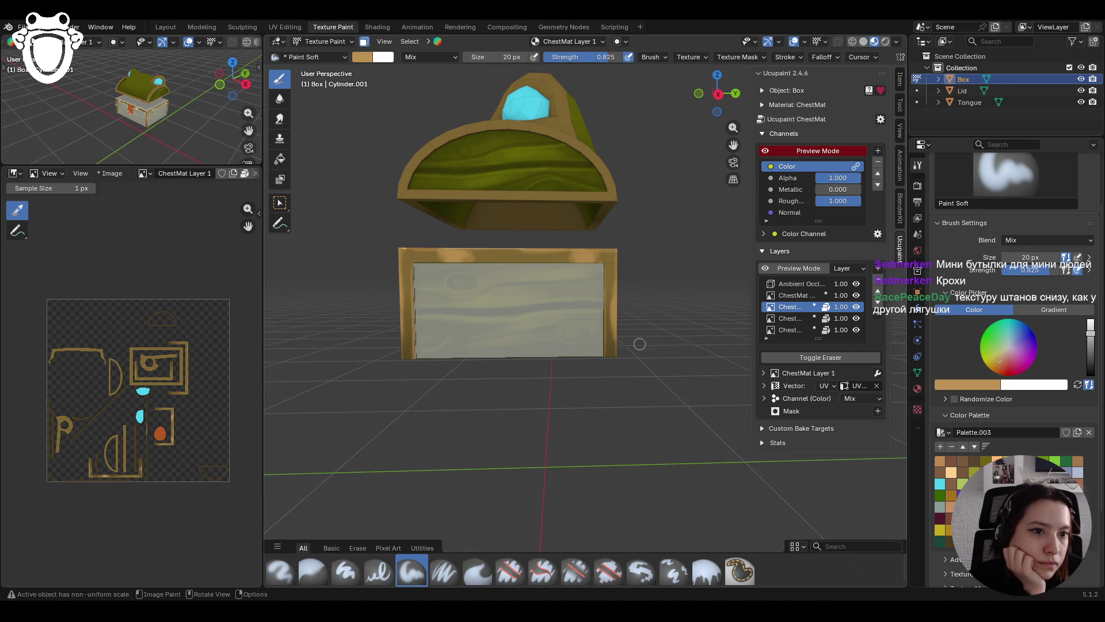
# Step: Shade the box's top edge in dark olive-brown, then add a lighter tone with a 30 px brush
pyautogui.click(951, 541)
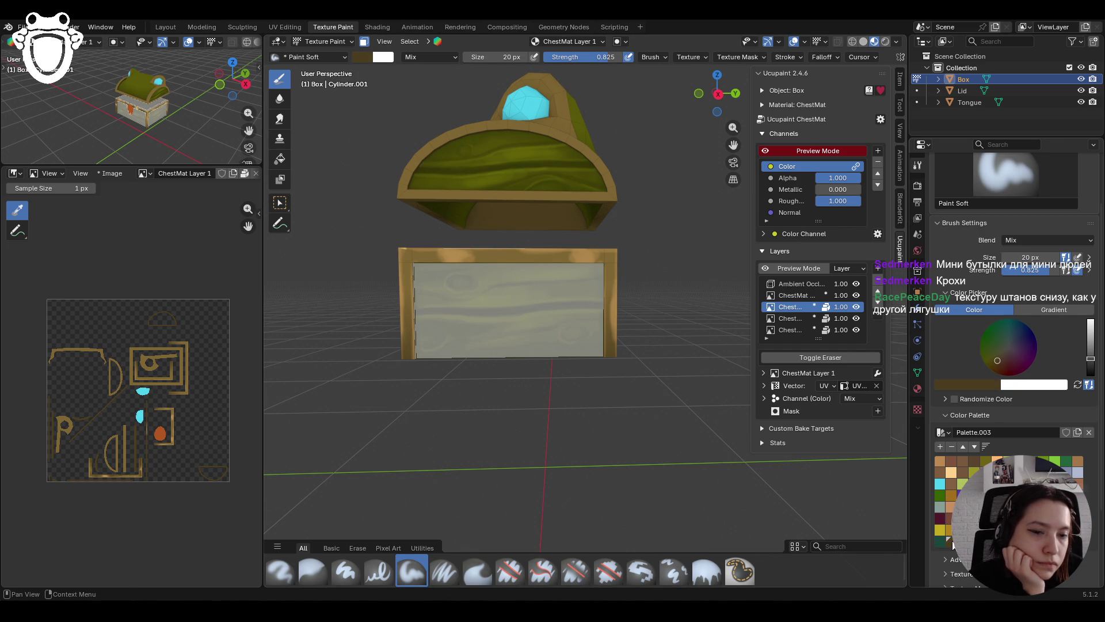
pyautogui.moveTo(424, 255)
pyautogui.mouseDown()
pyautogui.moveTo(436, 256)
pyautogui.moveTo(425, 258)
pyautogui.mouseUp()
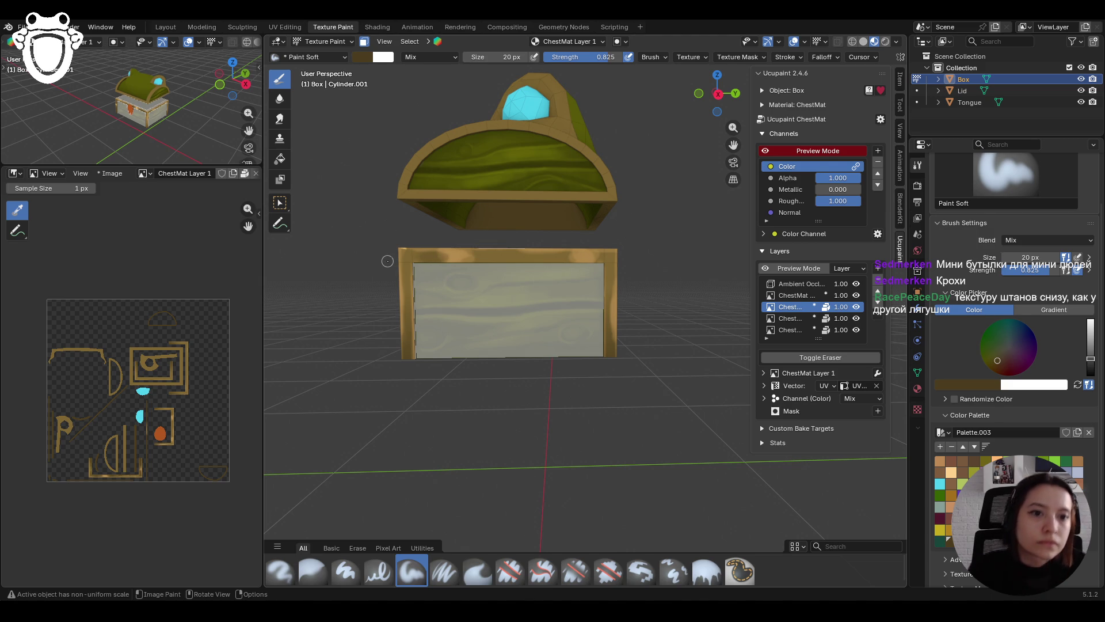
pyautogui.moveTo(387, 261)
pyautogui.mouseDown(button='middle')
pyautogui.moveTo(426, 289)
pyautogui.moveTo(425, 265)
pyautogui.mouseUp(button='middle')
pyautogui.moveTo(1090, 358); pyautogui.dragTo(1090, 347)
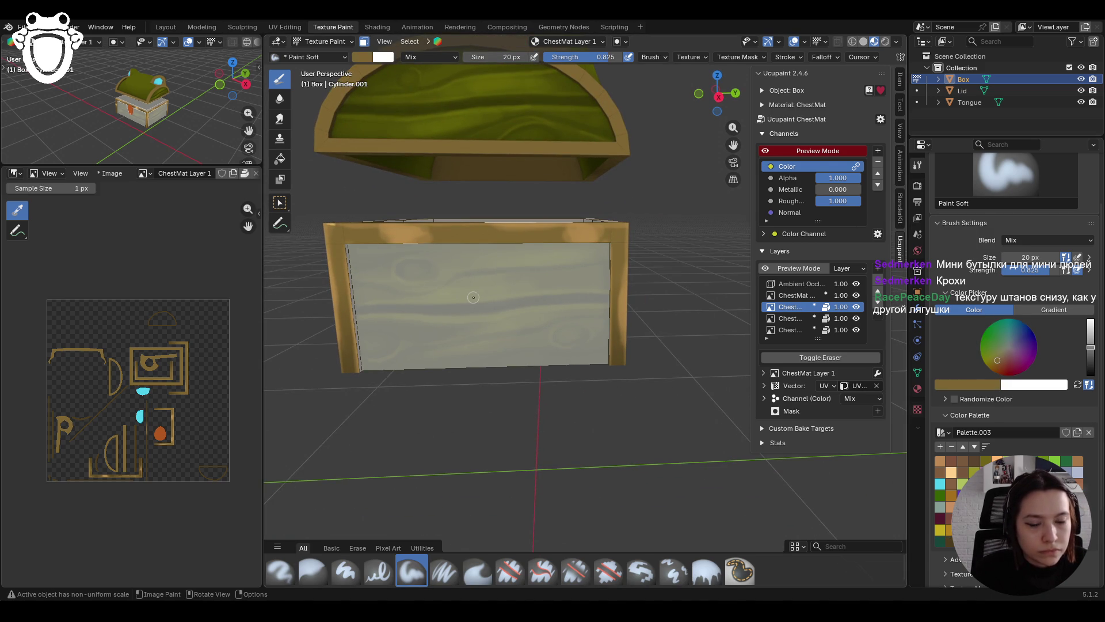
pyautogui.moveTo(361, 236); pyautogui.dragTo(439, 218)
pyautogui.press('f')
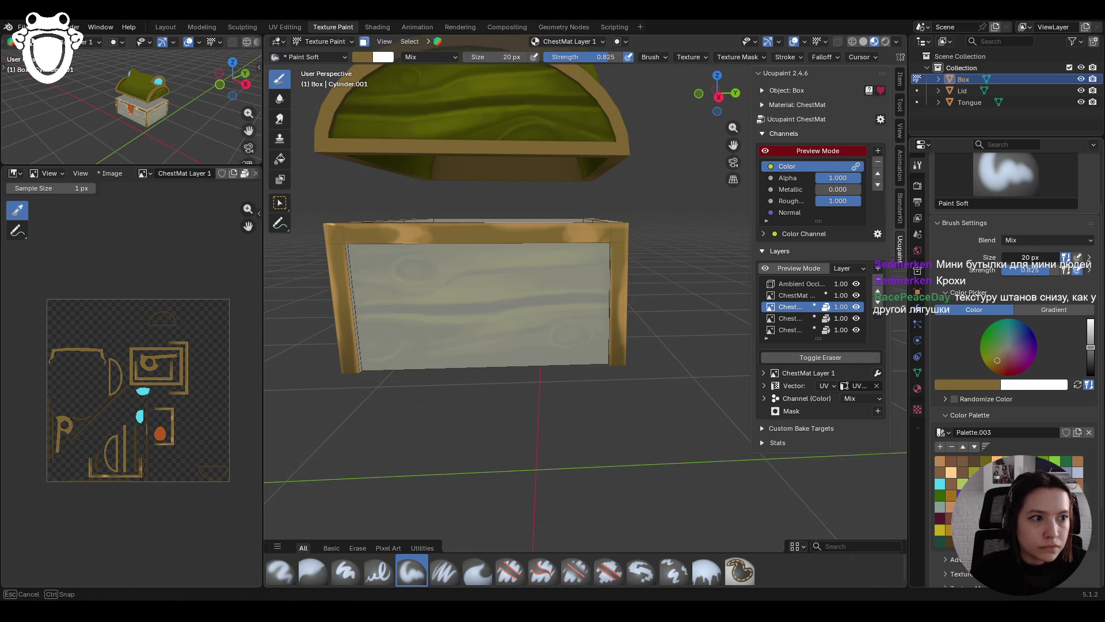
pyautogui.click(469, 246)
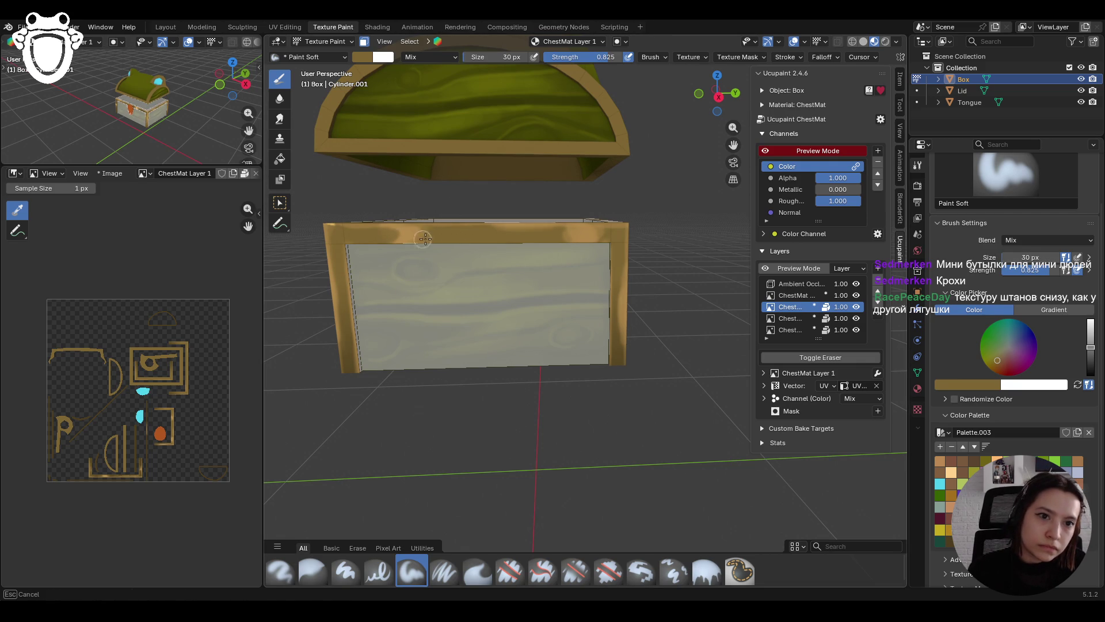
pyautogui.moveTo(379, 234); pyautogui.dragTo(419, 235)
pyautogui.moveTo(547, 233)
pyautogui.mouseDown()
pyautogui.moveTo(613, 233)
pyautogui.moveTo(552, 235)
pyautogui.mouseUp()
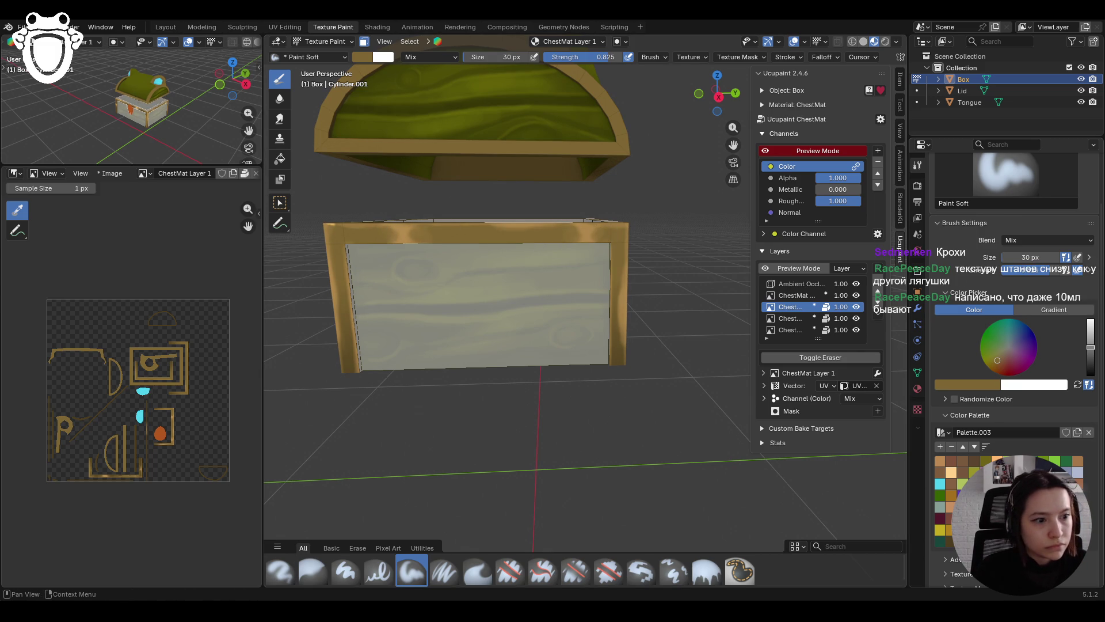
# Step: Darken the colour, shrink the brush to 24 px, and repaint the top and left rims
pyautogui.moveTo(1090, 347); pyautogui.dragTo(1090, 358)
pyautogui.moveTo(1025, 264); pyautogui.dragTo(1010, 265)
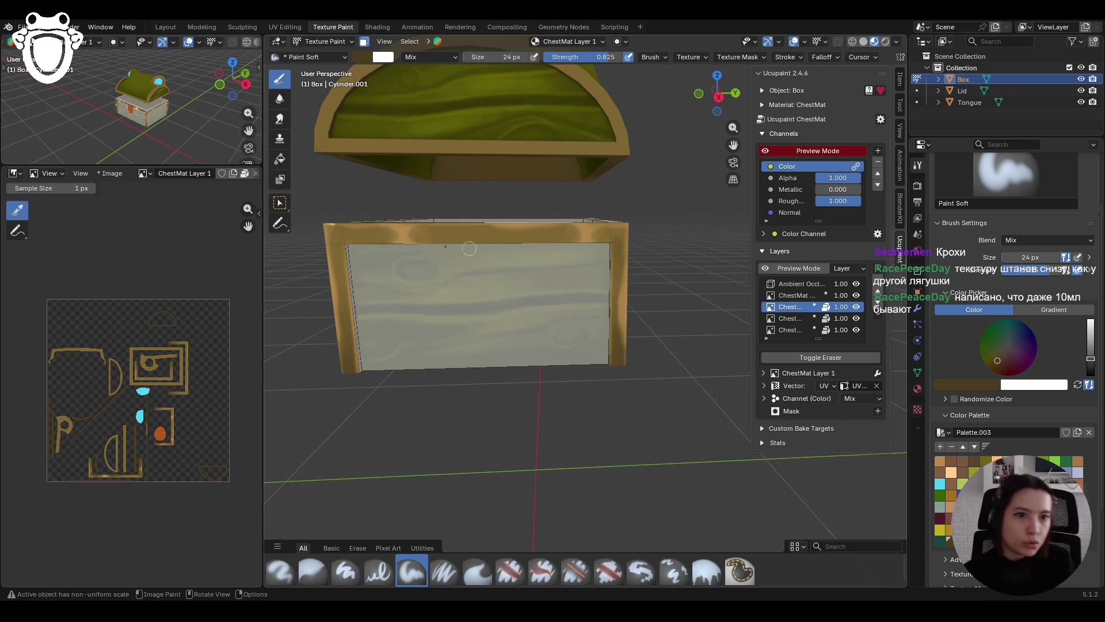
pyautogui.moveTo(429, 232); pyautogui.dragTo(423, 231)
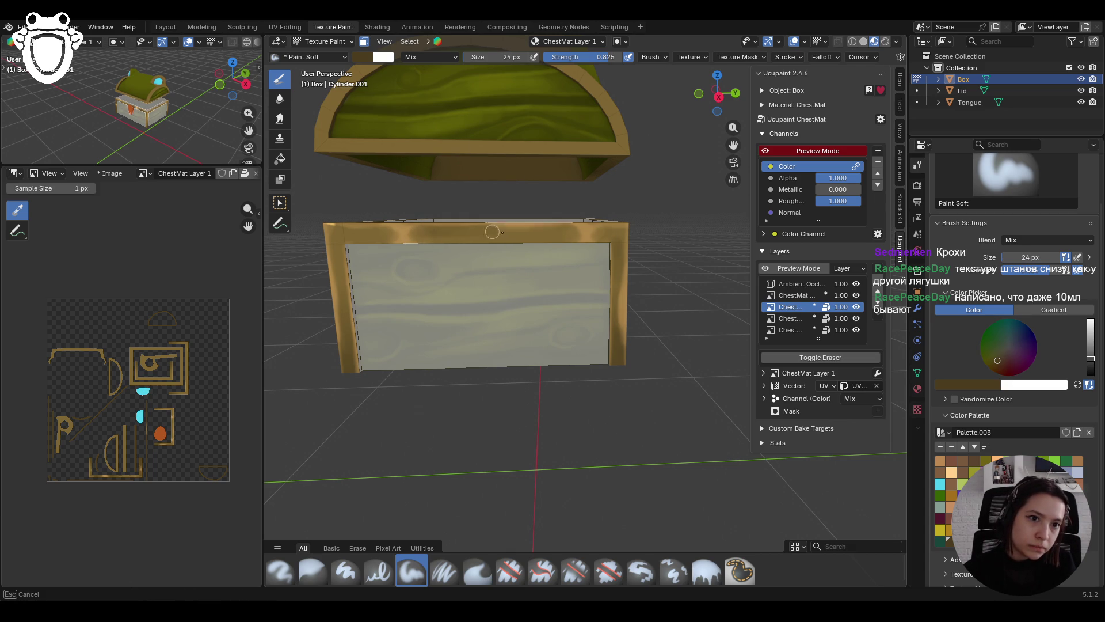
pyautogui.moveTo(555, 236)
pyautogui.mouseDown()
pyautogui.moveTo(418, 236)
pyautogui.moveTo(443, 234)
pyautogui.mouseUp()
pyautogui.moveTo(368, 234)
pyautogui.mouseDown()
pyautogui.moveTo(386, 234)
pyautogui.moveTo(338, 241)
pyautogui.mouseUp()
pyautogui.click(340, 276)
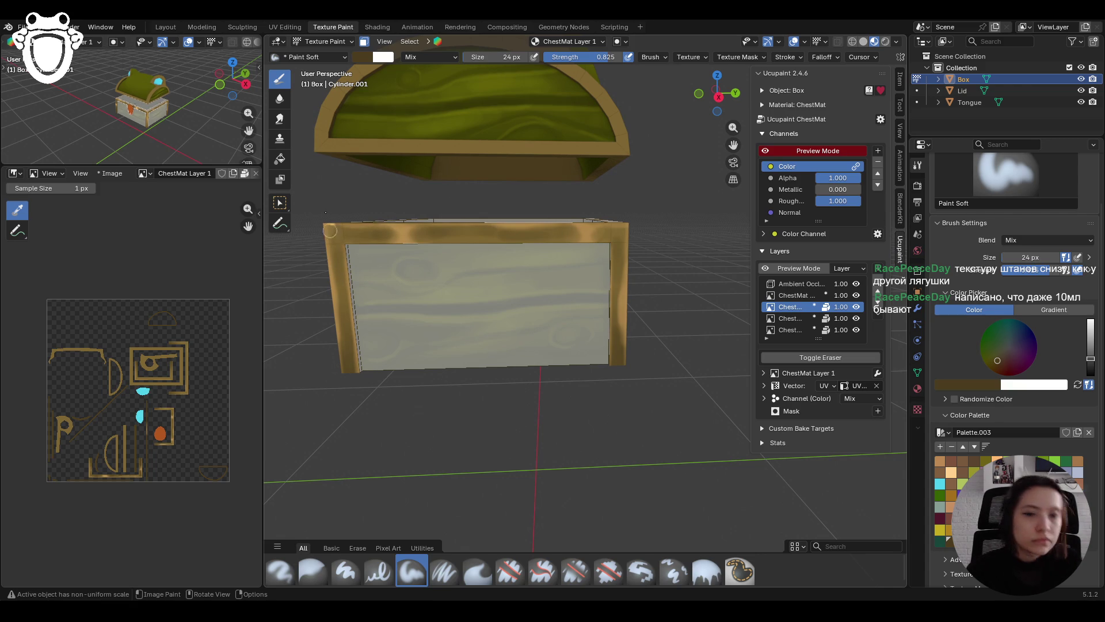
pyautogui.click(335, 265)
pyautogui.moveTo(335, 261); pyautogui.dragTo(336, 248)
# Step: Dab shading onto the top-right rim corner, along the top rim, and down the front's left edge
pyautogui.click(615, 235)
pyautogui.click(617, 235)
pyautogui.moveTo(618, 236); pyautogui.dragTo(610, 233)
pyautogui.click(443, 233)
pyautogui.click(444, 234)
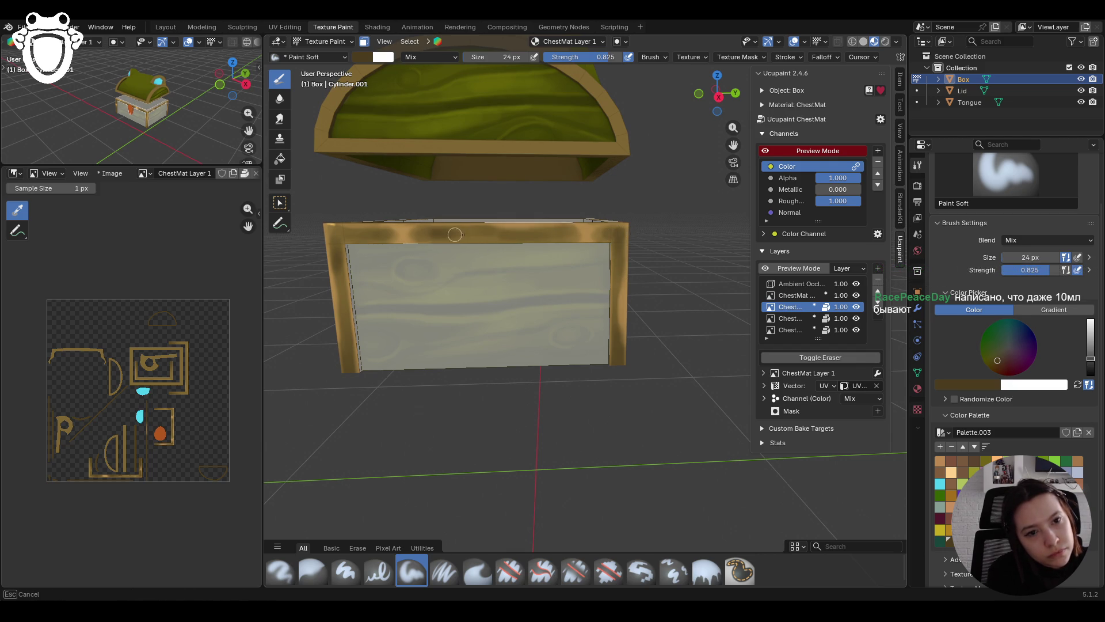
pyautogui.moveTo(512, 249); pyautogui.dragTo(570, 246)
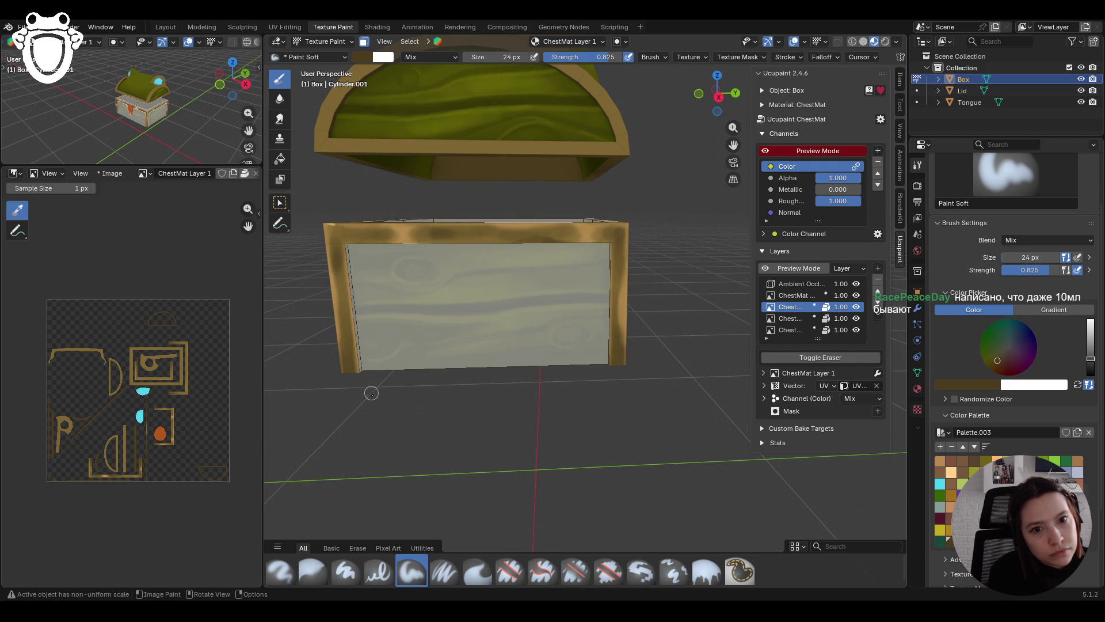
pyautogui.moveTo(356, 330); pyautogui.dragTo(369, 345)
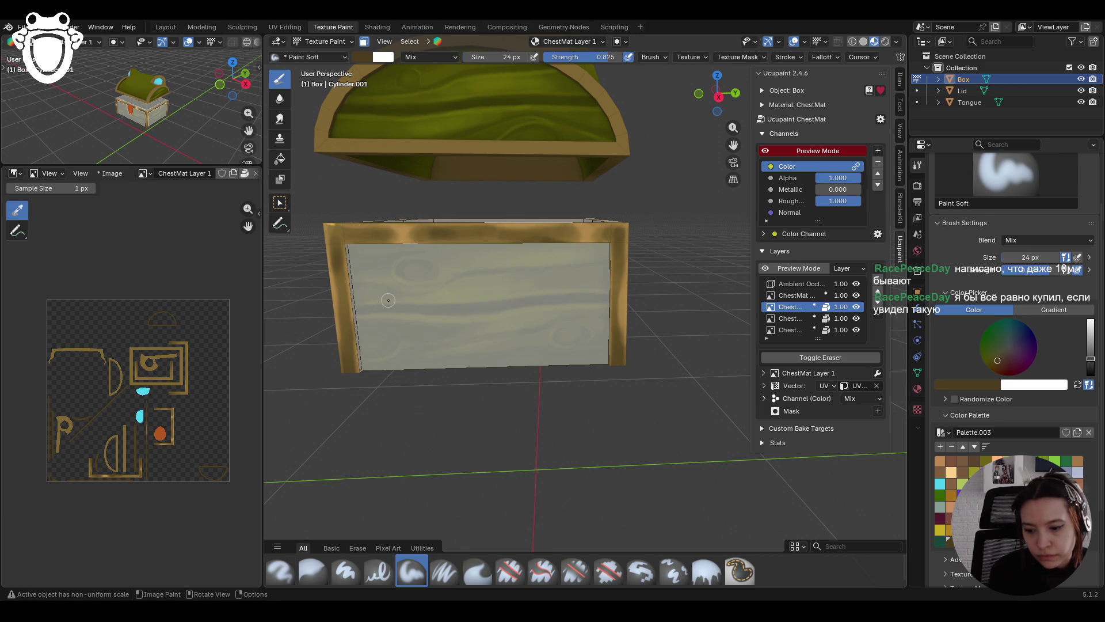
pyautogui.click(617, 272)
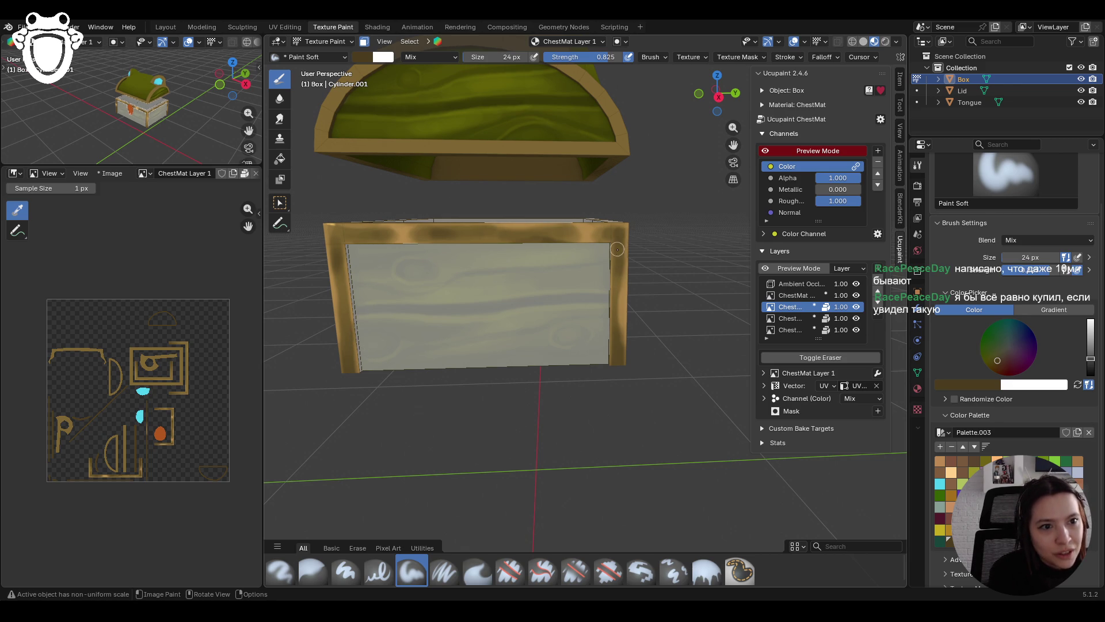
pyautogui.moveTo(379, 253); pyautogui.dragTo(387, 243, button='middle')
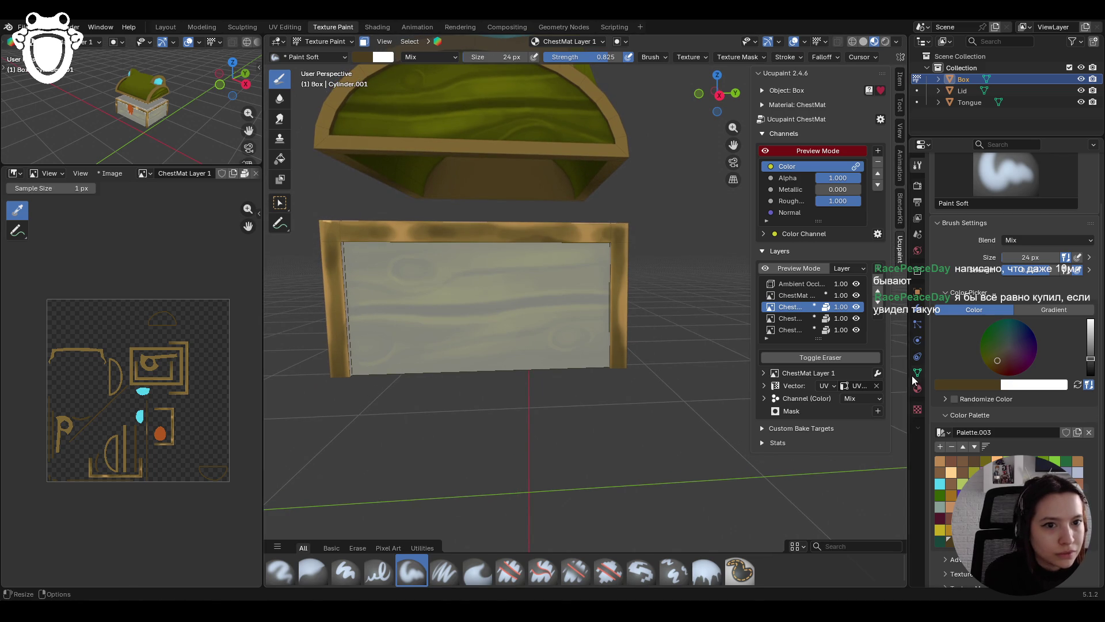
pyautogui.scroll(-5, 574, 339)
pyautogui.moveTo(452, 341)
pyautogui.mouseDown(button='middle')
pyautogui.moveTo(541, 338)
pyautogui.moveTo(566, 310)
pyautogui.moveTo(597, 315)
pyautogui.mouseUp(button='middle')
pyautogui.scroll(-5, 597, 316)
pyautogui.scroll(6, 628, 332)
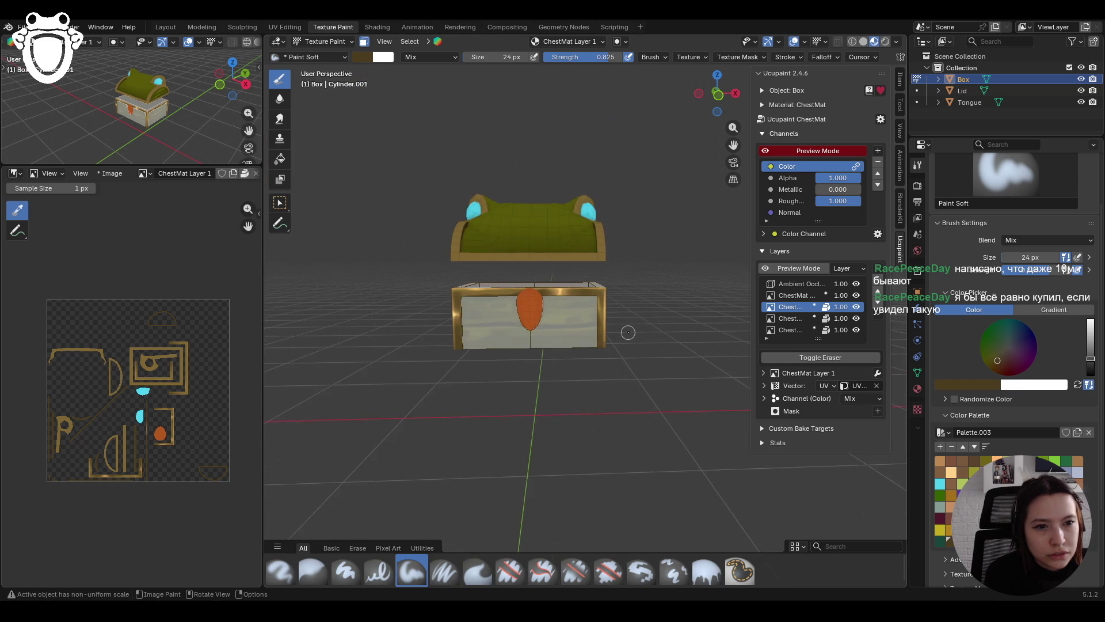
pyautogui.scroll(-4, 625, 303)
pyautogui.moveTo(625, 303)
pyautogui.mouseDown(button='middle')
pyautogui.moveTo(478, 312)
pyautogui.moveTo(499, 329)
pyautogui.mouseUp(button='middle')
pyautogui.scroll(2, 478, 312)
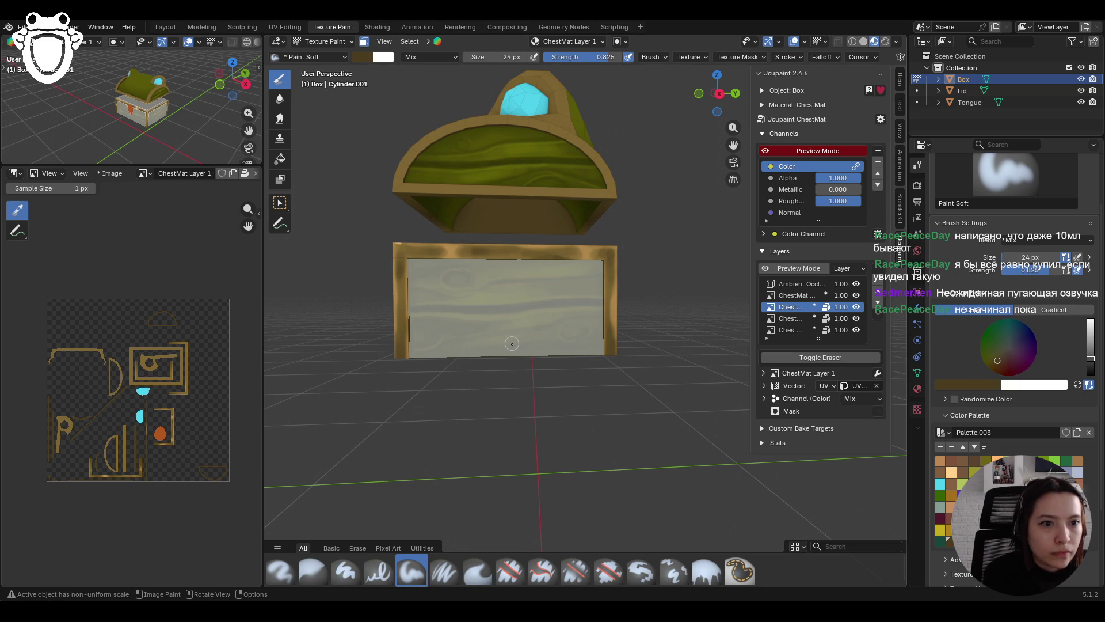
pyautogui.moveTo(510, 345)
pyautogui.mouseDown(button='middle')
pyautogui.moveTo(552, 351)
pyautogui.moveTo(429, 364)
pyautogui.moveTo(489, 346)
pyautogui.moveTo(719, 167)
pyautogui.moveTo(552, 228)
pyautogui.moveTo(612, 251)
pyautogui.mouseUp(button='middle')
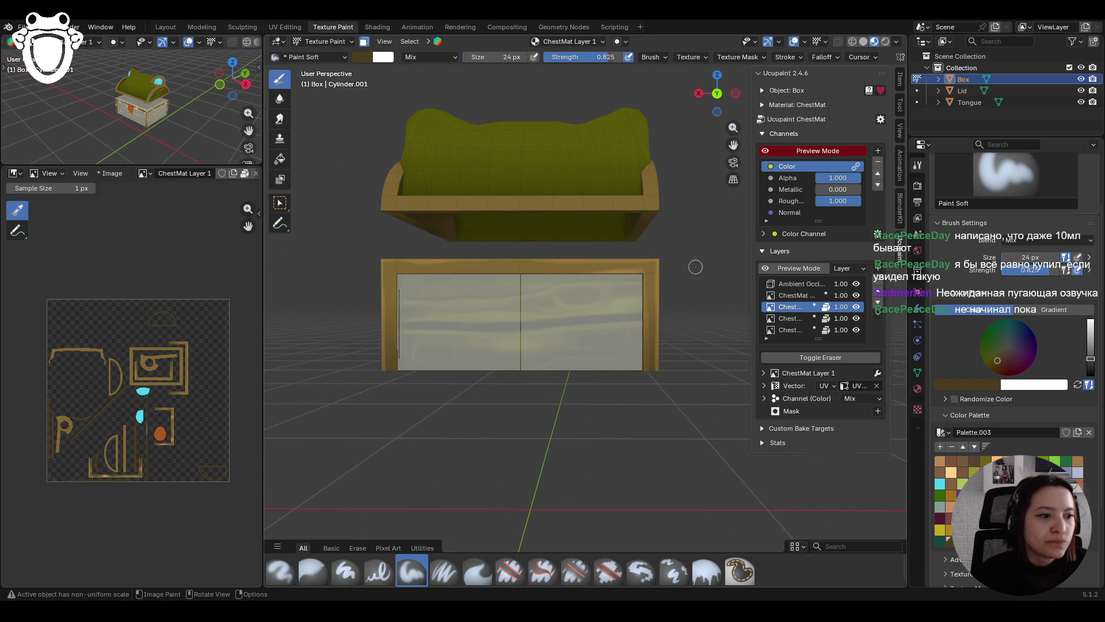
# Step: Paint tan gold from the Color Palette around the back panel's left, top and right frame edges
pyautogui.click(940, 460)
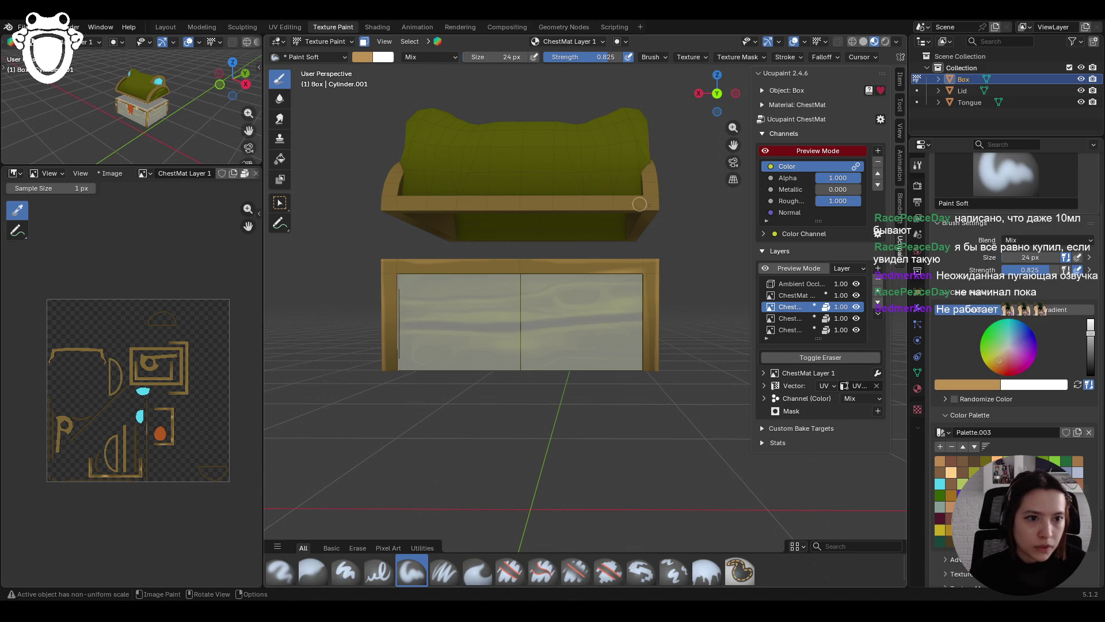
pyautogui.moveTo(600, 271)
pyautogui.mouseDown()
pyautogui.moveTo(523, 275)
pyautogui.moveTo(633, 266)
pyautogui.mouseUp()
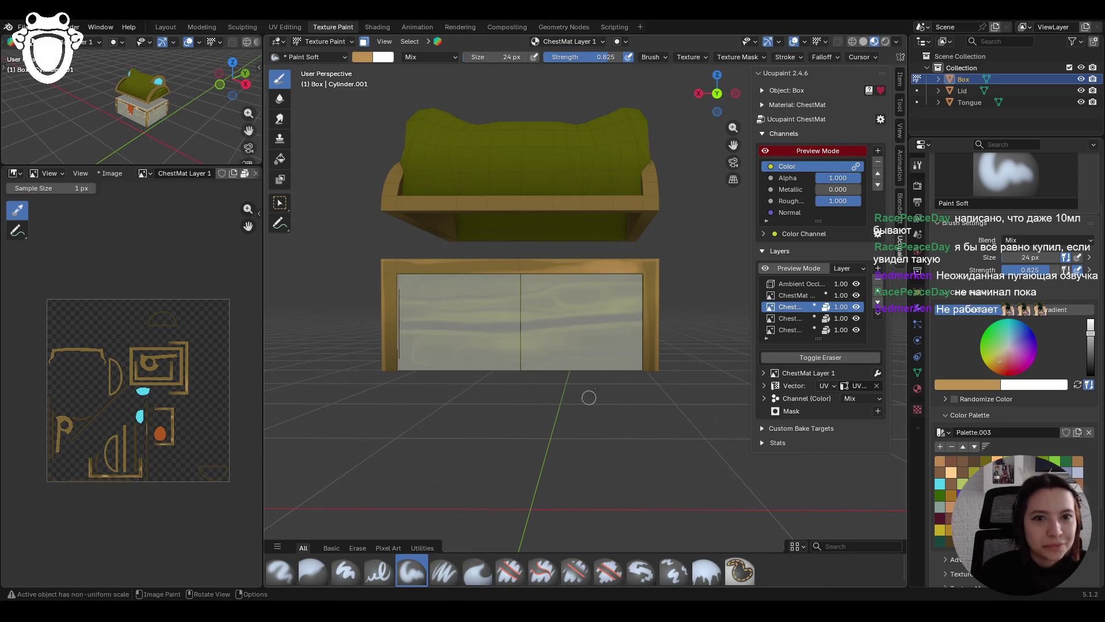
pyautogui.moveTo(399, 279)
pyautogui.mouseDown()
pyautogui.moveTo(401, 359)
pyautogui.moveTo(386, 272)
pyautogui.moveTo(397, 308)
pyautogui.mouseUp()
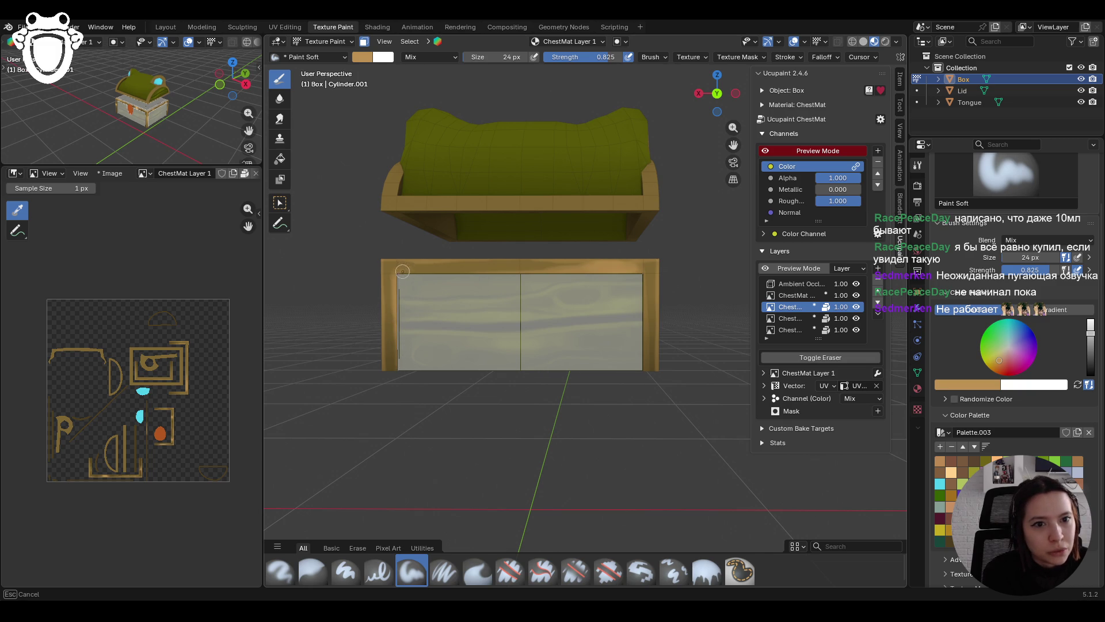
pyautogui.moveTo(412, 270); pyautogui.dragTo(656, 272)
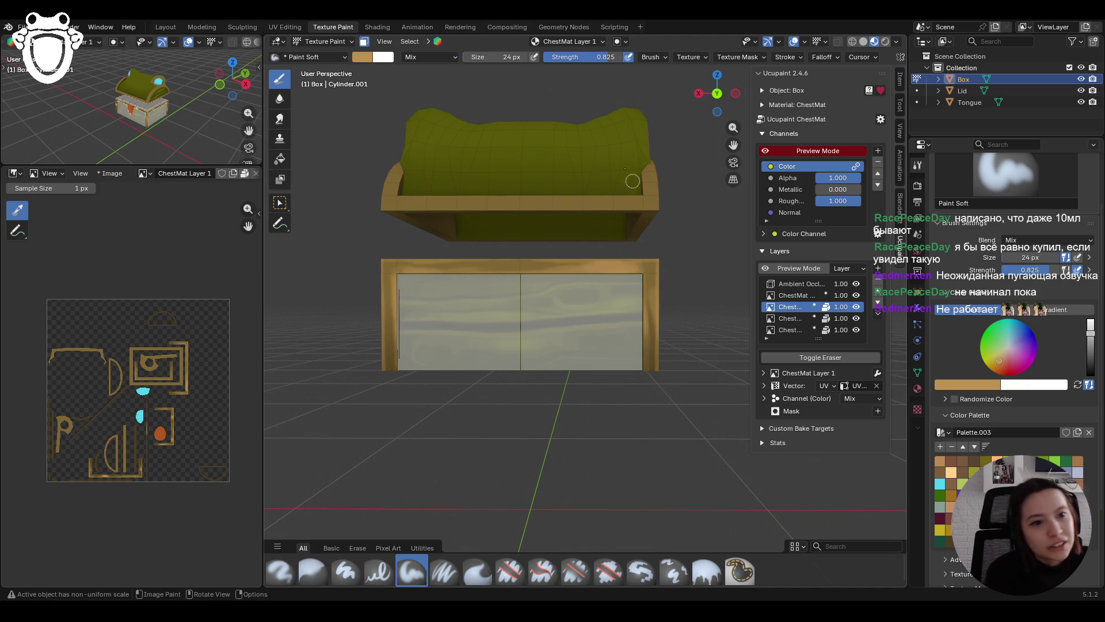
pyautogui.moveTo(658, 291); pyautogui.dragTo(656, 293)
pyautogui.moveTo(393, 310); pyautogui.dragTo(392, 332)
pyautogui.moveTo(389, 293); pyautogui.dragTo(388, 295)
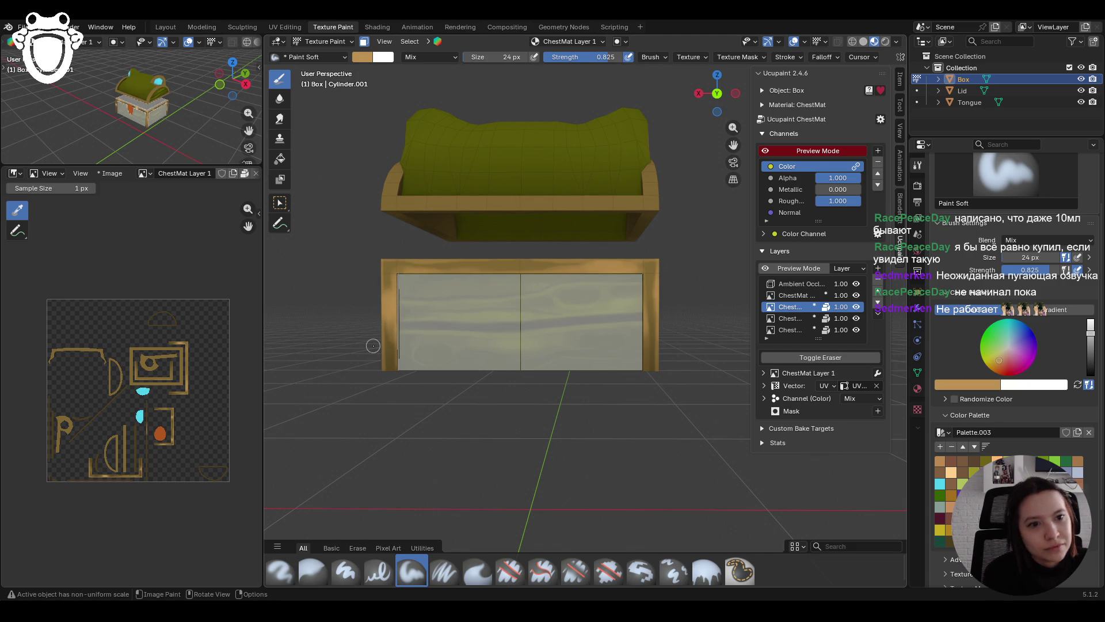
pyautogui.moveTo(371, 340); pyautogui.dragTo(375, 322, button='middle')
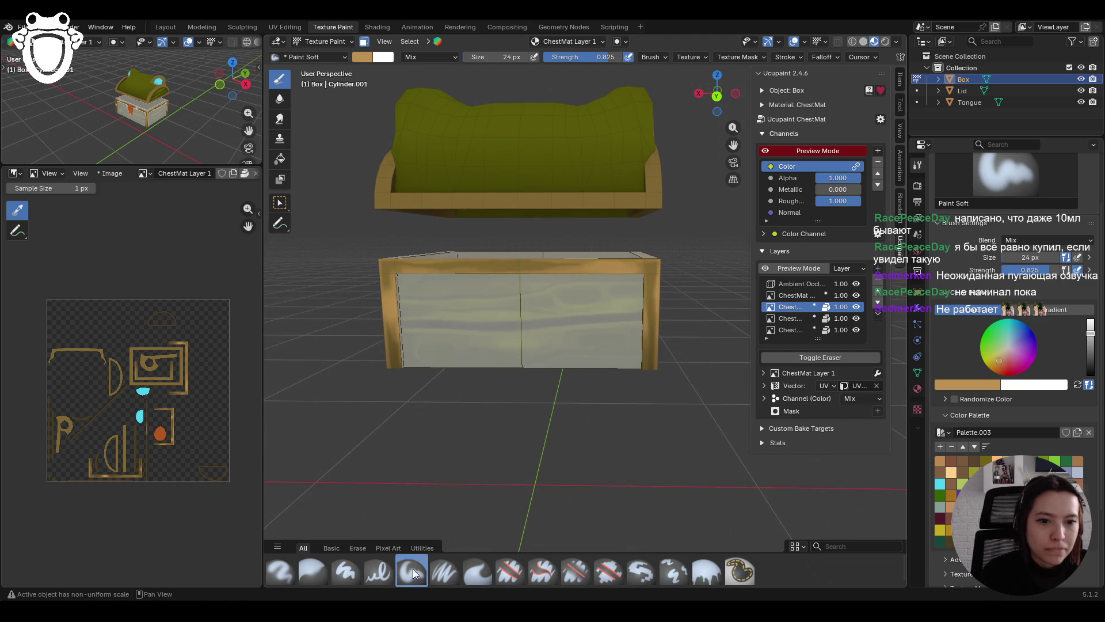
# Step: Shade the chest's top rim with a darker brown from the palette
pyautogui.click(986, 495)
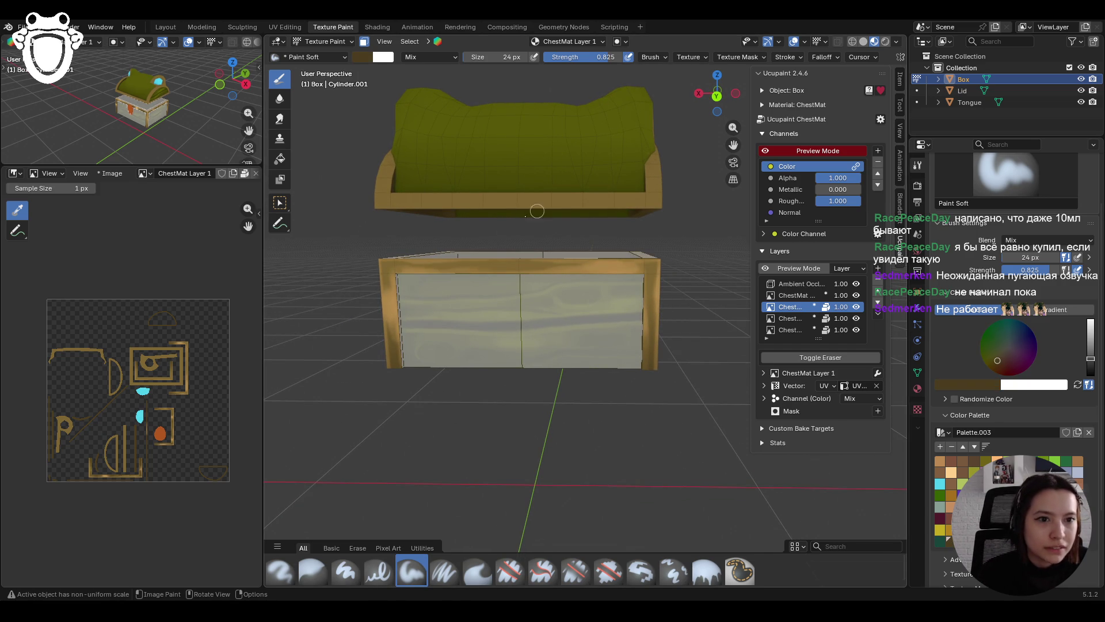
pyautogui.moveTo(478, 266)
pyautogui.mouseDown()
pyautogui.moveTo(557, 264)
pyautogui.moveTo(388, 267)
pyautogui.moveTo(393, 344)
pyautogui.moveTo(391, 325)
pyautogui.mouseUp()
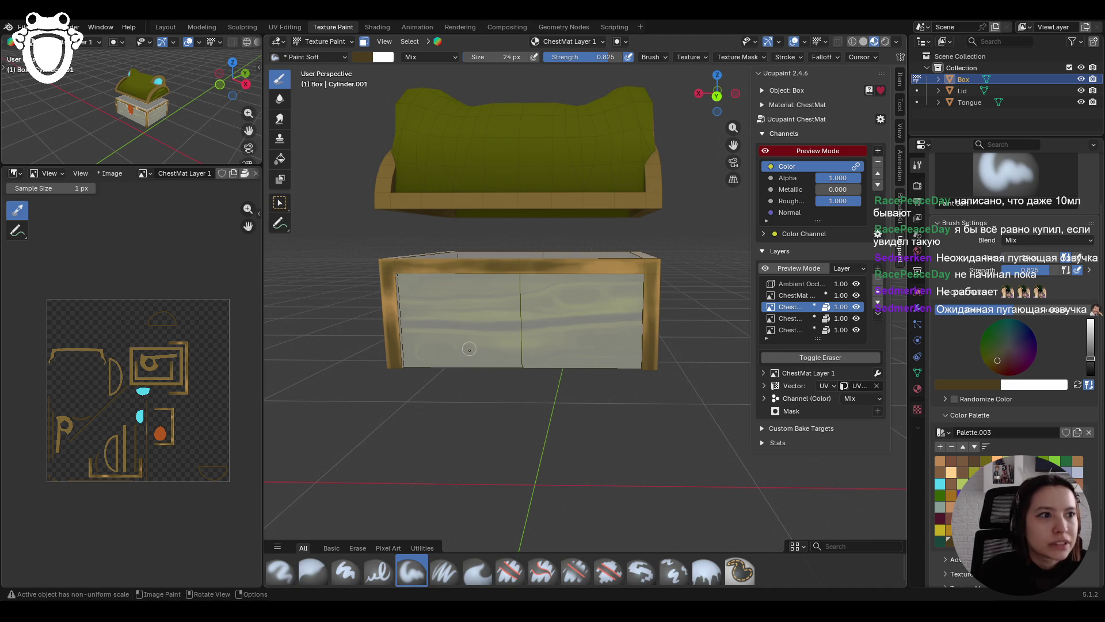
pyautogui.scroll(2, 444, 352)
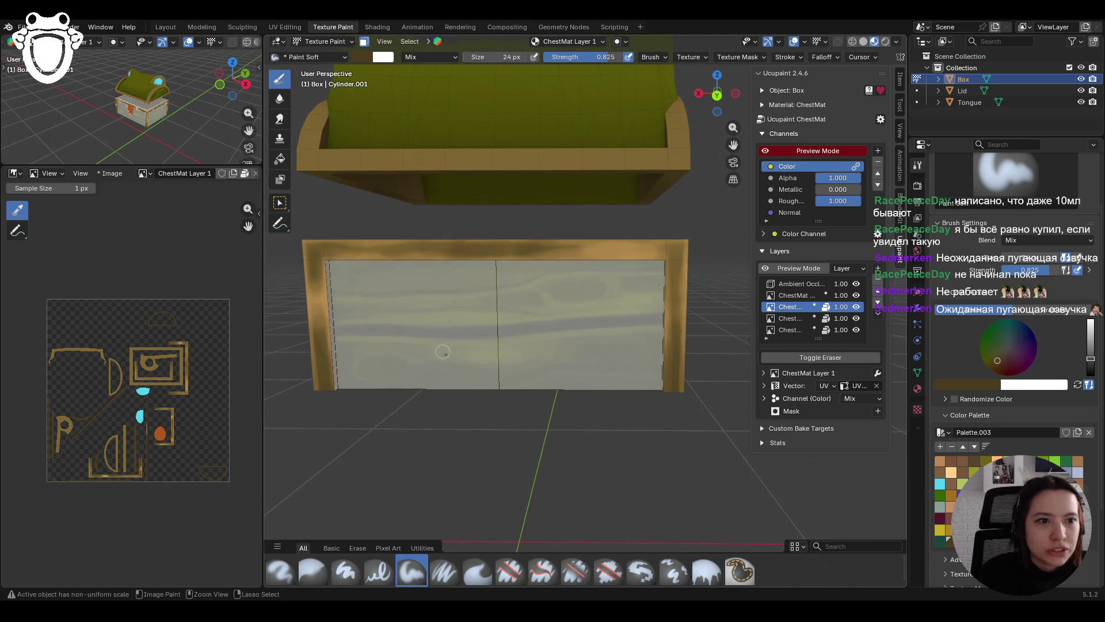
# Step: Enlarge the brush to 14 px and stroke darker shading along the top rim and right gold rim
pyautogui.moveTo(1030, 257); pyautogui.dragTo(1031, 257)
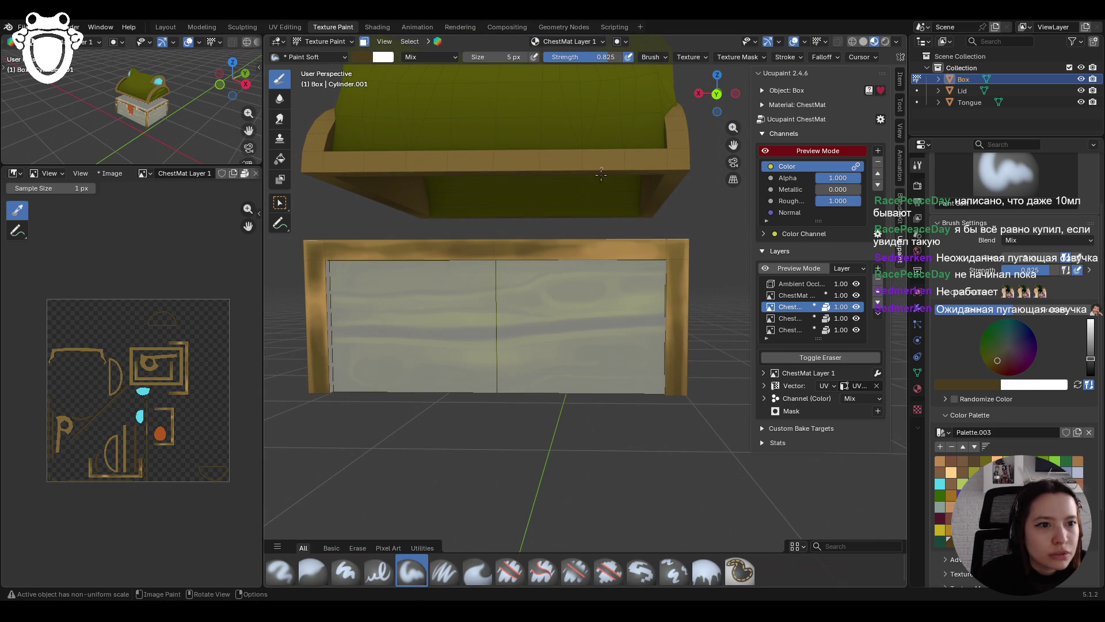
pyautogui.moveTo(1043, 257); pyautogui.dragTo(1043, 257)
pyautogui.moveTo(632, 229)
pyautogui.mouseDown()
pyautogui.moveTo(647, 237)
pyautogui.moveTo(636, 239)
pyautogui.mouseUp()
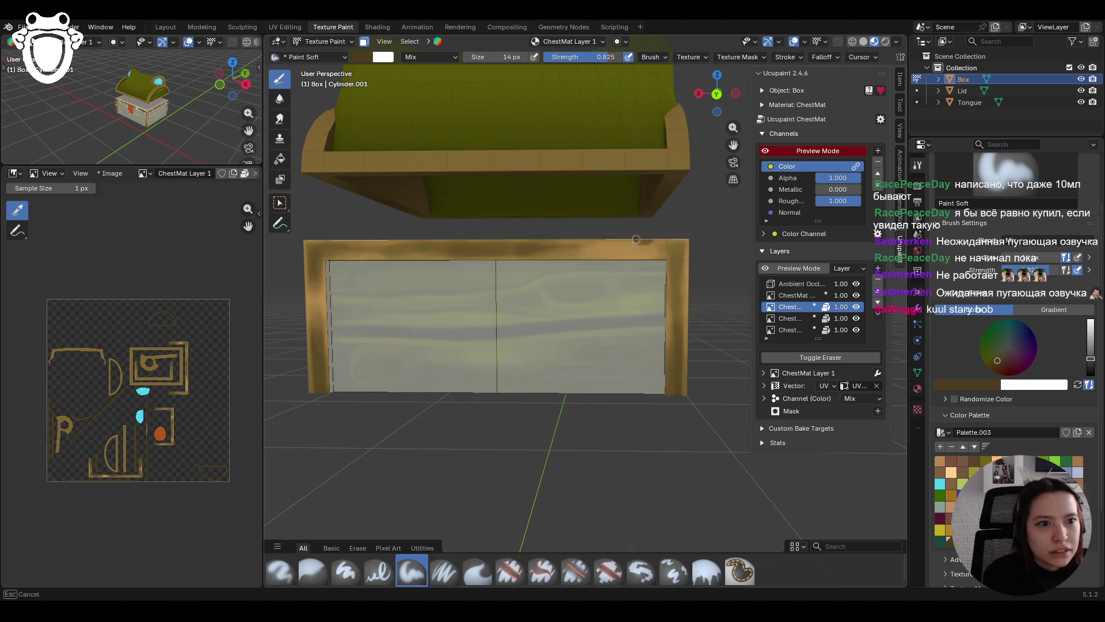
pyautogui.moveTo(650, 243); pyautogui.dragTo(681, 222)
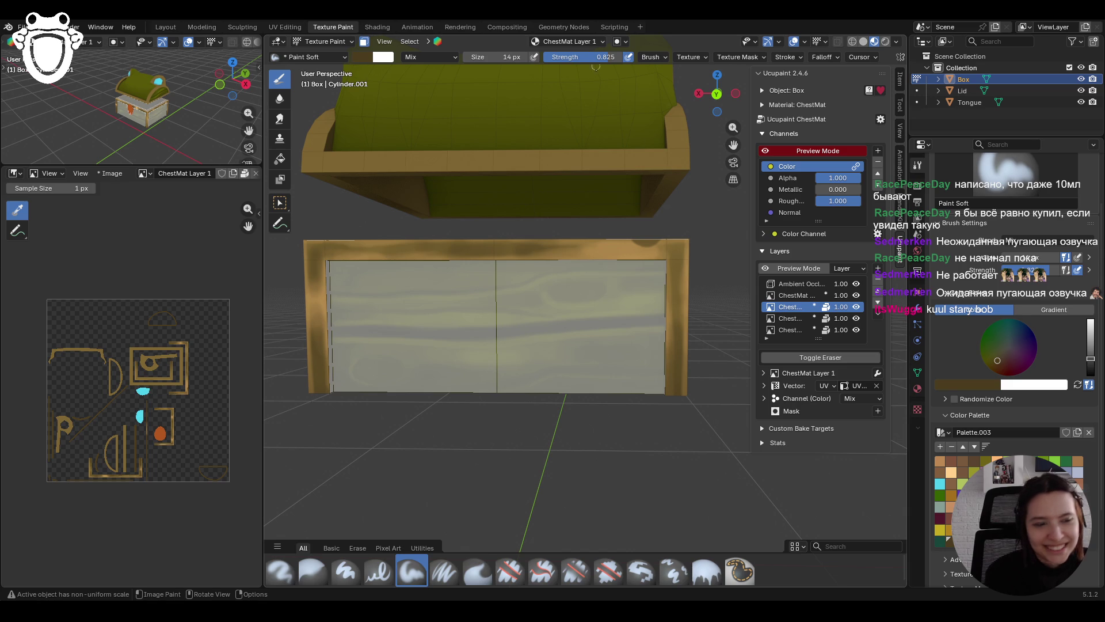
pyautogui.moveTo(665, 245); pyautogui.dragTo(666, 246)
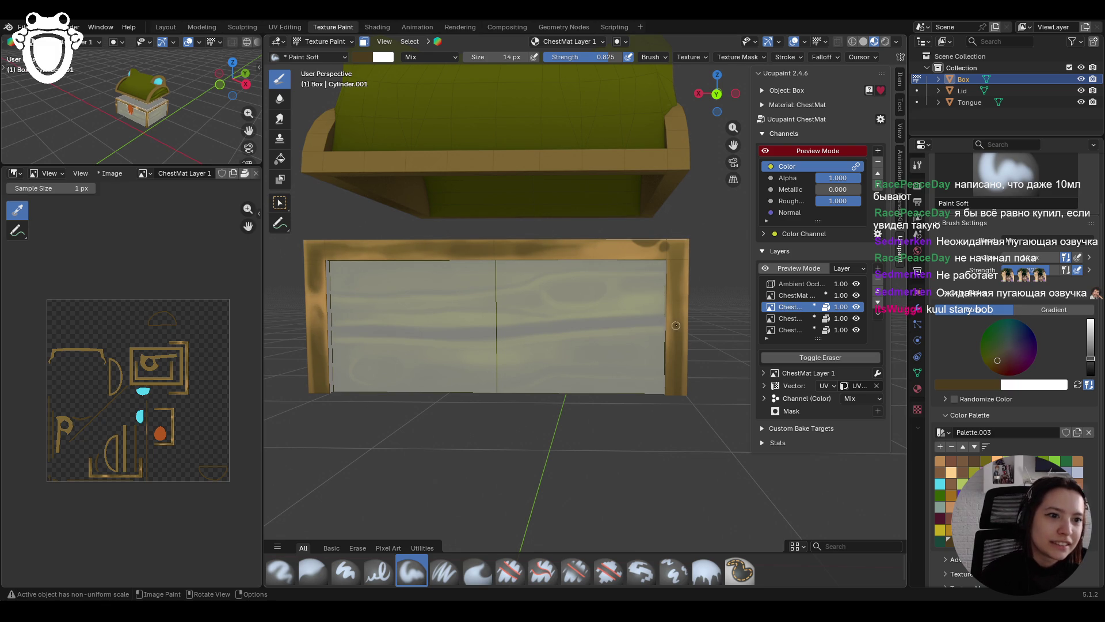
pyautogui.moveTo(671, 345)
pyautogui.mouseDown()
pyautogui.moveTo(672, 384)
pyautogui.moveTo(672, 368)
pyautogui.mouseUp()
pyautogui.moveTo(611, 239); pyautogui.dragTo(685, 239)
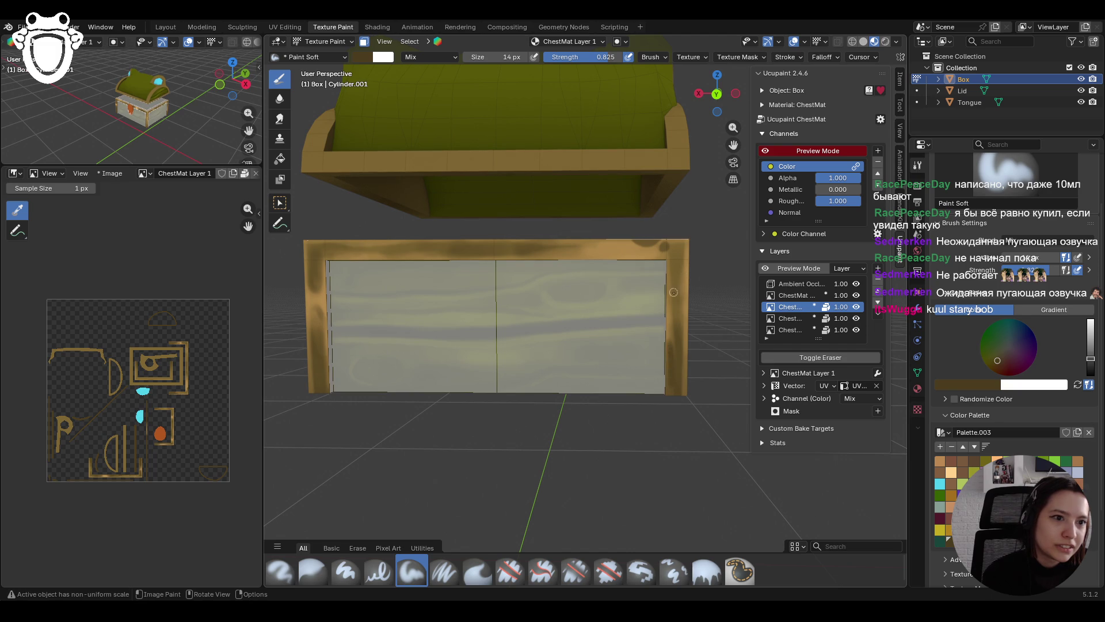
# Step: Dab and stroke darker paint along the gold top rim toward its right corner
pyautogui.click(673, 248)
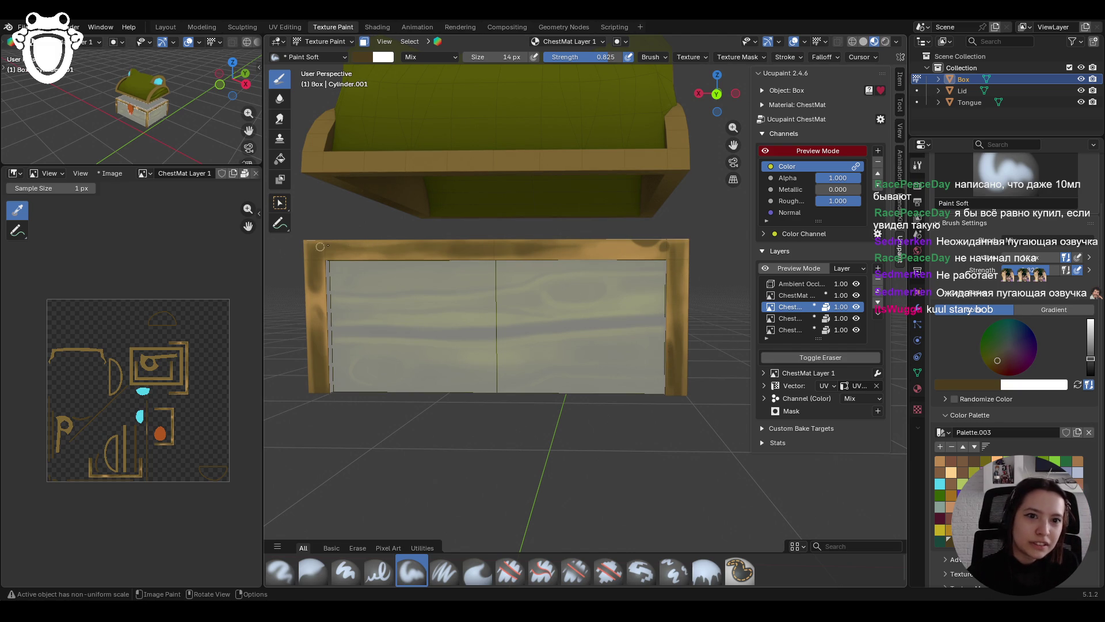
pyautogui.click(392, 249)
pyautogui.moveTo(420, 244)
pyautogui.mouseDown()
pyautogui.moveTo(409, 244)
pyautogui.moveTo(554, 246)
pyautogui.mouseUp()
pyautogui.click(602, 246)
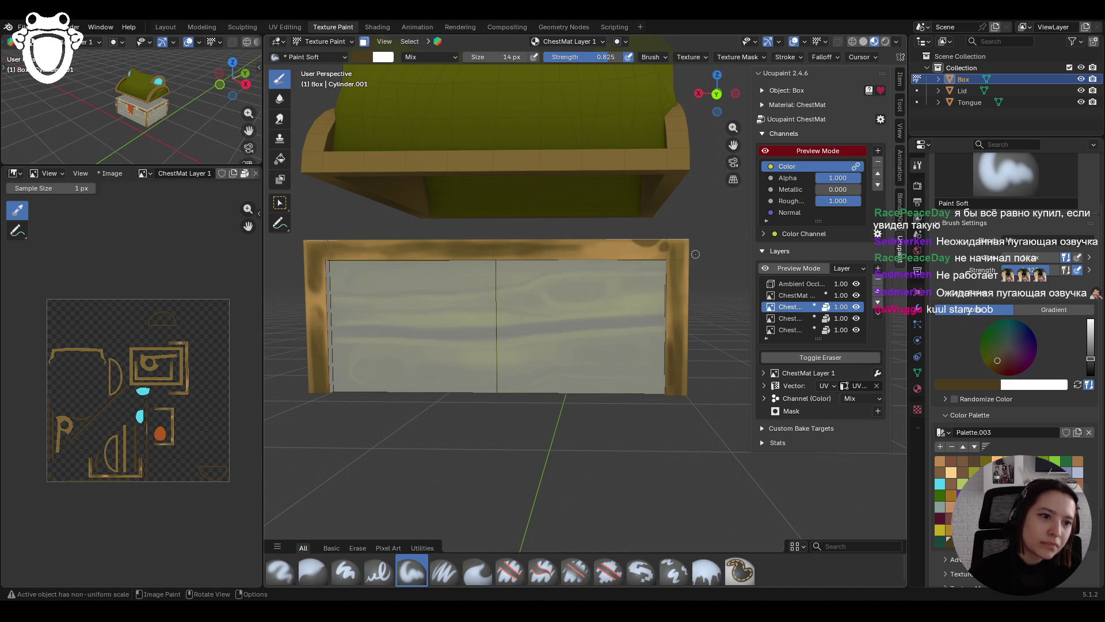
pyautogui.click(645, 246)
pyautogui.click(627, 242)
pyautogui.moveTo(625, 241); pyautogui.dragTo(710, 240)
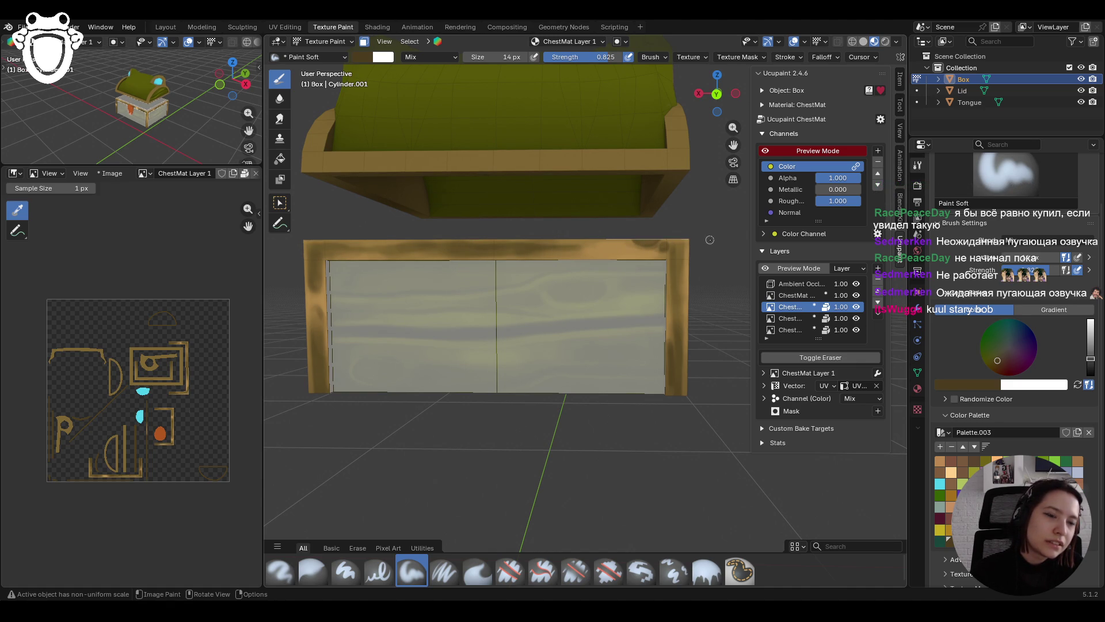
# Step: Resize the brush to 33 px and paint a darker tone on the top rim's right end
pyautogui.moveTo(478, 337); pyautogui.dragTo(524, 484, button='middle')
pyautogui.press('f')
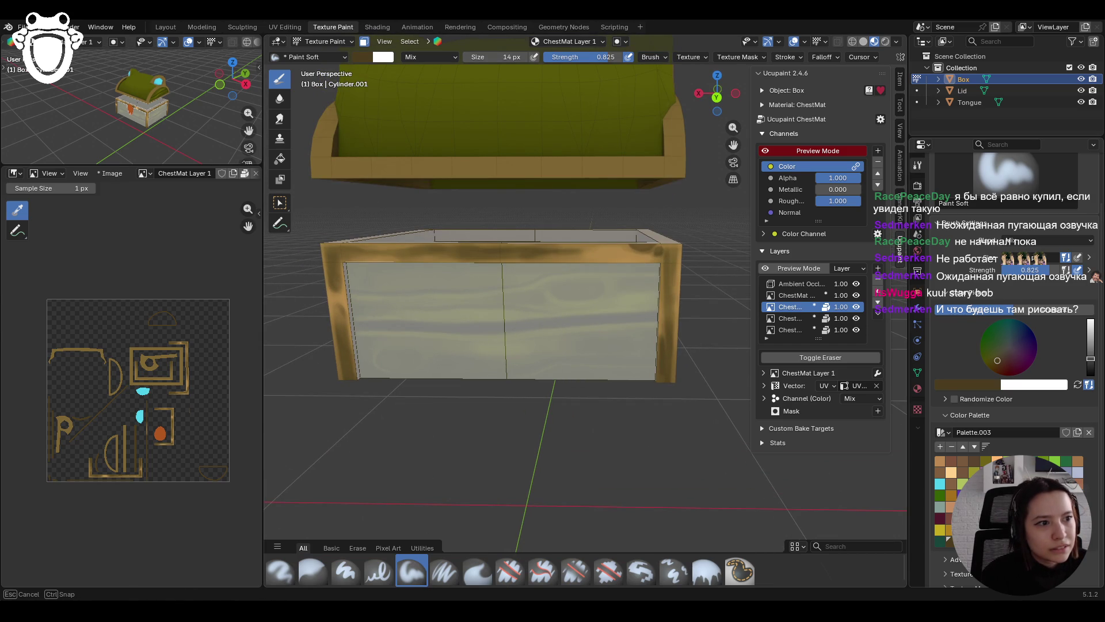
pyautogui.press('Escape')
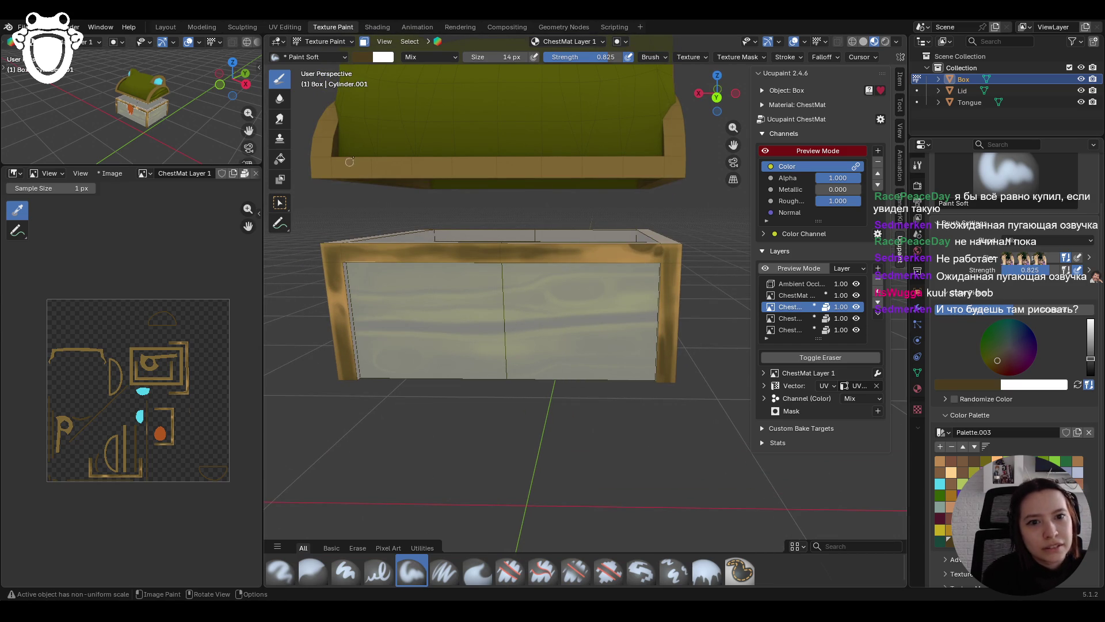
pyautogui.moveTo(340, 251); pyautogui.dragTo(440, 246, button='middle')
pyautogui.press('f')
pyautogui.click(455, 247)
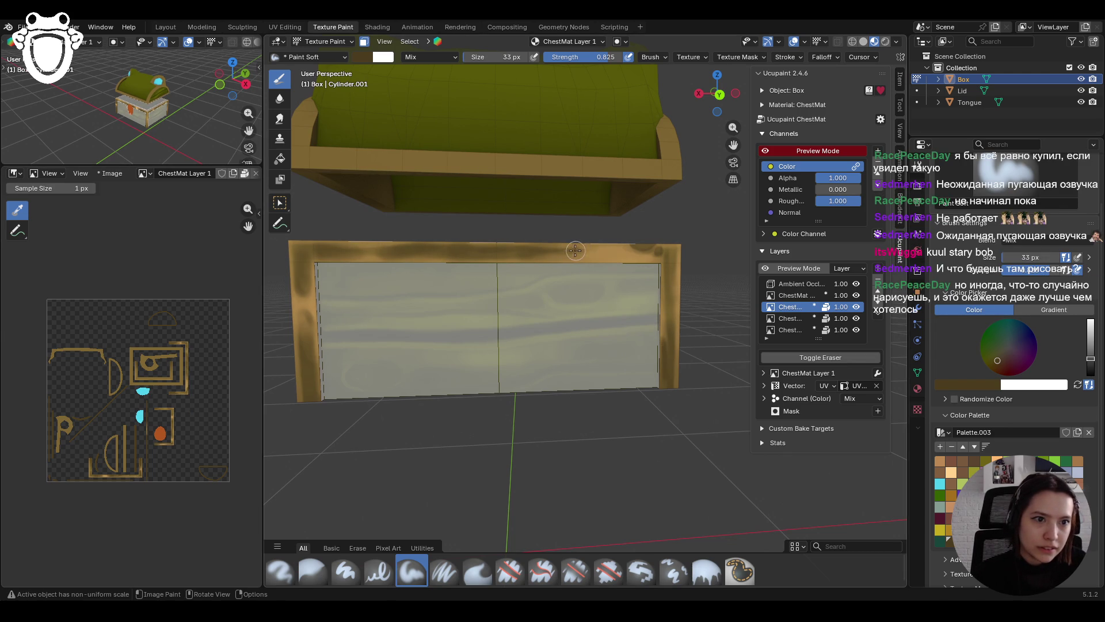
pyautogui.moveTo(637, 249); pyautogui.dragTo(667, 261)
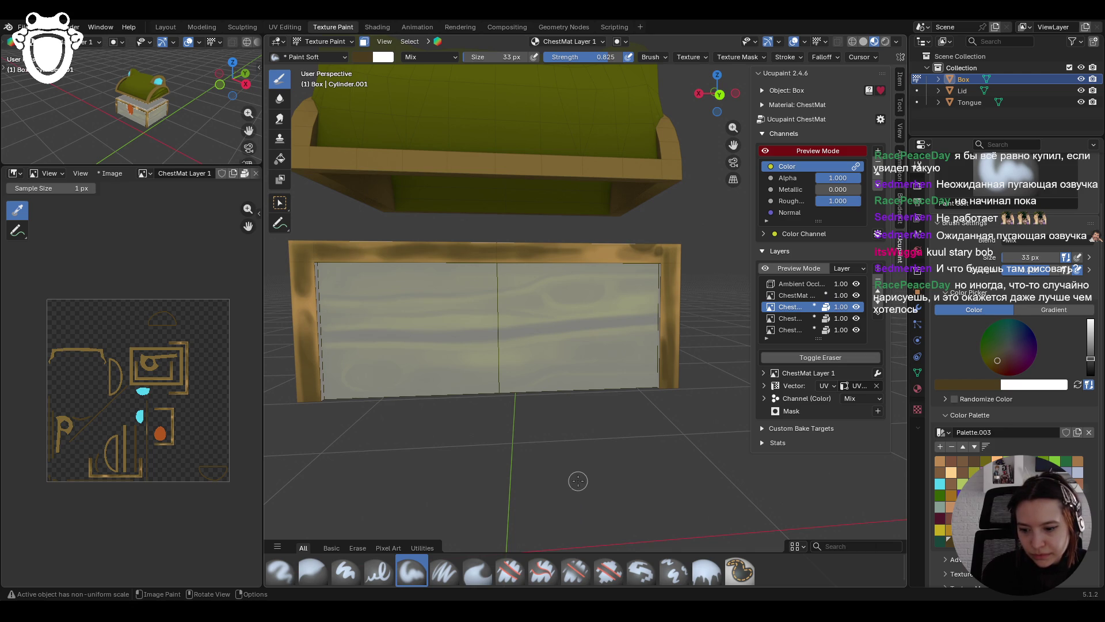
pyautogui.moveTo(526, 410); pyautogui.dragTo(512, 378, button='middle')
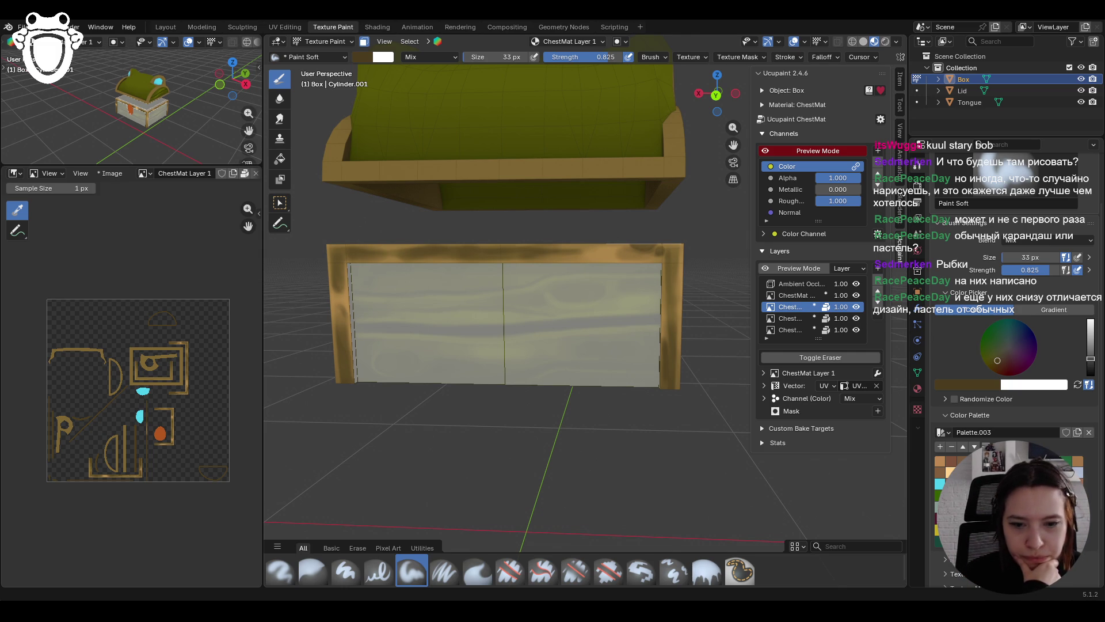
pyautogui.moveTo(592, 382)
pyautogui.mouseDown(button='middle')
pyautogui.moveTo(569, 385)
pyautogui.moveTo(584, 389)
pyautogui.mouseUp(button='middle')
pyautogui.scroll(-5, 586, 390)
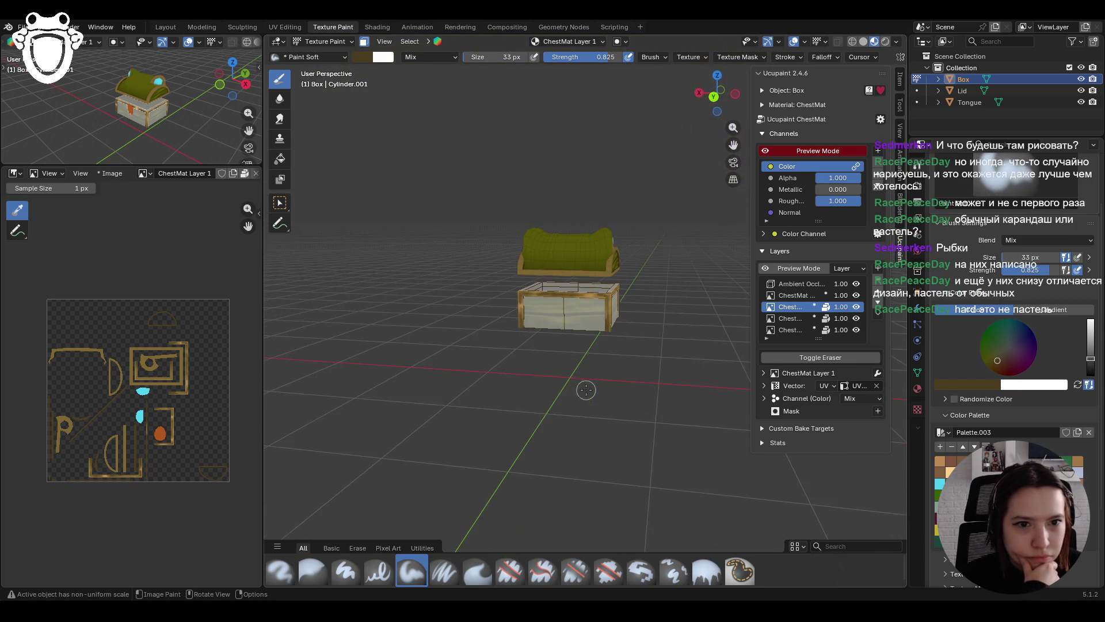
pyautogui.scroll(3, 647, 372)
pyautogui.moveTo(656, 372)
pyautogui.mouseDown(button='middle')
pyautogui.moveTo(642, 369)
pyautogui.moveTo(698, 236)
pyautogui.moveTo(695, 306)
pyautogui.moveTo(614, 299)
pyautogui.moveTo(593, 246)
pyautogui.mouseUp(button='middle')
pyautogui.scroll(3, 695, 299)
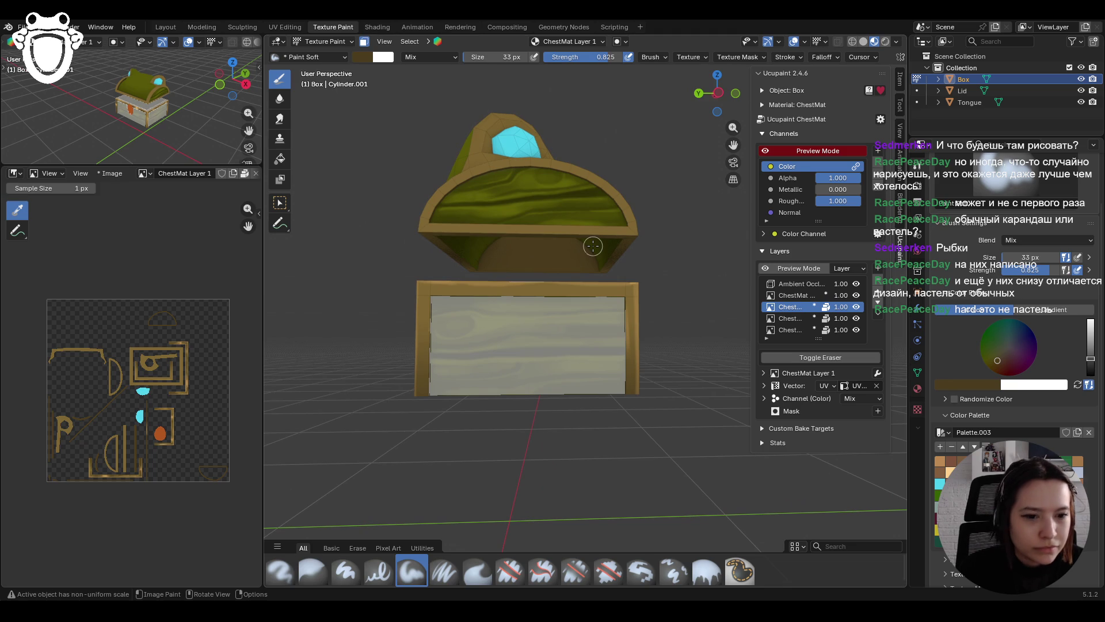
pyautogui.scroll(-5, 382, 242)
pyautogui.moveTo(383, 242)
pyautogui.mouseDown(button='middle')
pyautogui.moveTo(490, 344)
pyautogui.moveTo(619, 313)
pyautogui.moveTo(544, 391)
pyautogui.mouseUp(button='middle')
pyautogui.scroll(3, 491, 341)
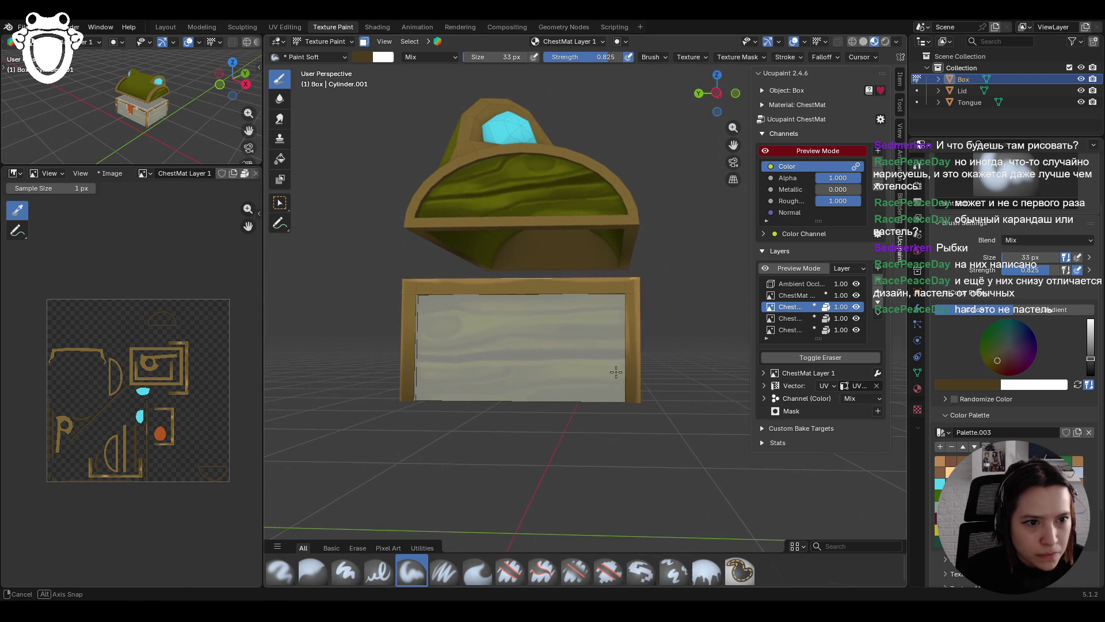
# Step: Sample the frame's light tan colour and paint it along the box's top and left rims
pyautogui.press('s')
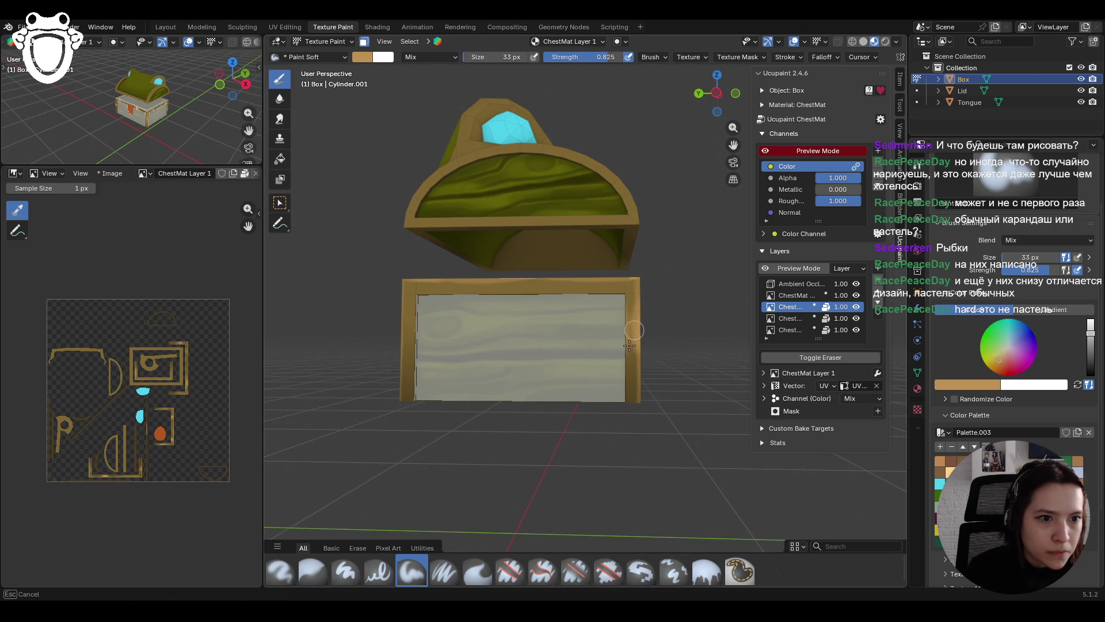
pyautogui.moveTo(627, 346)
pyautogui.mouseDown(button='middle')
pyautogui.moveTo(540, 348)
pyautogui.moveTo(623, 355)
pyautogui.moveTo(625, 342)
pyautogui.mouseUp(button='middle')
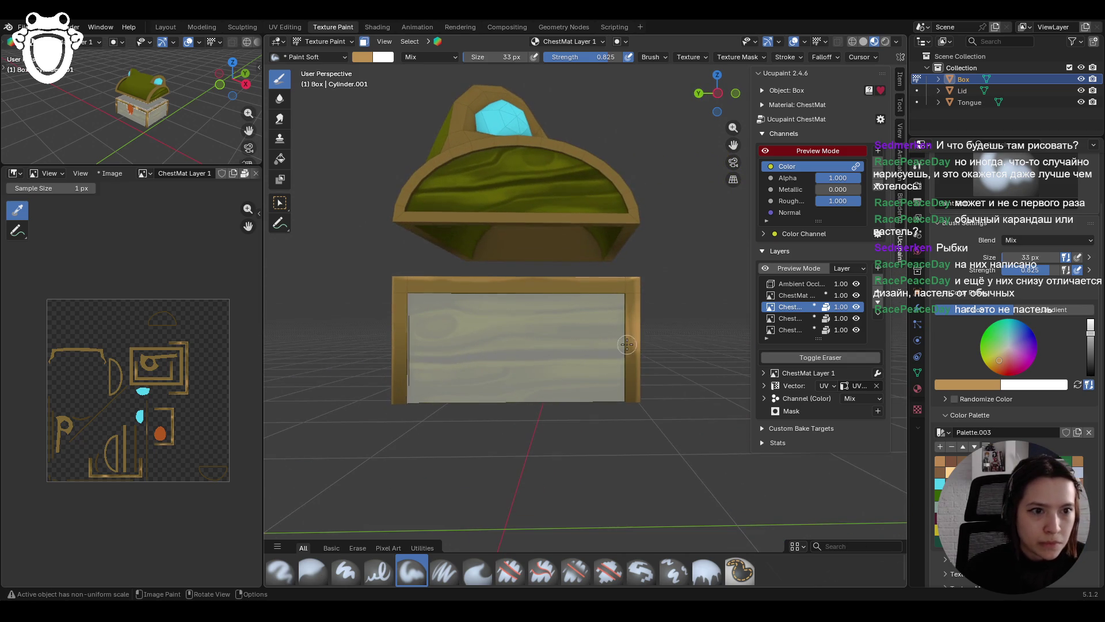
pyautogui.moveTo(606, 272); pyautogui.dragTo(621, 272)
pyautogui.moveTo(631, 272)
pyautogui.mouseDown()
pyautogui.moveTo(491, 272)
pyautogui.moveTo(517, 275)
pyautogui.mouseUp()
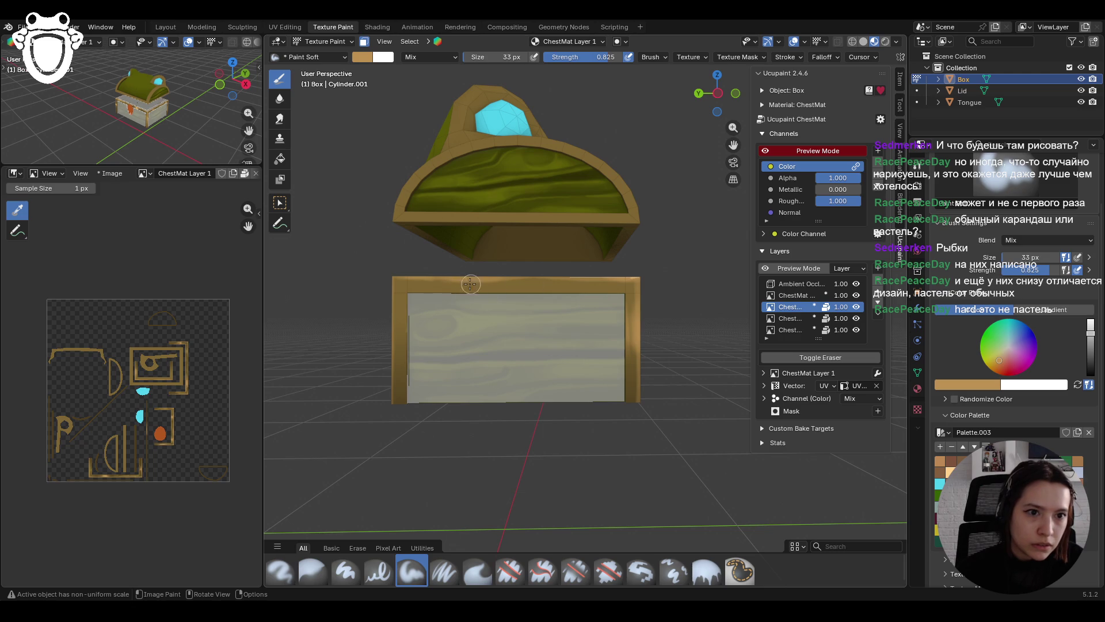
pyautogui.moveTo(460, 286); pyautogui.dragTo(496, 286)
pyautogui.moveTo(406, 329)
pyautogui.mouseDown()
pyautogui.moveTo(406, 350)
pyautogui.moveTo(402, 335)
pyautogui.mouseUp()
pyautogui.click(403, 344)
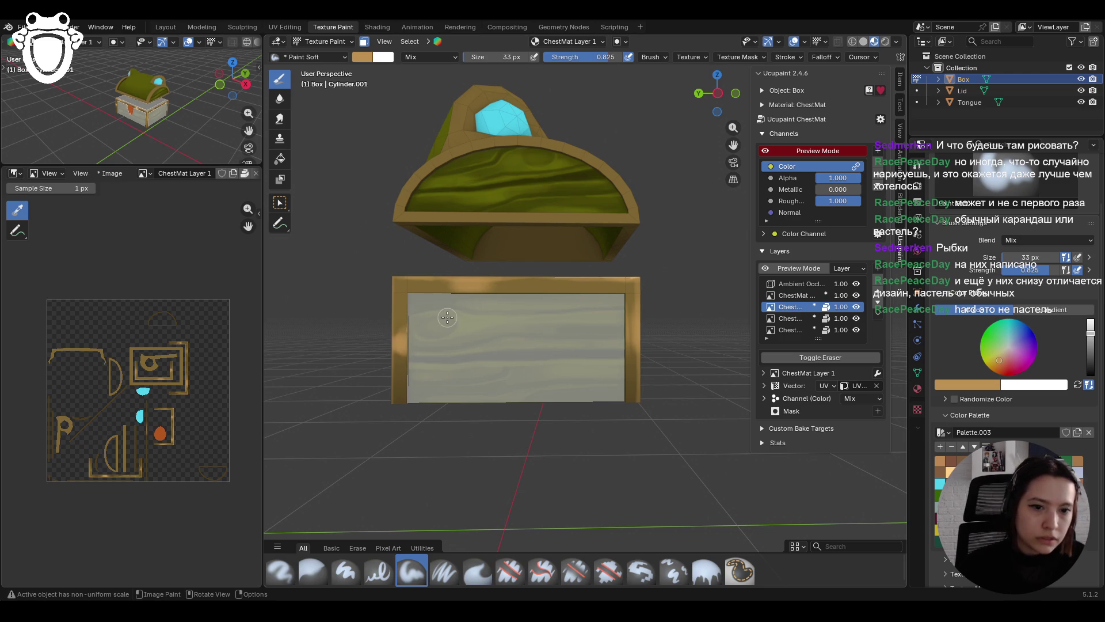
# Step: Darken the colour, set the brush to 23 px, and paint dark brown strokes along the left and top edges
pyautogui.moveTo(1091, 332); pyautogui.dragTo(1091, 347)
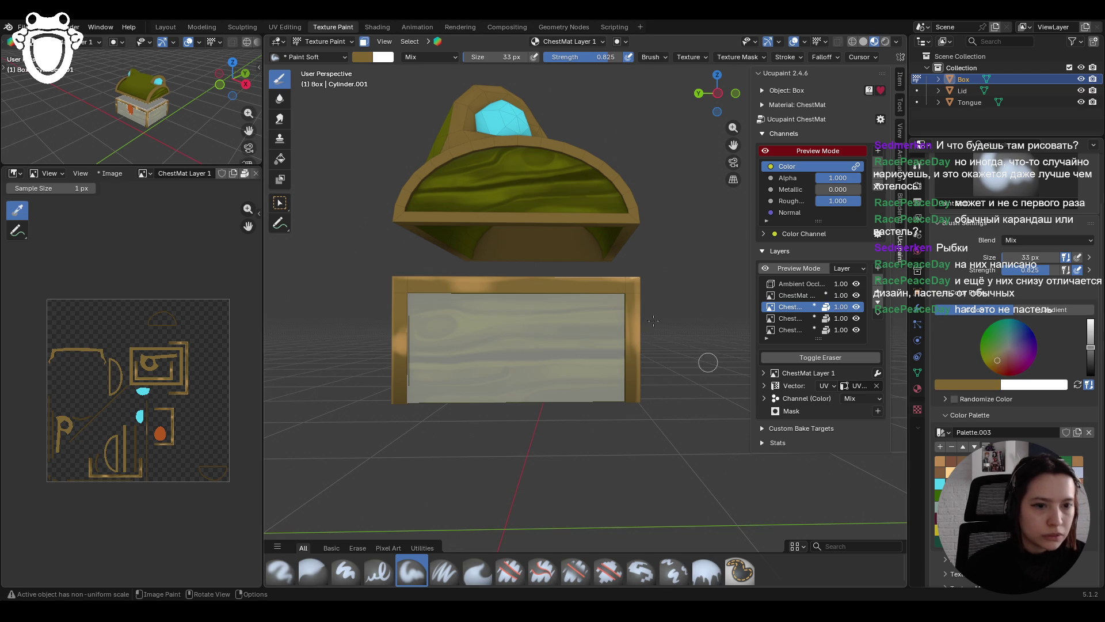
pyautogui.moveTo(561, 293)
pyautogui.mouseDown()
pyautogui.moveTo(575, 288)
pyautogui.moveTo(549, 301)
pyautogui.mouseUp()
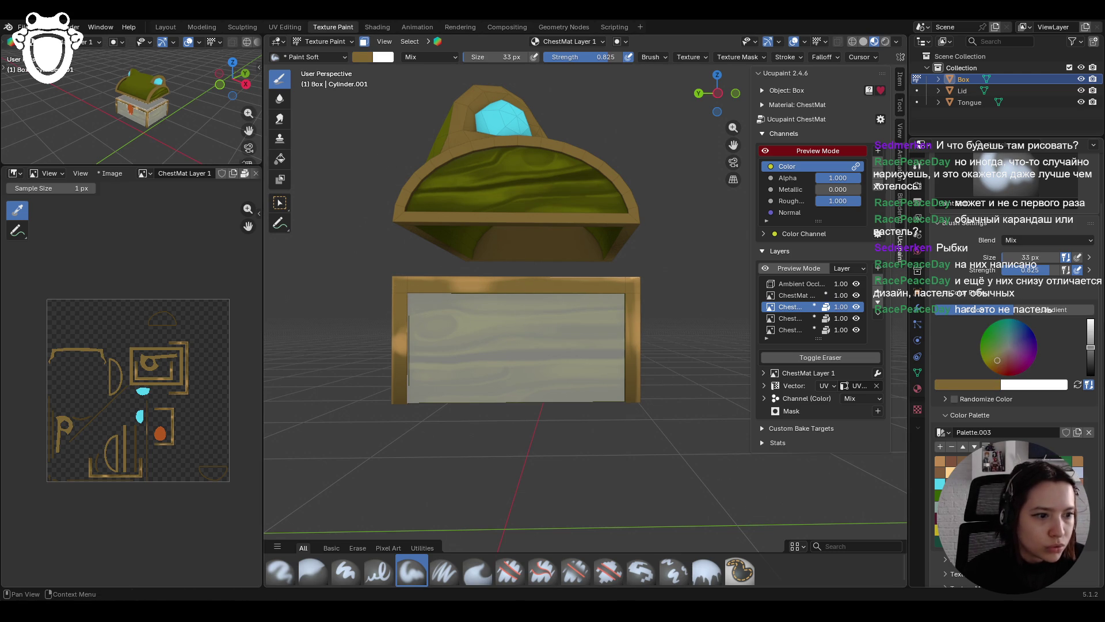
pyautogui.press('f')
pyautogui.click(413, 318)
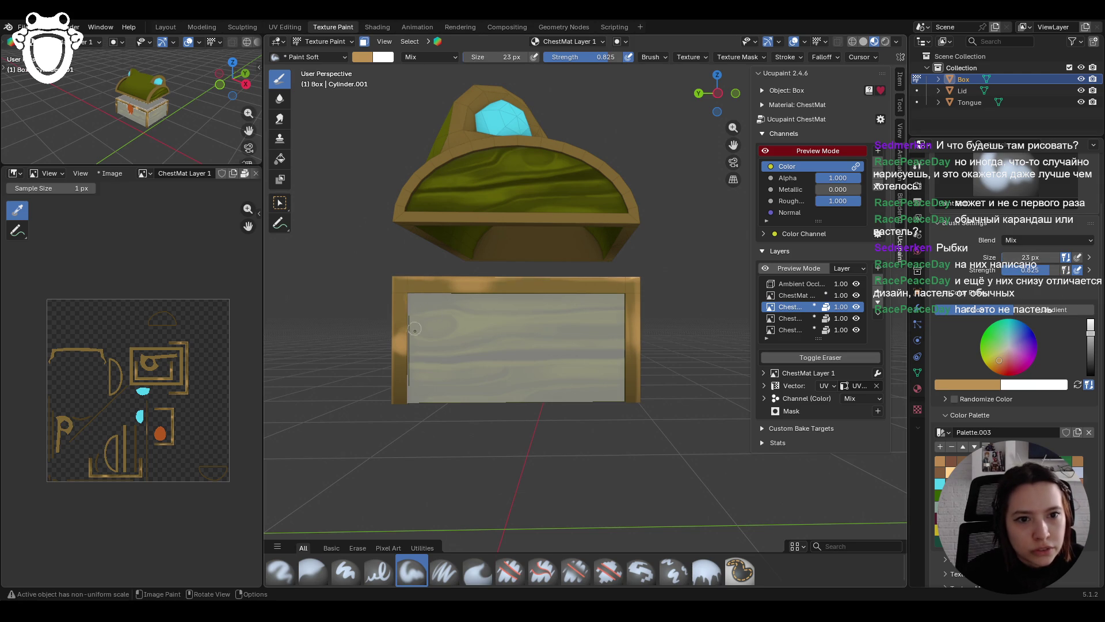
pyautogui.moveTo(408, 349); pyautogui.dragTo(410, 368)
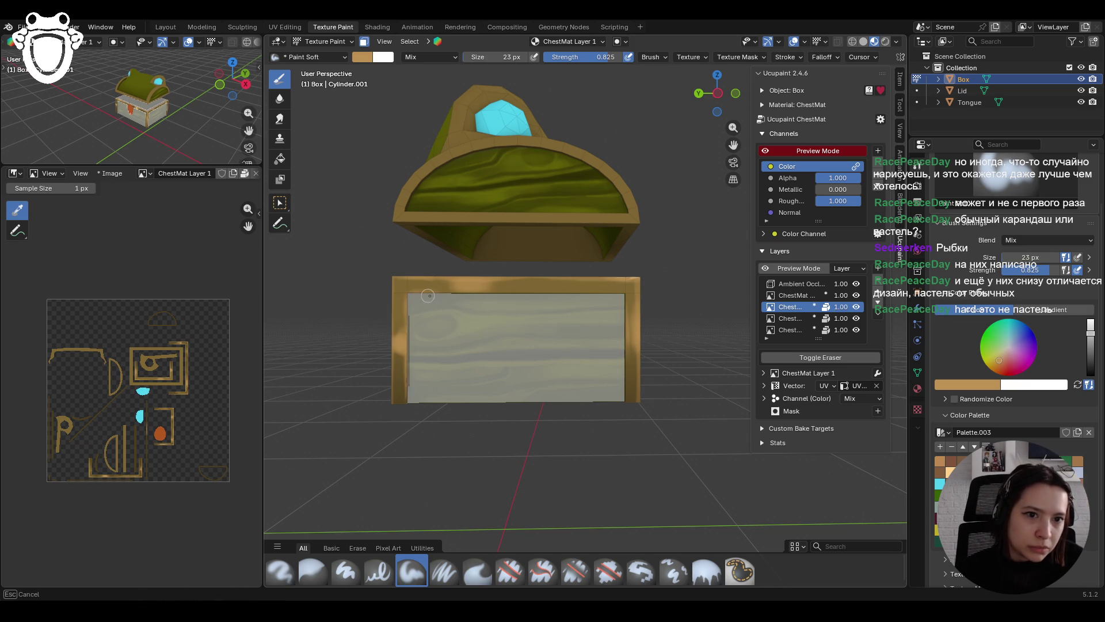
pyautogui.moveTo(463, 296); pyautogui.dragTo(621, 302)
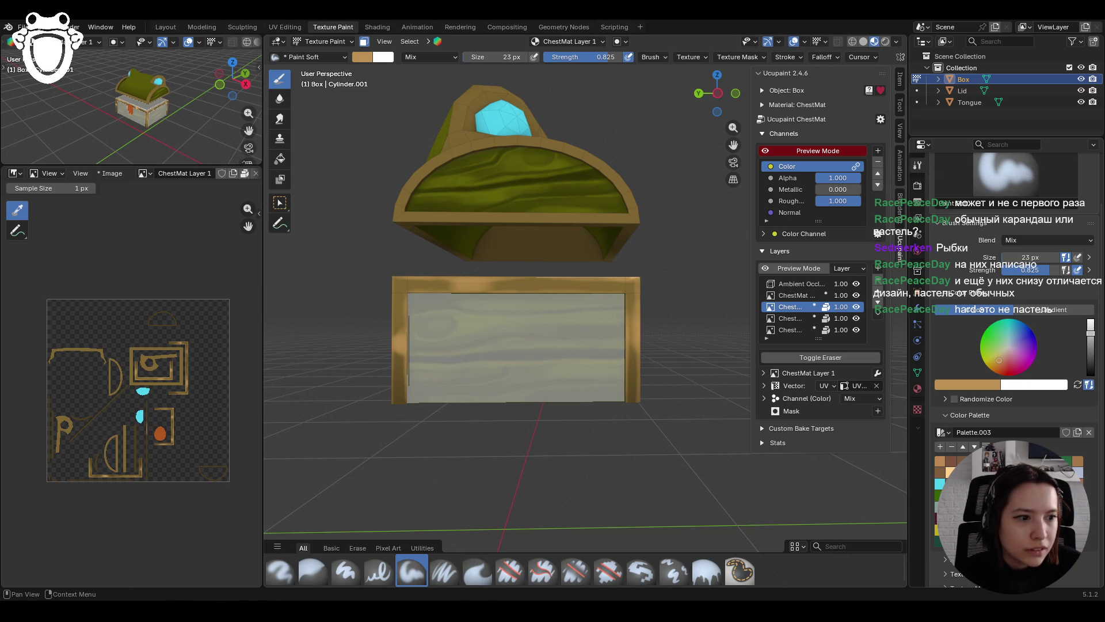
pyautogui.moveTo(1090, 333); pyautogui.dragTo(1090, 358)
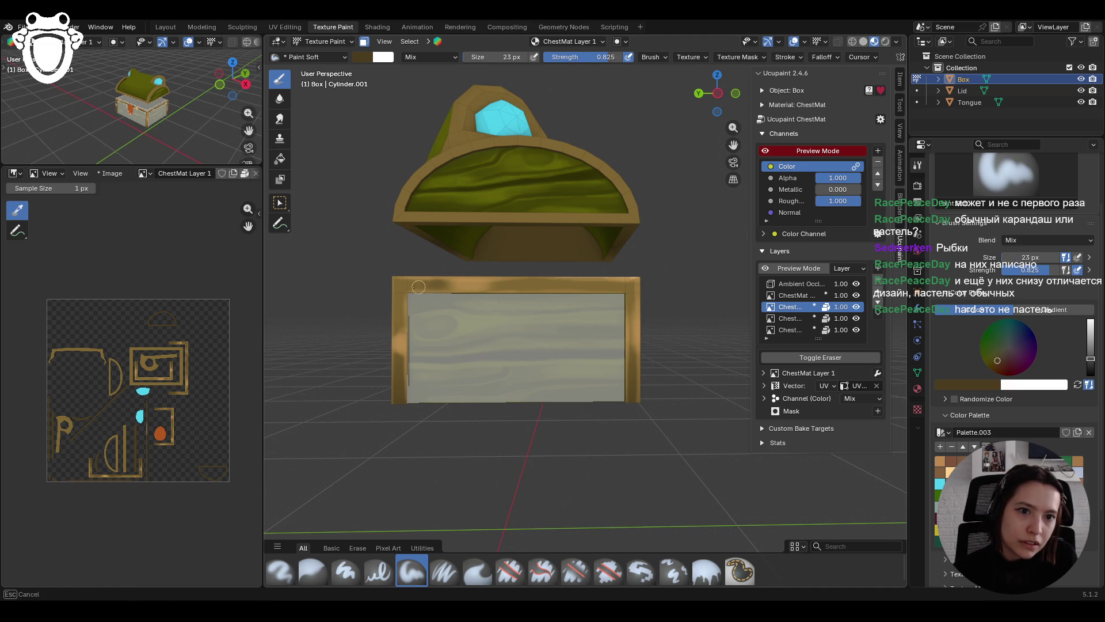
pyautogui.moveTo(396, 286); pyautogui.dragTo(400, 403)
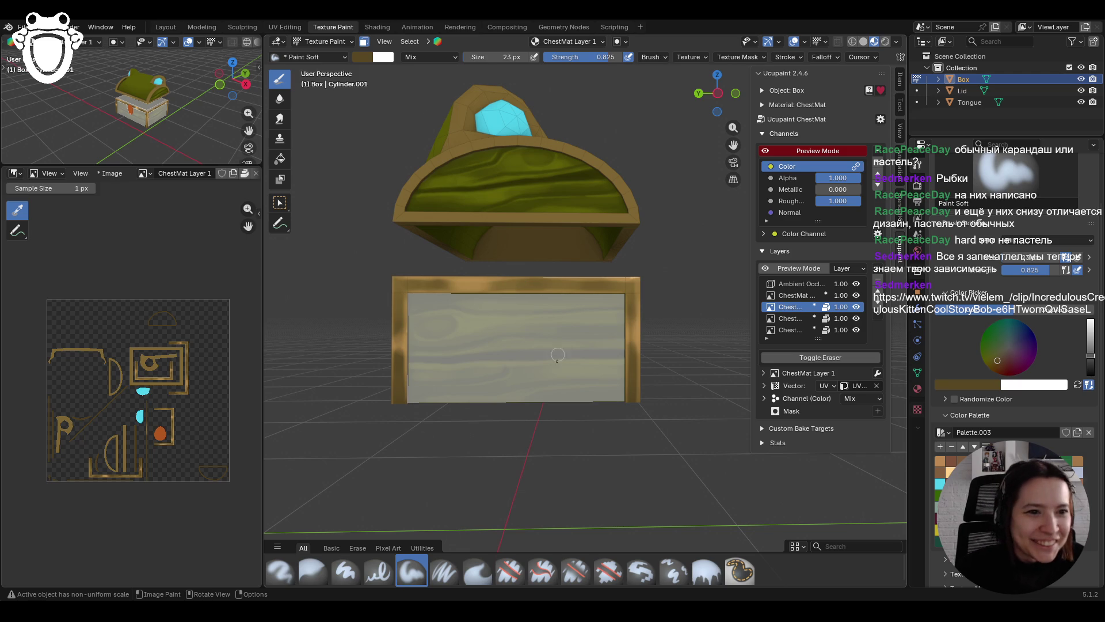
# Step: Paint additional strokes along the chest's left border and top gold border
pyautogui.moveTo(397, 327); pyautogui.dragTo(402, 307)
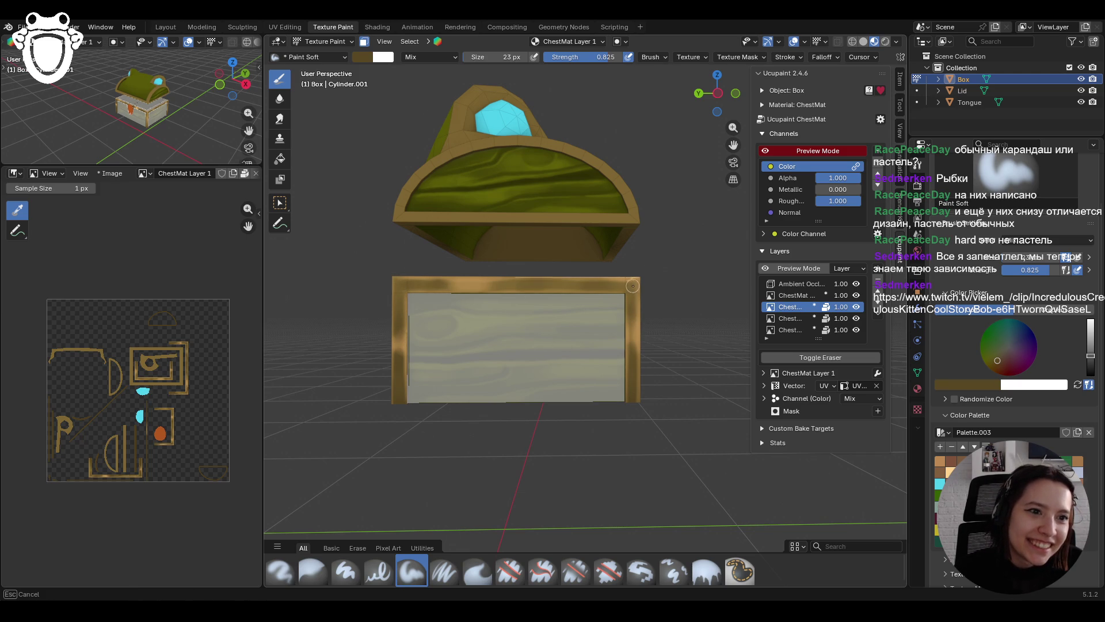
pyautogui.moveTo(484, 284); pyautogui.dragTo(556, 295)
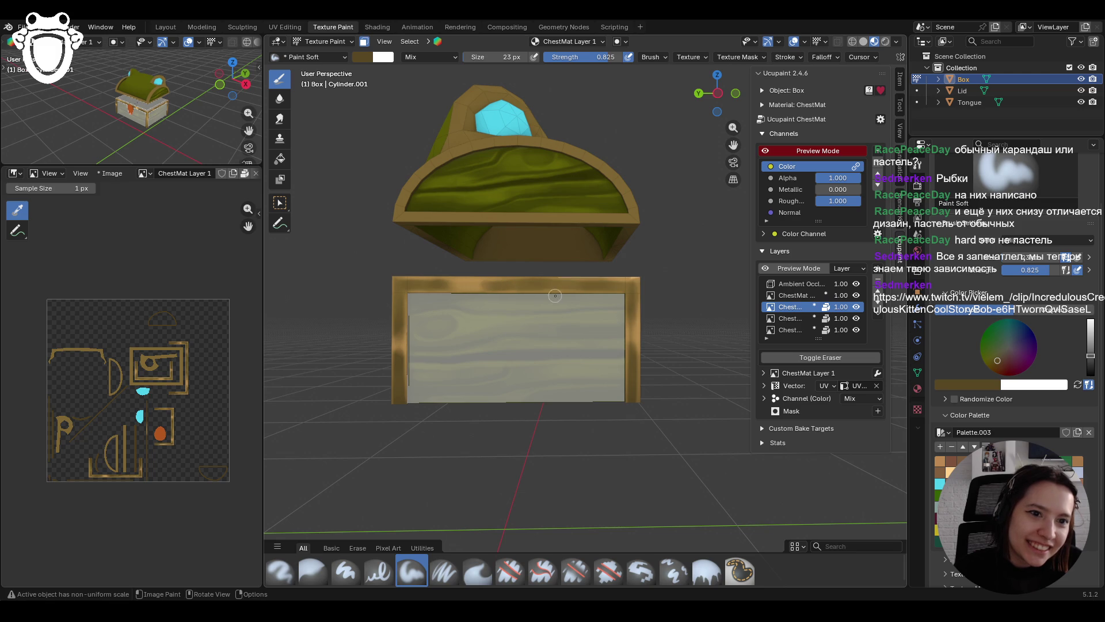
pyautogui.moveTo(435, 284); pyautogui.dragTo(467, 298)
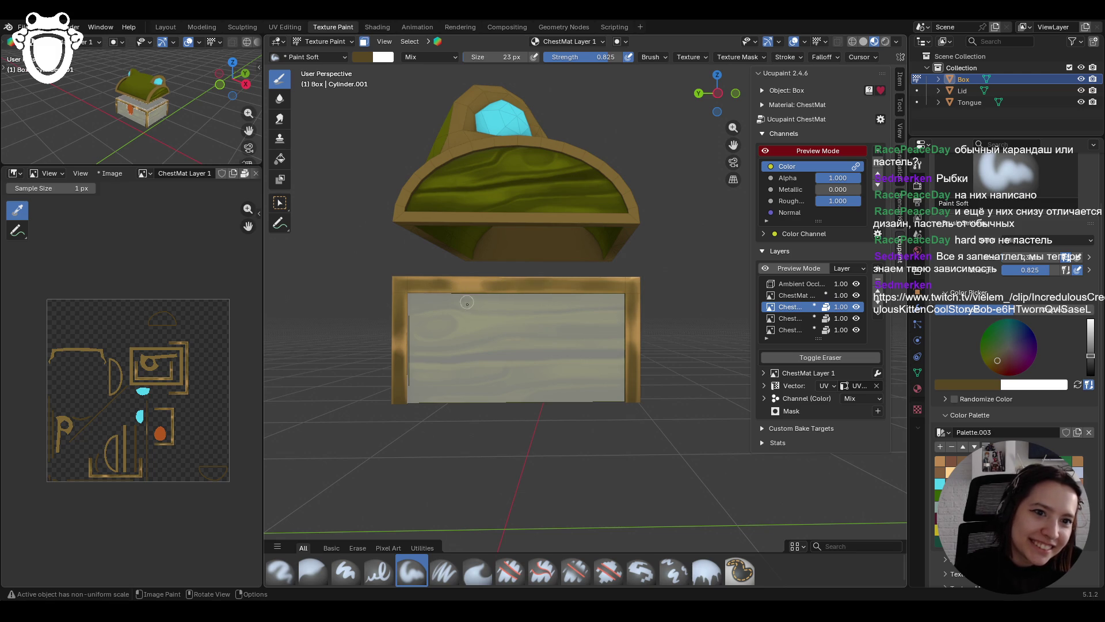
pyautogui.moveTo(556, 283); pyautogui.dragTo(638, 291)
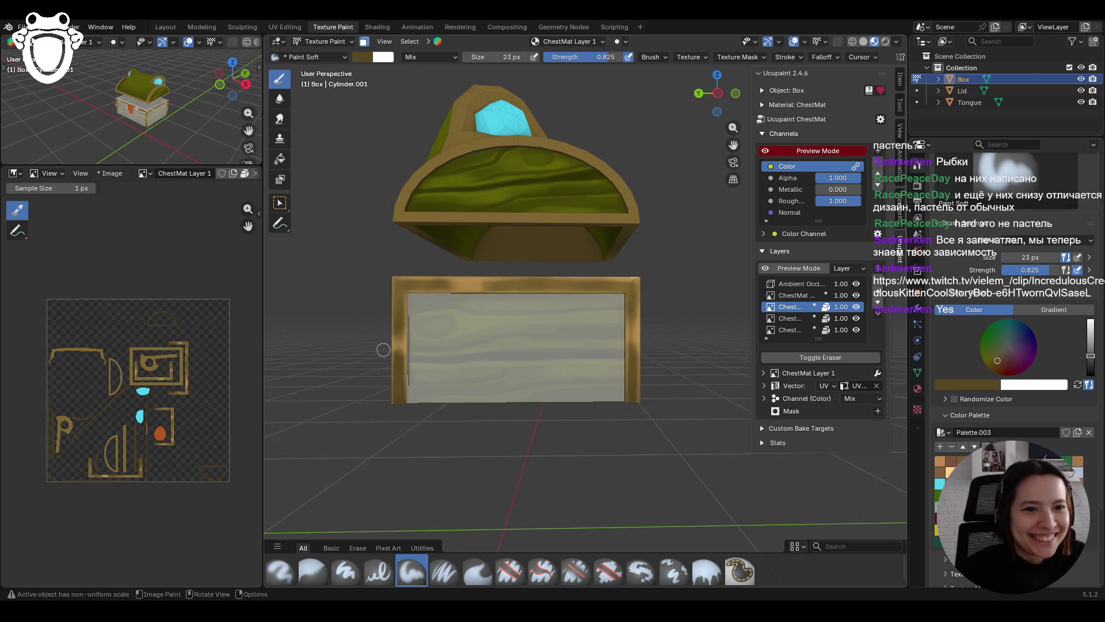
pyautogui.moveTo(398, 296); pyautogui.dragTo(438, 284)
pyautogui.moveTo(518, 282); pyautogui.dragTo(604, 283)
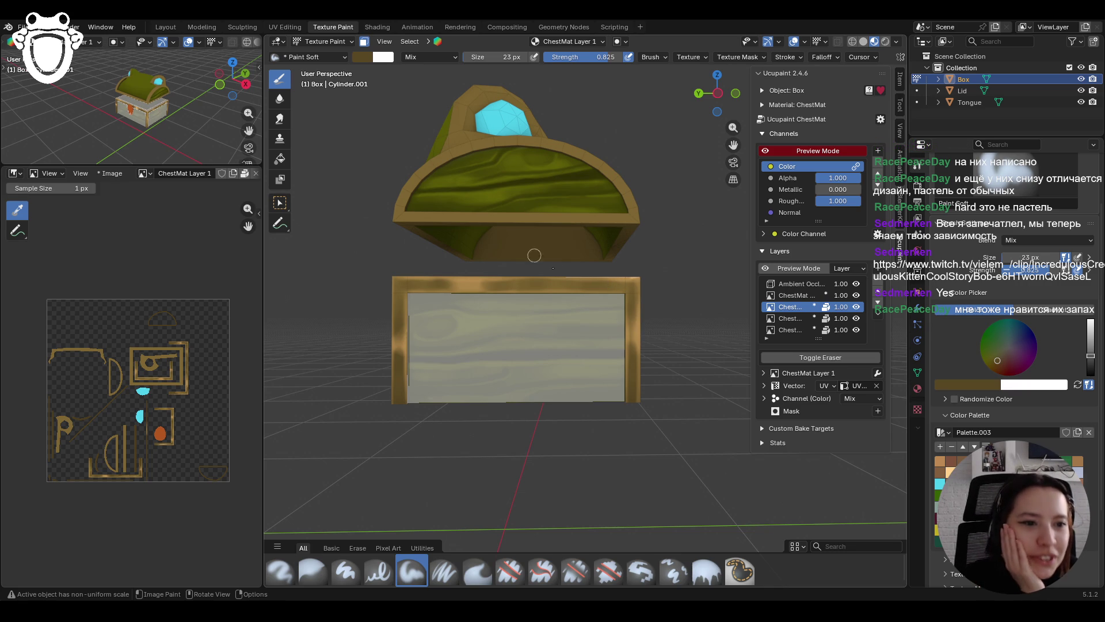
pyautogui.moveTo(507, 285); pyautogui.dragTo(520, 285)
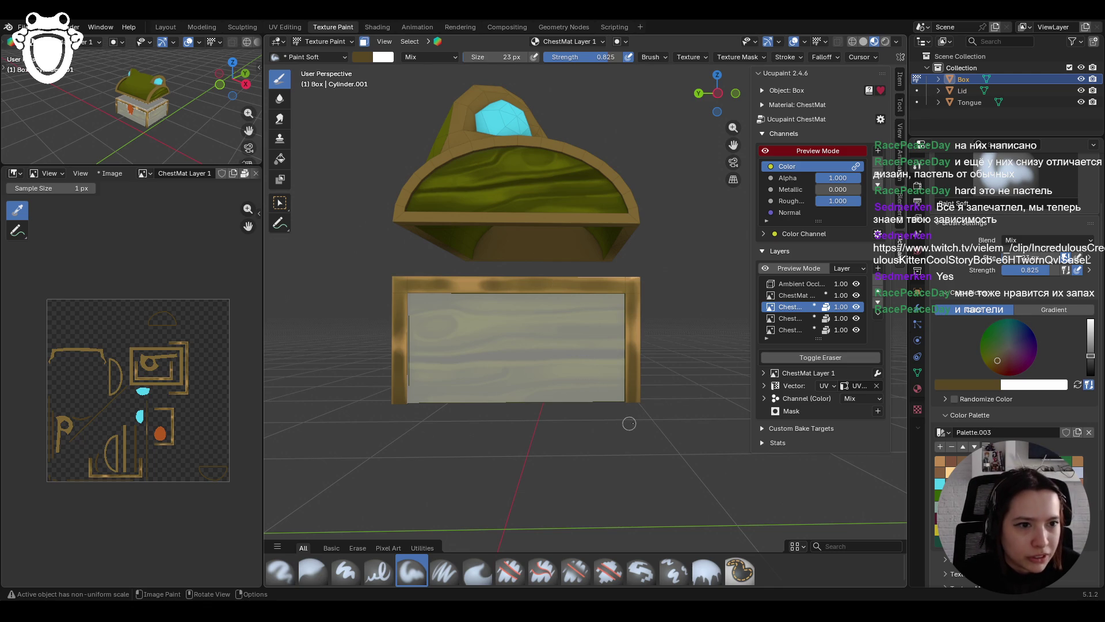
# Step: Orbit the view back around to face the chest front
pyautogui.moveTo(629, 424)
pyautogui.mouseDown(button='middle')
pyautogui.moveTo(672, 424)
pyautogui.moveTo(604, 403)
pyautogui.mouseUp(button='middle')
pyautogui.scroll(3, 582, 380)
pyautogui.scroll(-3, 582, 381)
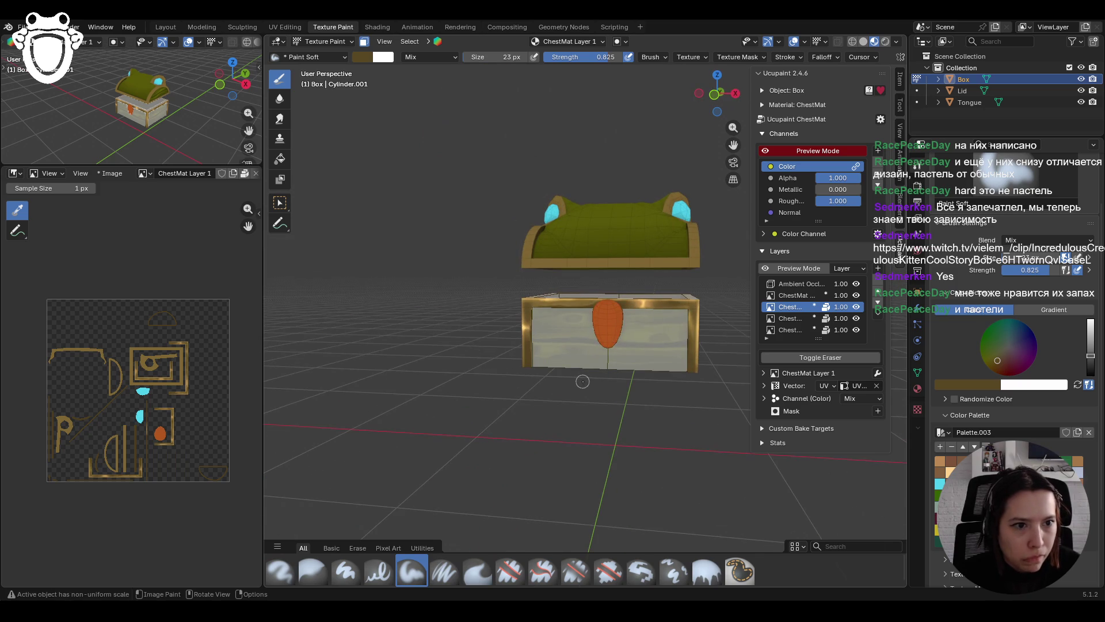
# Step: Switch painting to the empty ChestMat Layer 3 and zoom in on the chest
pyautogui.click(794, 295)
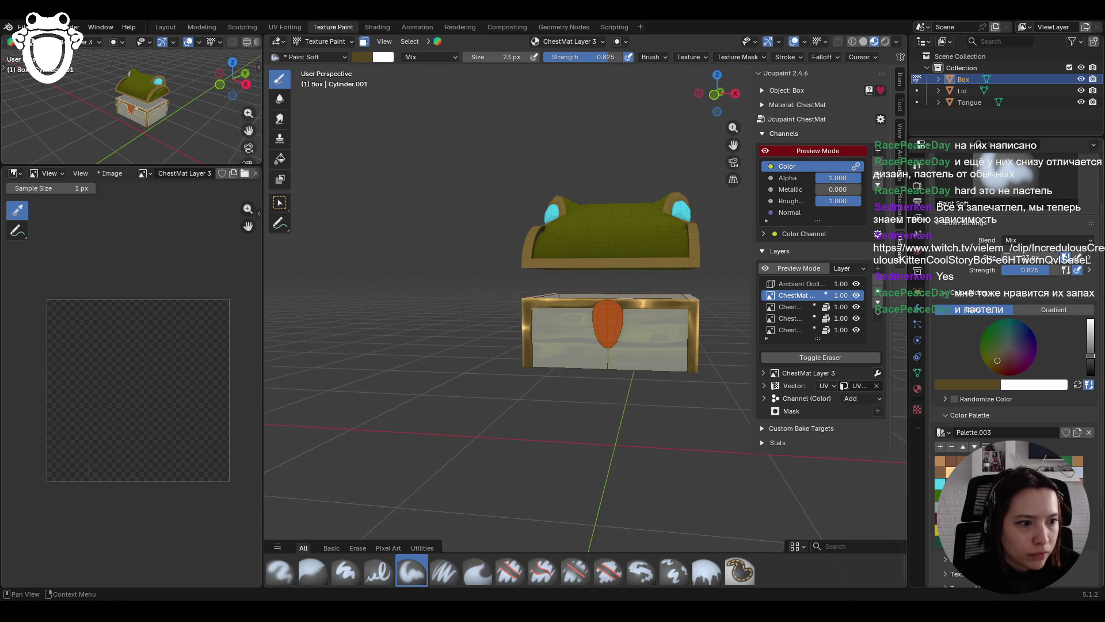
pyautogui.moveTo(564, 340); pyautogui.dragTo(616, 339, button='middle')
pyautogui.scroll(3, 481, 278)
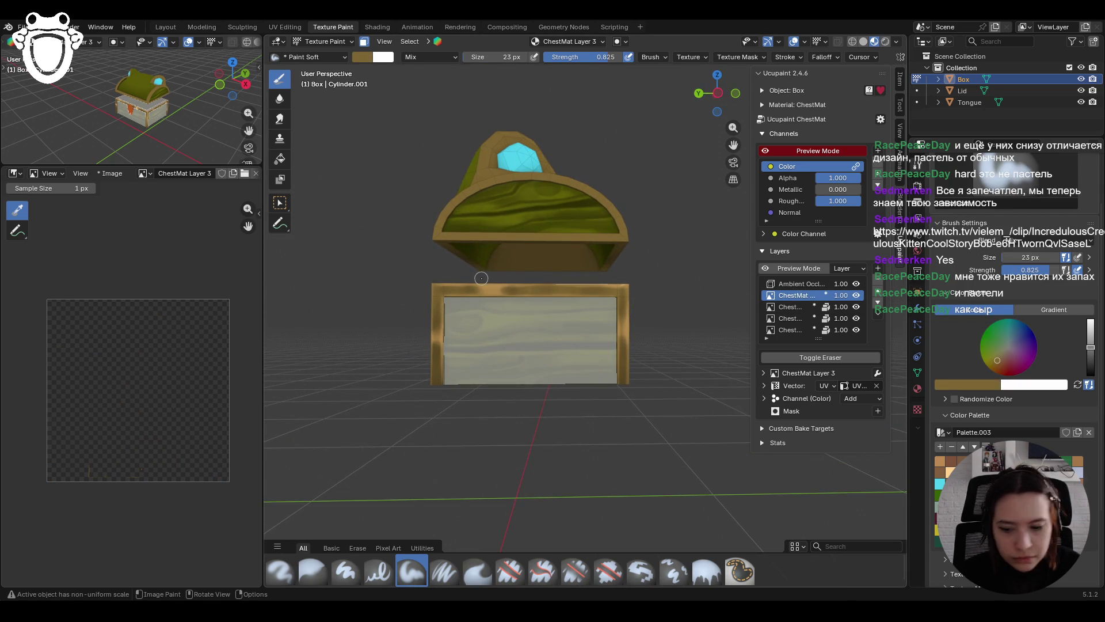
pyautogui.moveTo(480, 281); pyautogui.dragTo(460, 277, button='middle')
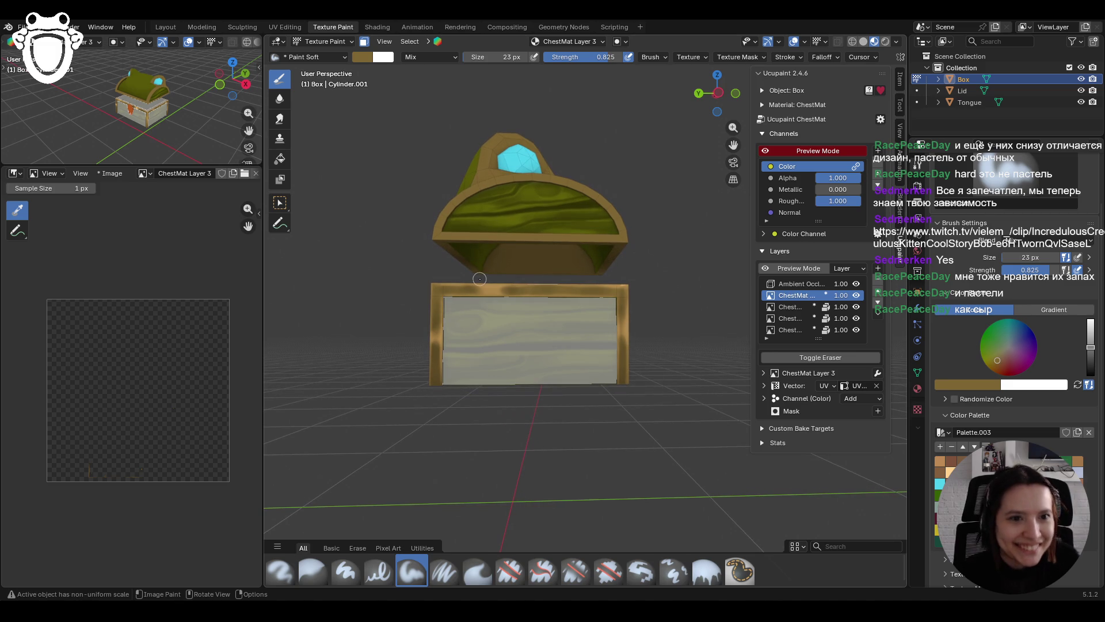
# Step: Dab and stroke bright gold highlights along the box's top rim
pyautogui.click(492, 291)
pyautogui.click(491, 291)
pyautogui.click(492, 292)
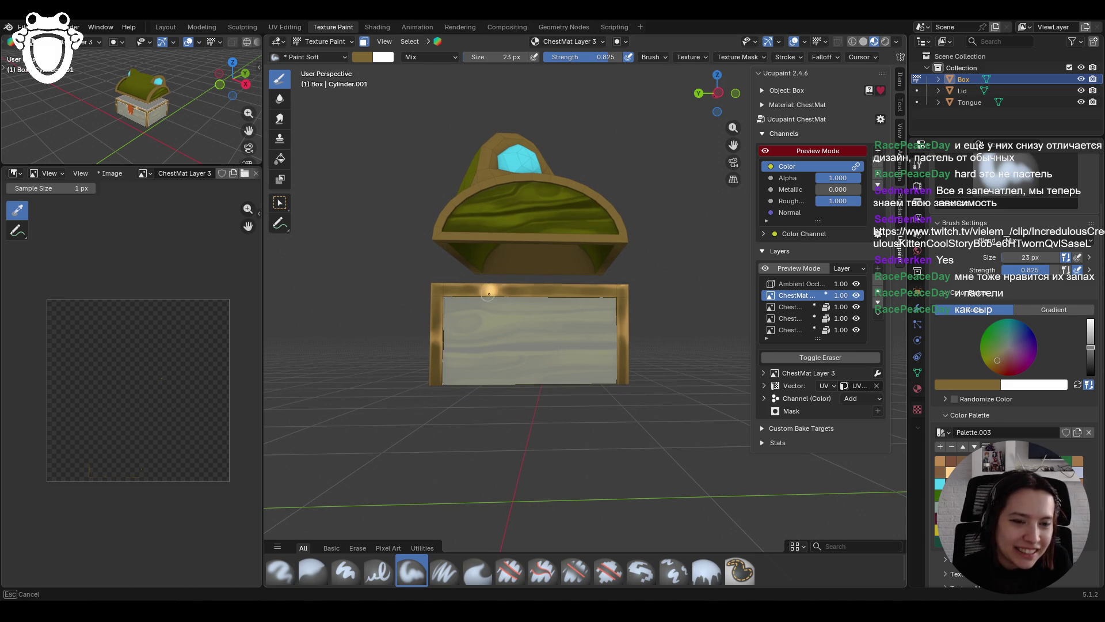
pyautogui.moveTo(487, 282); pyautogui.dragTo(603, 278)
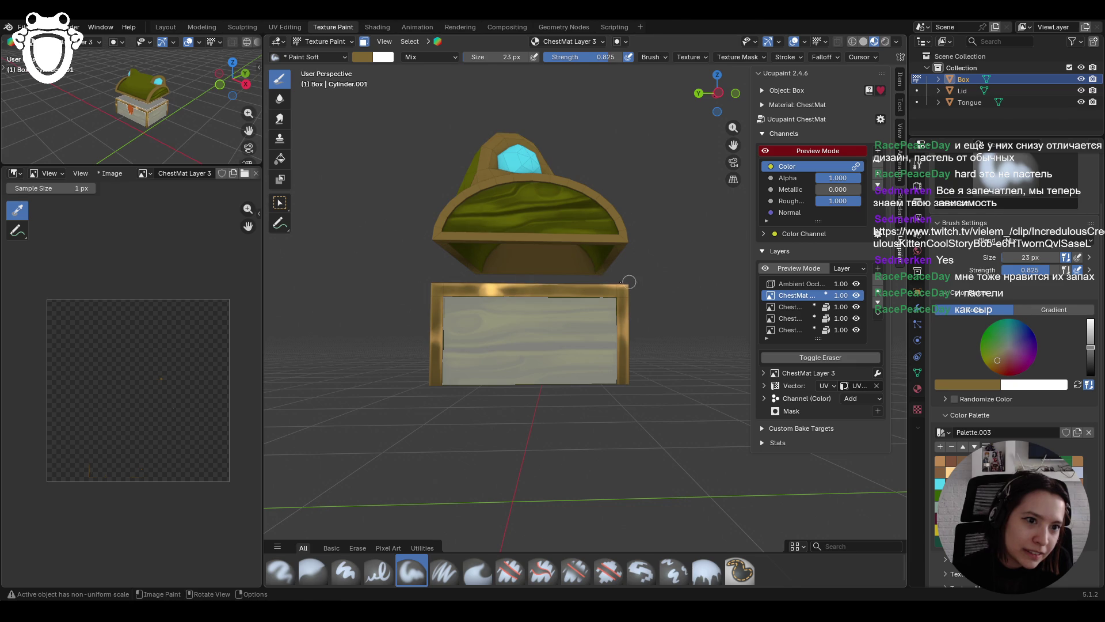
pyautogui.click(471, 279)
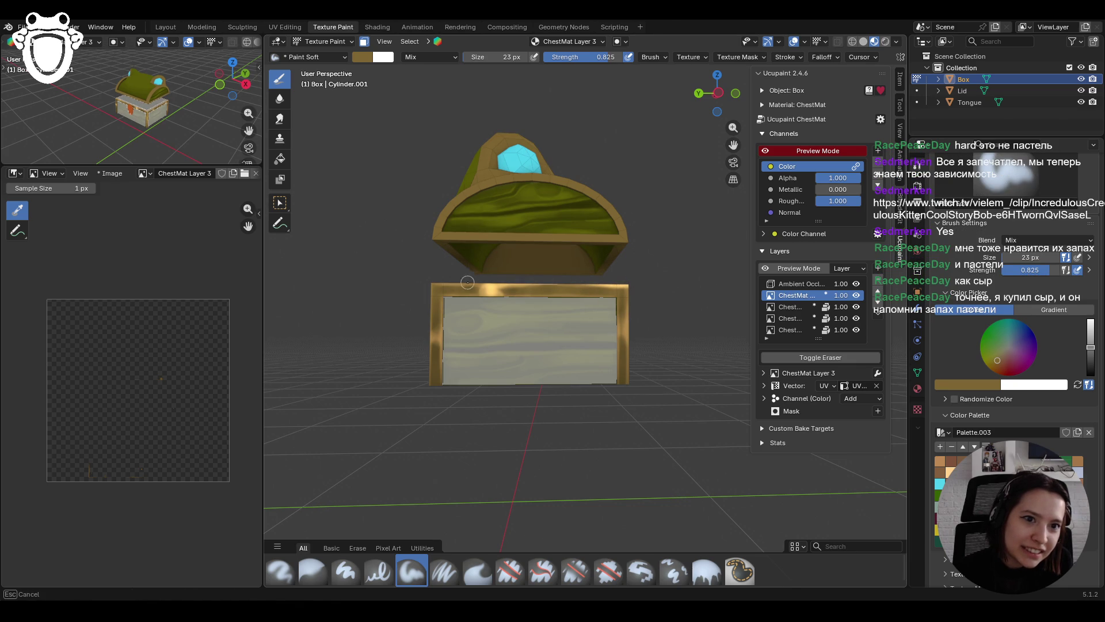
pyautogui.click(437, 279)
pyautogui.click(497, 281)
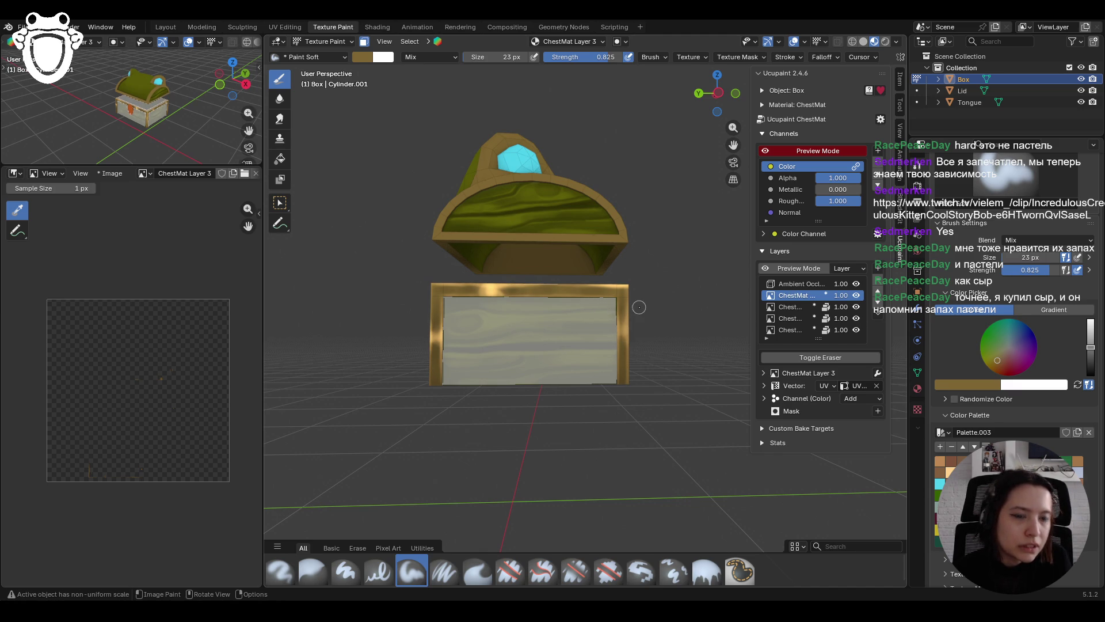
pyautogui.moveTo(635, 303); pyautogui.dragTo(589, 299, button='middle')
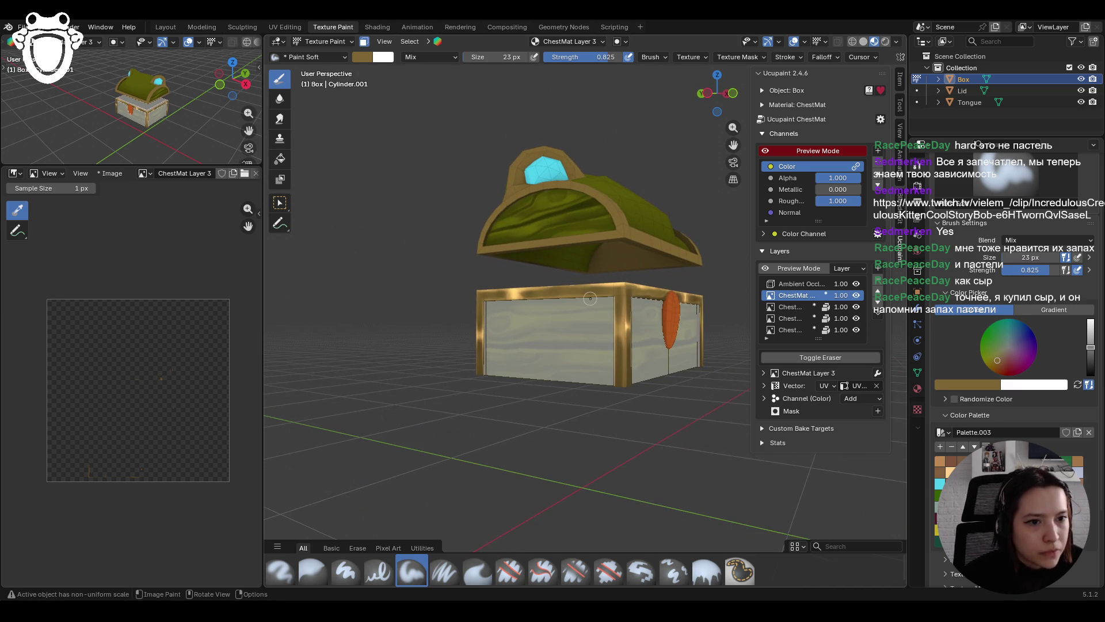
# Step: Shrink the brush to 13 px and orbit back to a front view of the chest
pyautogui.press('f')
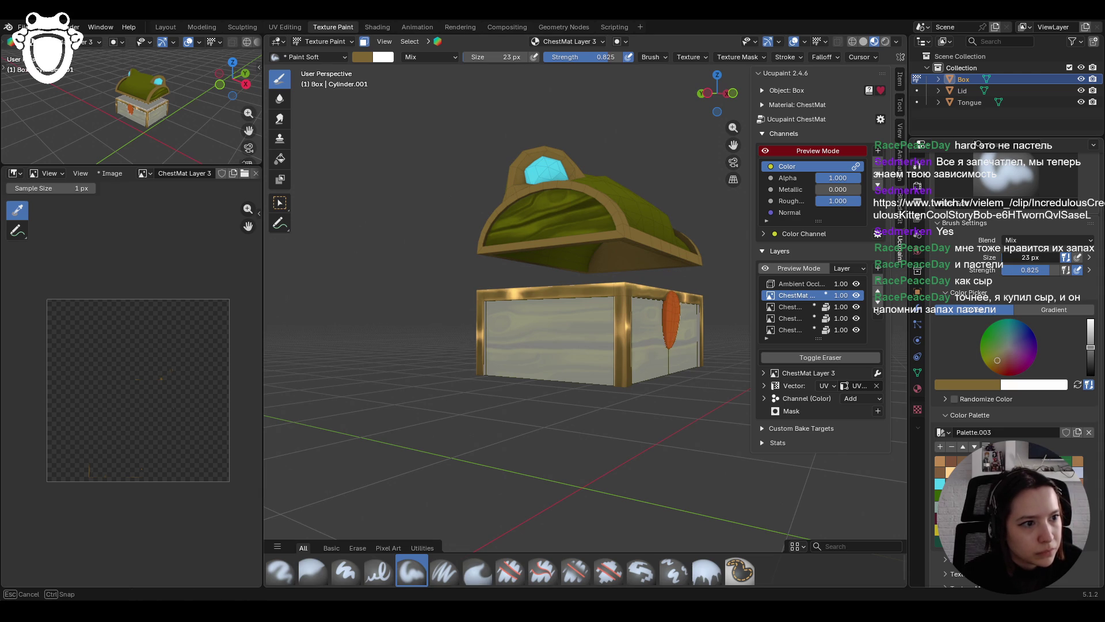
pyautogui.press('Escape')
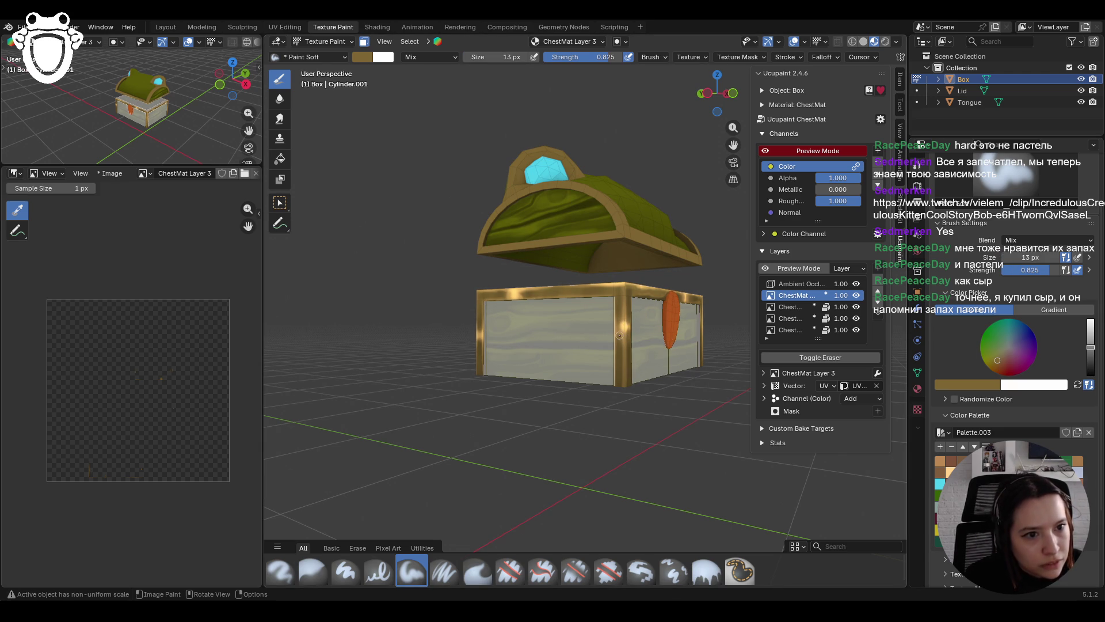
pyautogui.moveTo(622, 345)
pyautogui.mouseDown(button='middle')
pyautogui.moveTo(675, 337)
pyautogui.moveTo(661, 340)
pyautogui.mouseUp(button='middle')
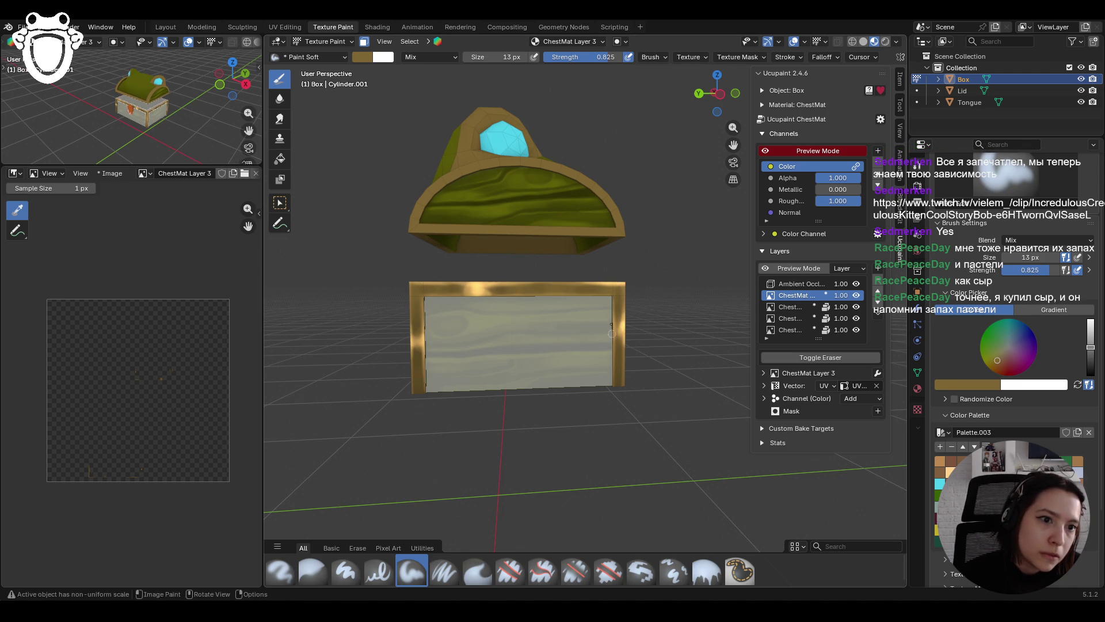
# Step: Paint down the box's right edge and dab gold highlights along the top rim and front
pyautogui.moveTo(612, 337); pyautogui.dragTo(613, 384)
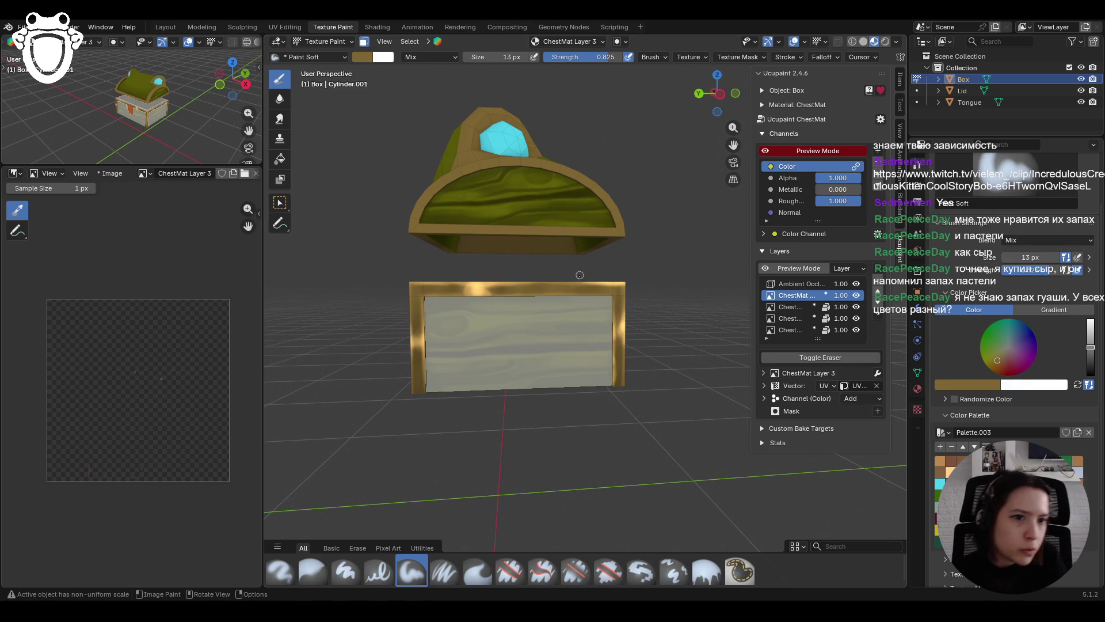
pyautogui.click(553, 296)
pyautogui.click(557, 296)
pyautogui.click(557, 296)
pyautogui.click(588, 315)
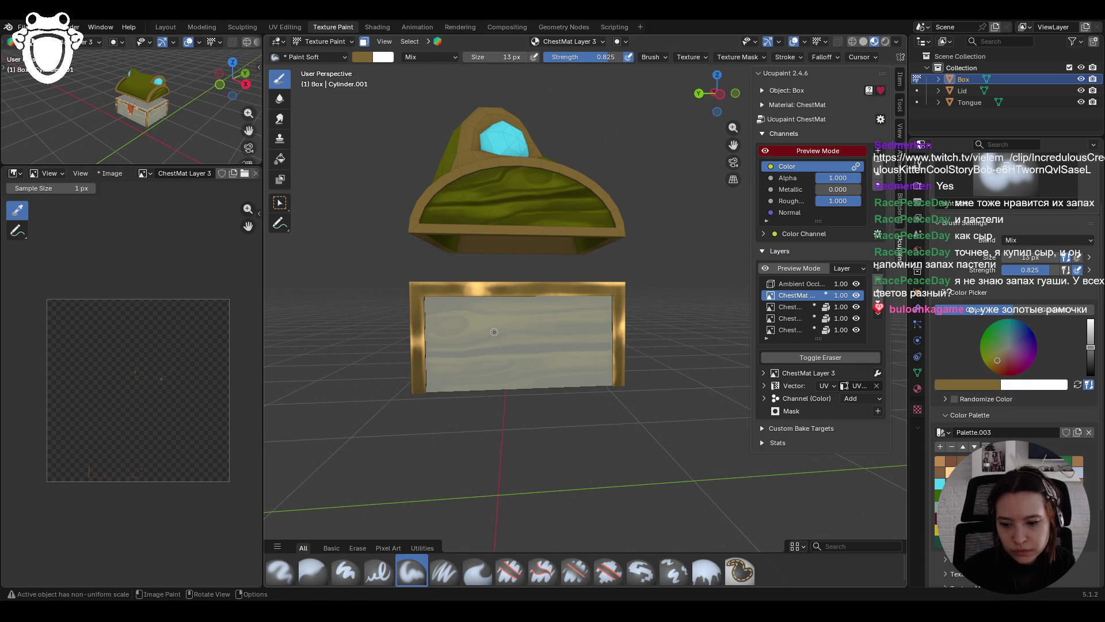
pyautogui.click(455, 300)
pyautogui.click(488, 301)
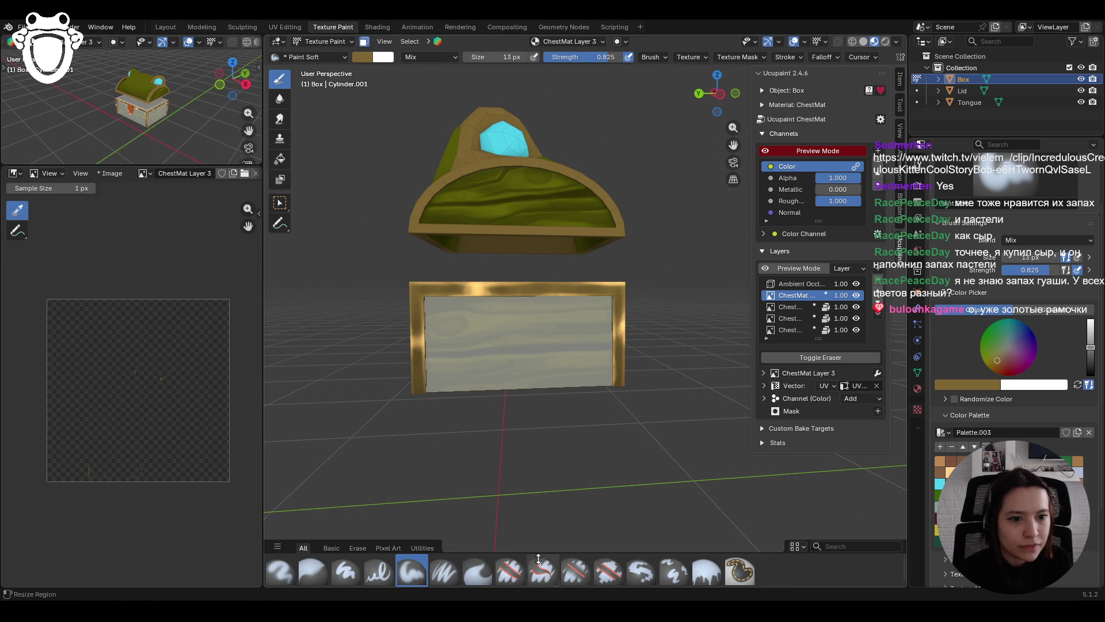
# Step: Erase stray highlight paint along the box's top, left and right rims with Erase Hard
pyautogui.click(510, 570)
pyautogui.click(483, 287)
pyautogui.click(488, 290)
pyautogui.click(482, 290)
pyautogui.click(458, 289)
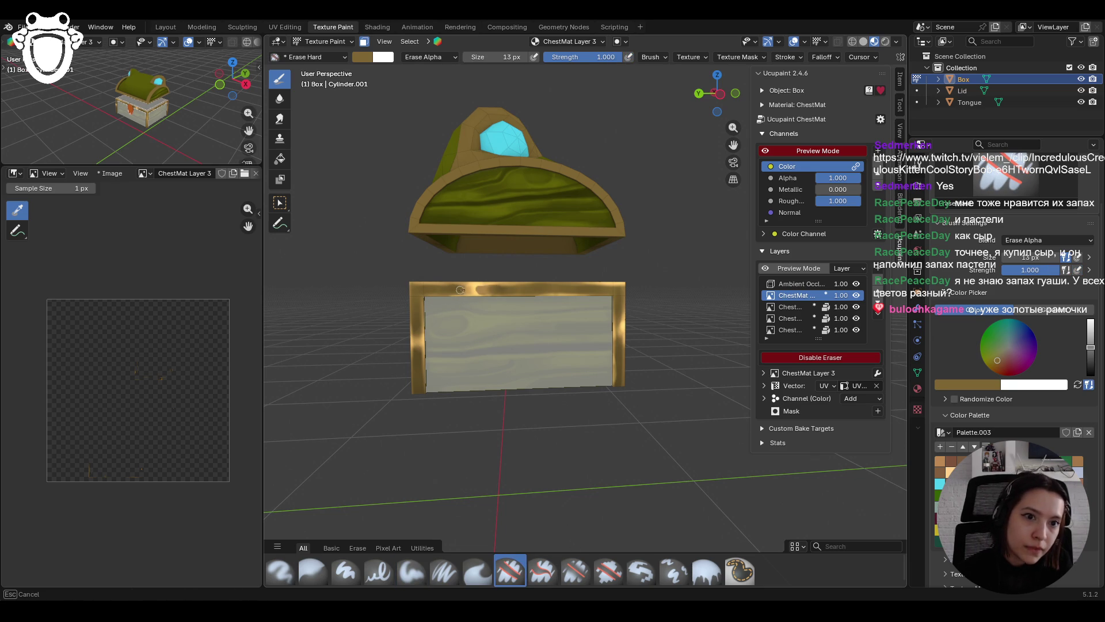
pyautogui.click(454, 288)
pyautogui.click(481, 291)
pyautogui.click(416, 334)
pyautogui.moveTo(416, 334); pyautogui.dragTo(419, 334)
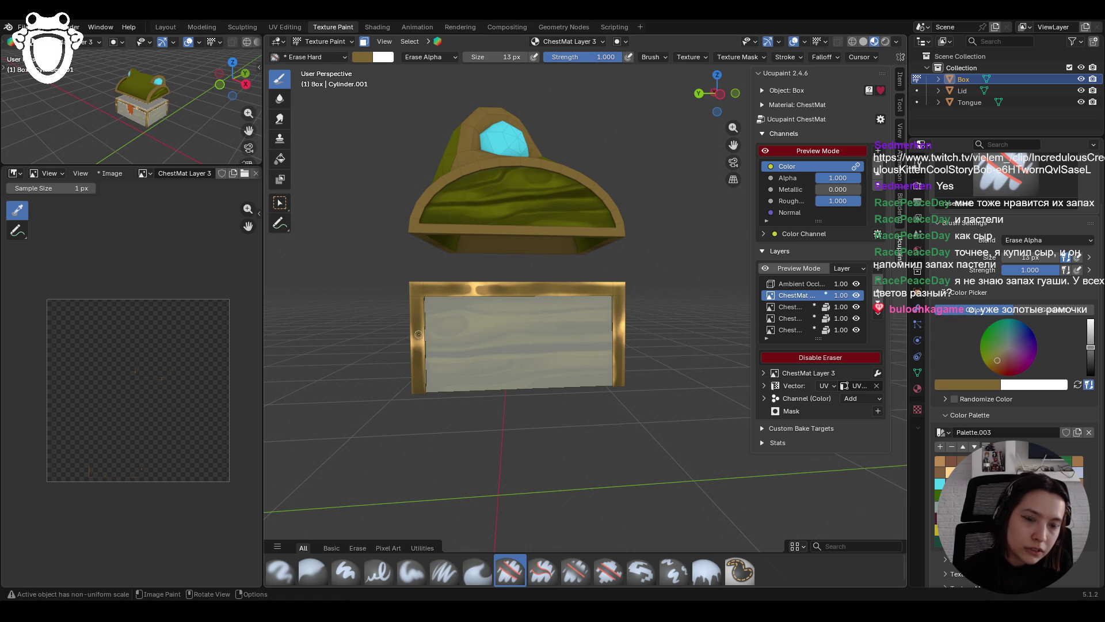
pyautogui.click(417, 353)
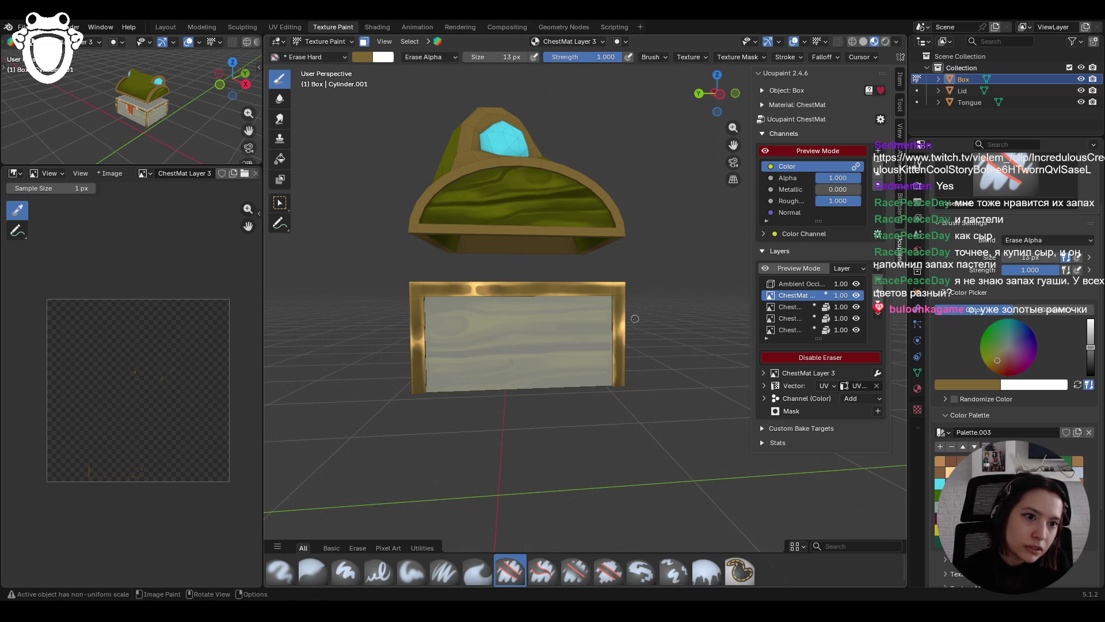
pyautogui.moveTo(620, 334); pyautogui.dragTo(618, 353)
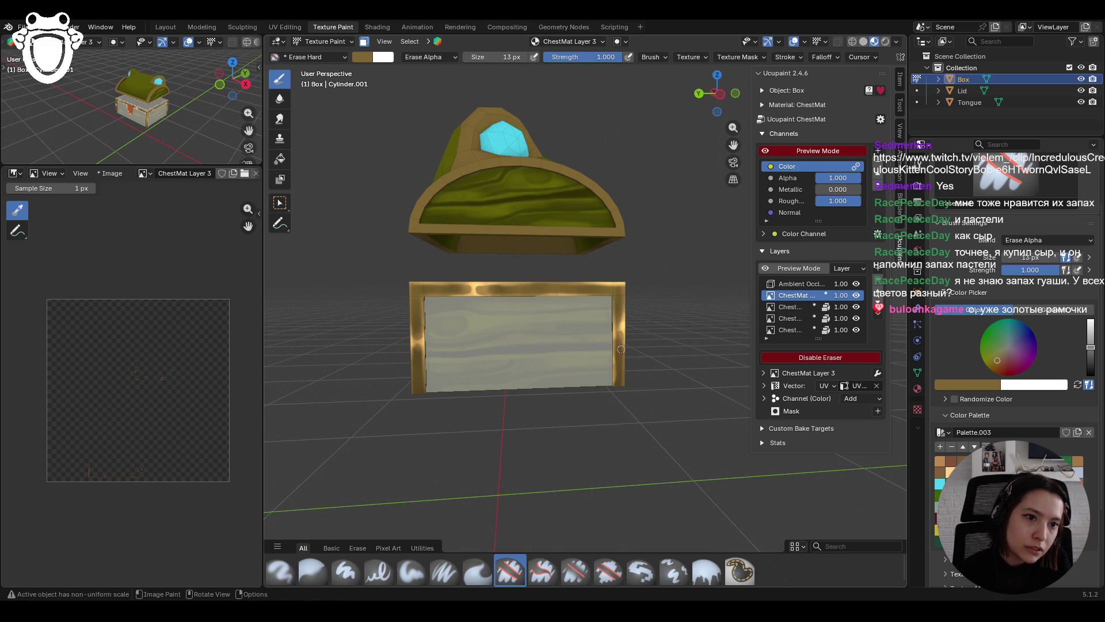
# Step: Blur the gold frame's edges and recentre the chest in the view
pyautogui.moveTo(462, 320)
pyautogui.mouseDown()
pyautogui.moveTo(482, 293)
pyautogui.moveTo(605, 276)
pyautogui.moveTo(580, 439)
pyautogui.mouseUp()
pyautogui.moveTo(416, 358); pyautogui.dragTo(425, 385)
pyautogui.moveTo(425, 385)
pyautogui.mouseDown(button='middle')
pyautogui.moveTo(498, 331)
pyautogui.moveTo(397, 334)
pyautogui.mouseUp(button='middle')
pyautogui.keyDown('shift'); pyautogui.moveTo(728, 148); pyautogui.dragTo(563, 318, button='middle'); pyautogui.keyUp('shift')
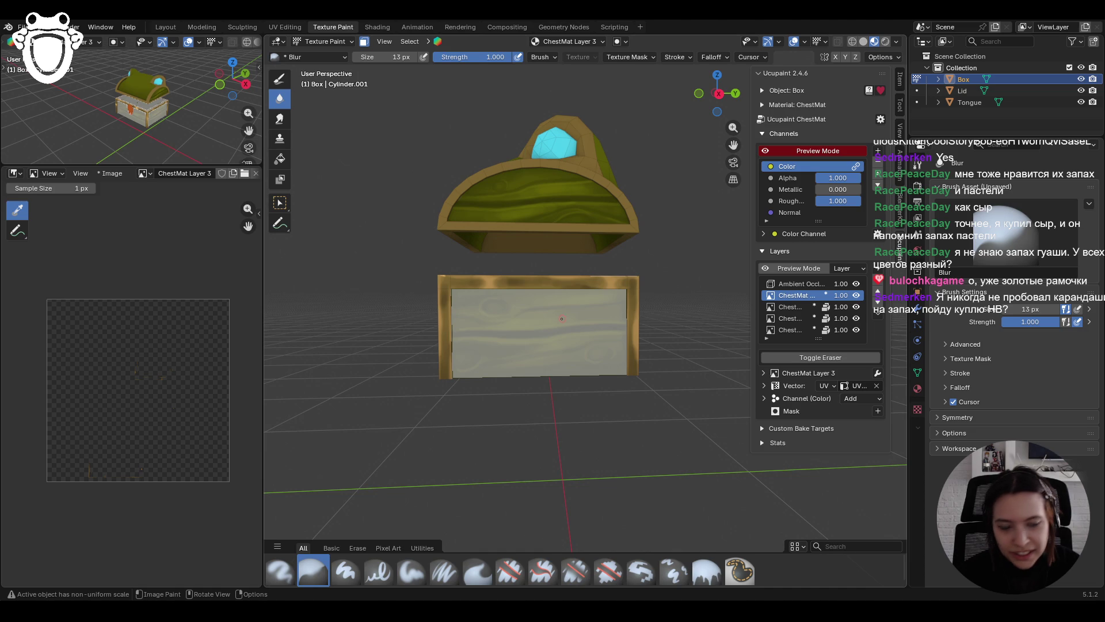
pyautogui.click(411, 571)
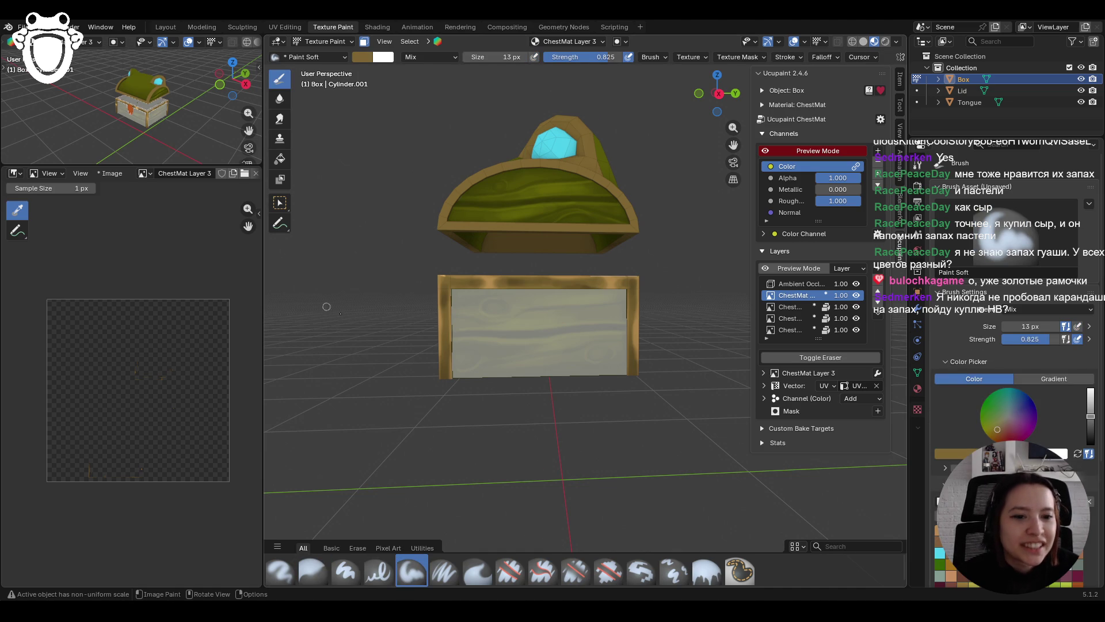
# Step: Repaint the box's left and top gold trim with Paint Soft, up to the top-right corner
pyautogui.moveTo(436, 275); pyautogui.dragTo(440, 357)
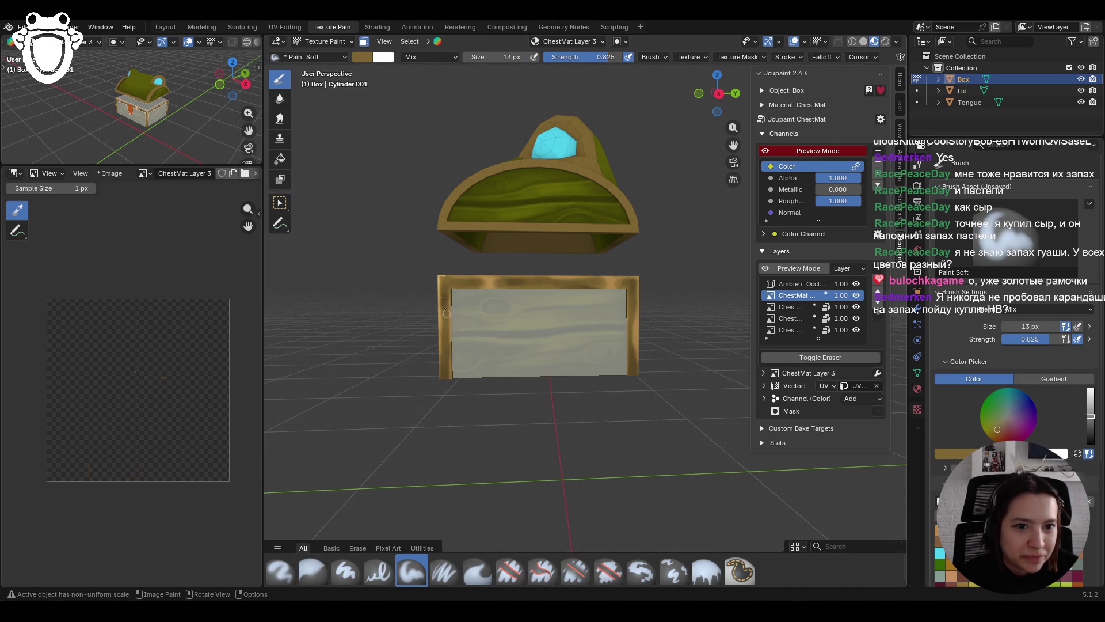
pyautogui.moveTo(437, 338)
pyautogui.mouseDown()
pyautogui.moveTo(441, 387)
pyautogui.moveTo(439, 365)
pyautogui.mouseUp()
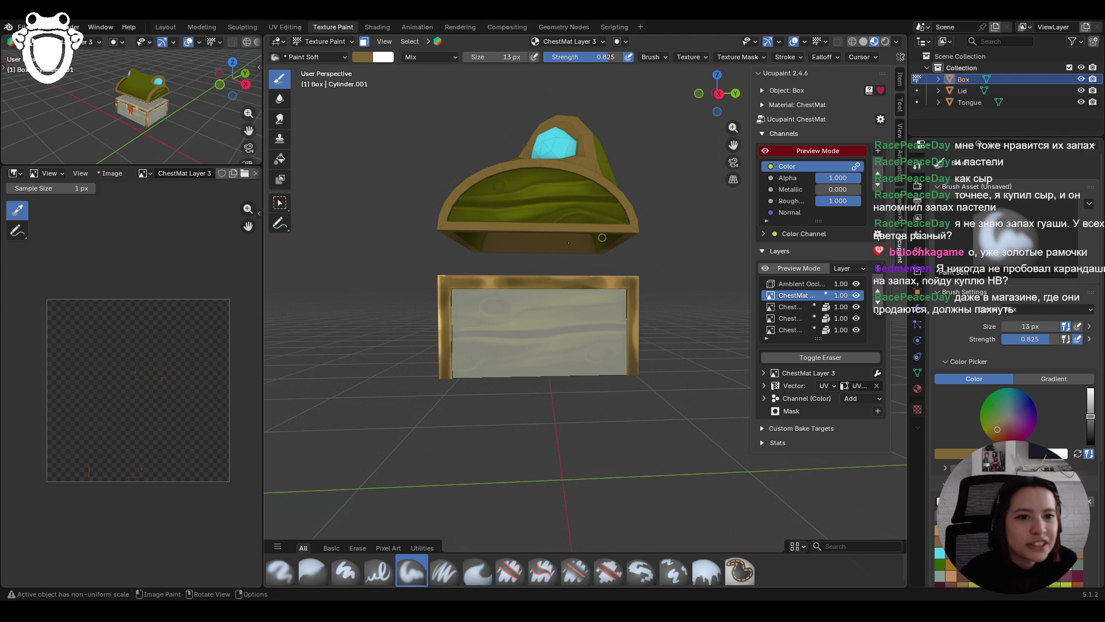
pyautogui.moveTo(444, 276); pyautogui.dragTo(493, 275)
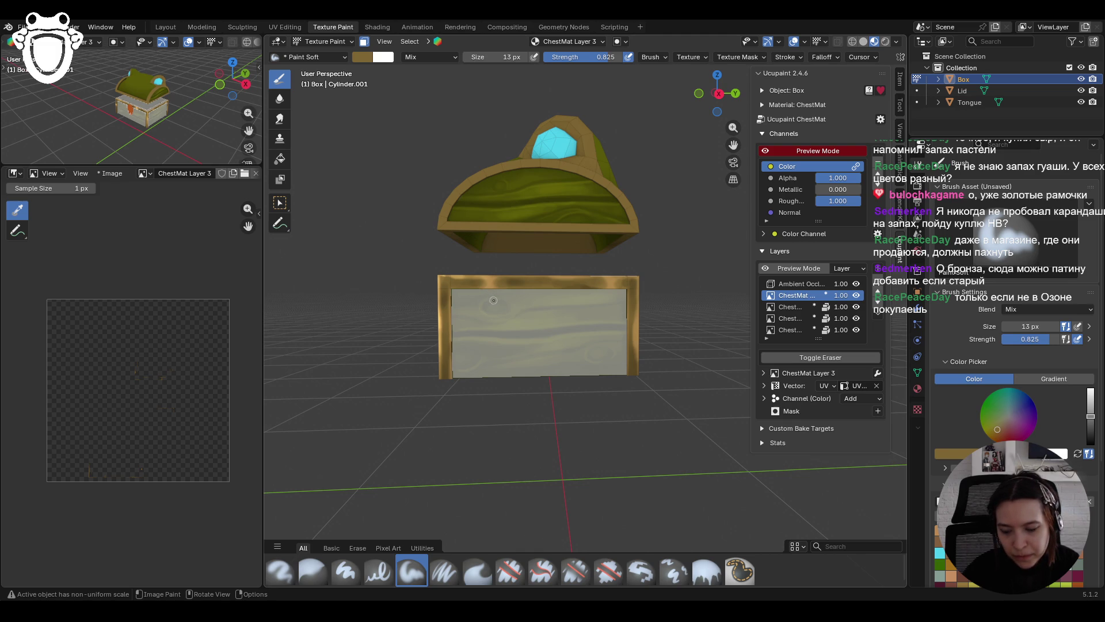
pyautogui.moveTo(486, 278); pyautogui.dragTo(490, 285)
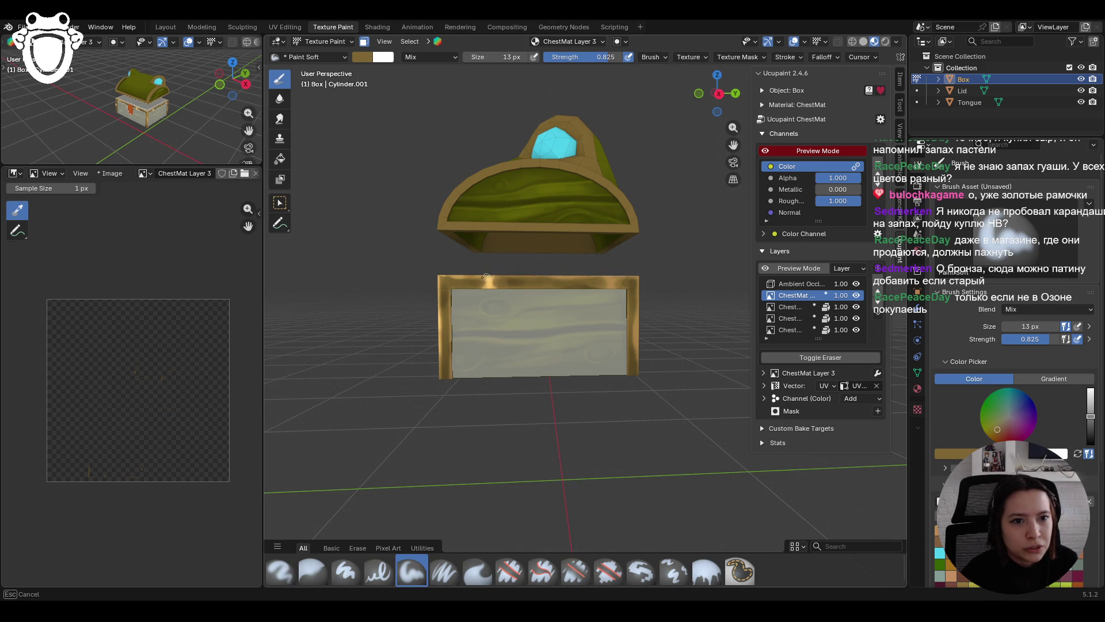
pyautogui.moveTo(489, 277); pyautogui.dragTo(493, 283)
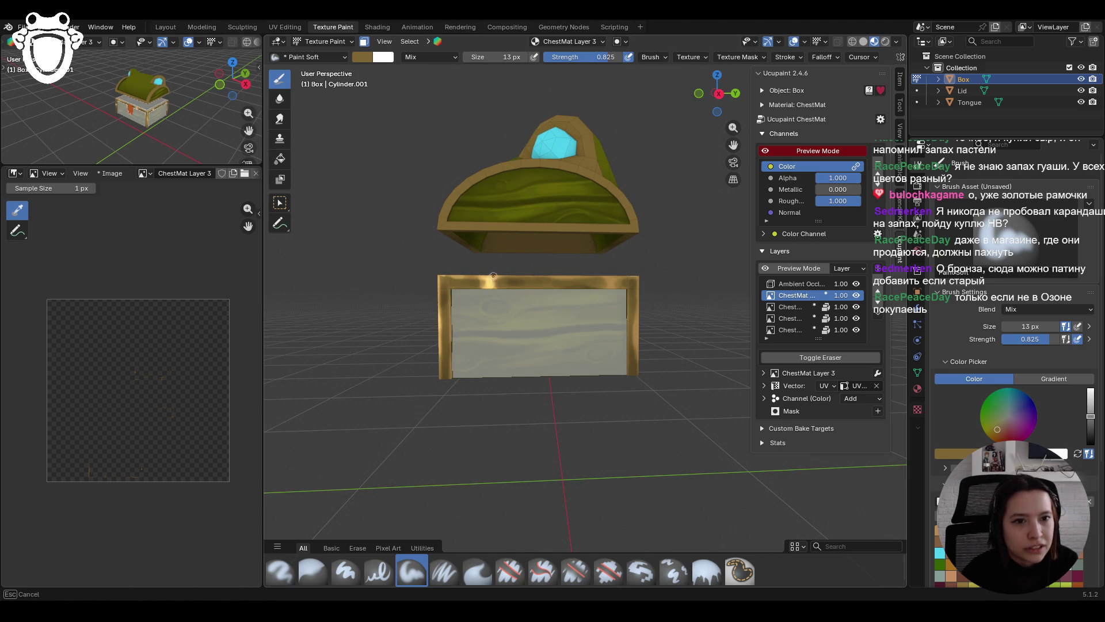
pyautogui.moveTo(496, 283); pyautogui.dragTo(535, 290)
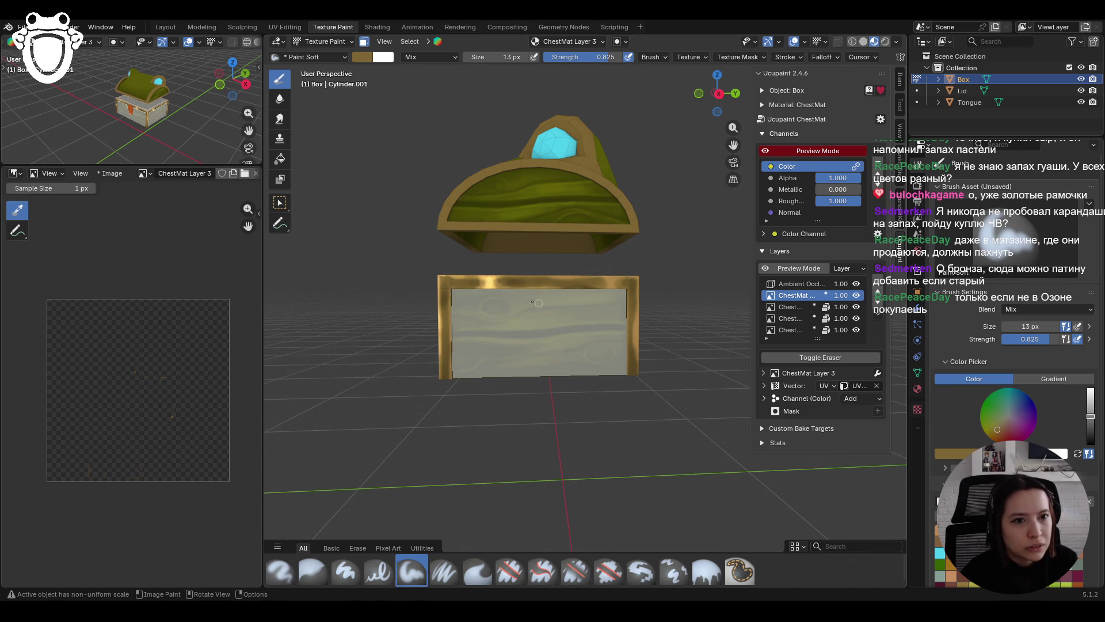
pyautogui.moveTo(604, 280); pyautogui.dragTo(607, 283)
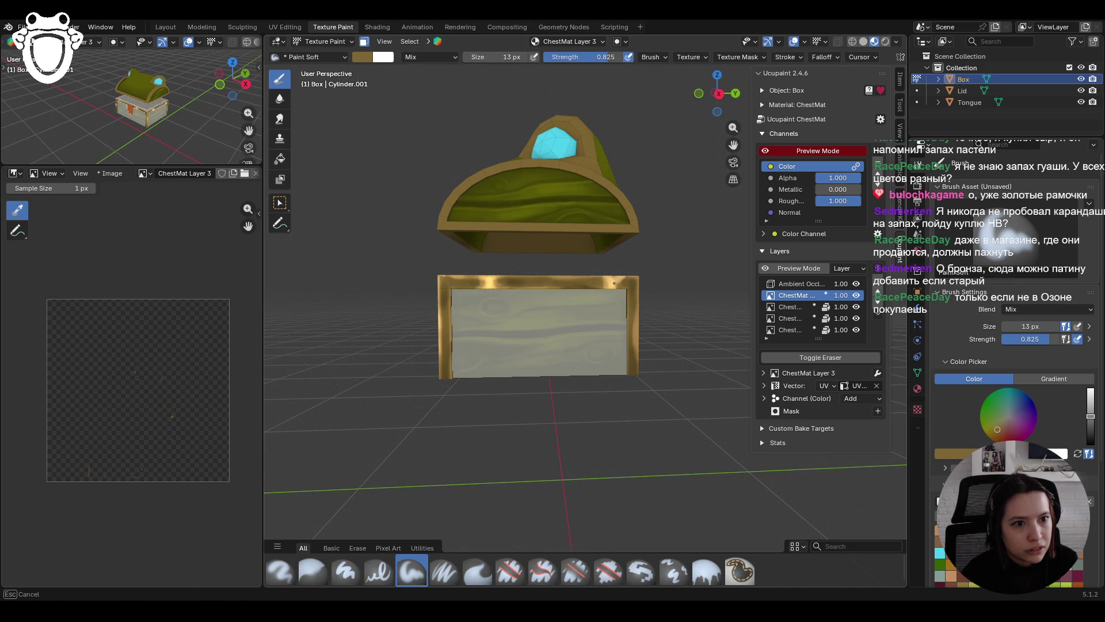
pyautogui.moveTo(618, 288); pyautogui.dragTo(639, 271)
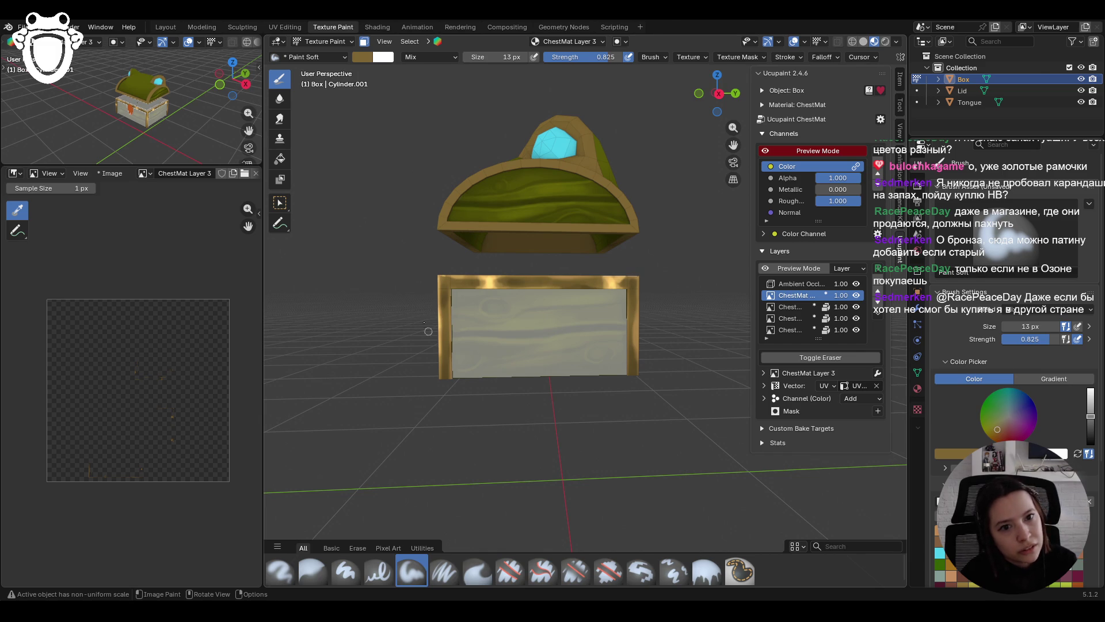
# Step: Zoom out, then brighten the right trim and touch up the upper-left corner and top trim
pyautogui.moveTo(428, 331)
pyautogui.mouseDown(button='middle')
pyautogui.moveTo(511, 281)
pyautogui.moveTo(683, 282)
pyautogui.moveTo(499, 279)
pyautogui.moveTo(679, 291)
pyautogui.moveTo(637, 298)
pyautogui.moveTo(674, 306)
pyautogui.moveTo(613, 320)
pyautogui.moveTo(673, 306)
pyautogui.mouseUp(button='middle')
pyautogui.scroll(-3, 489, 293)
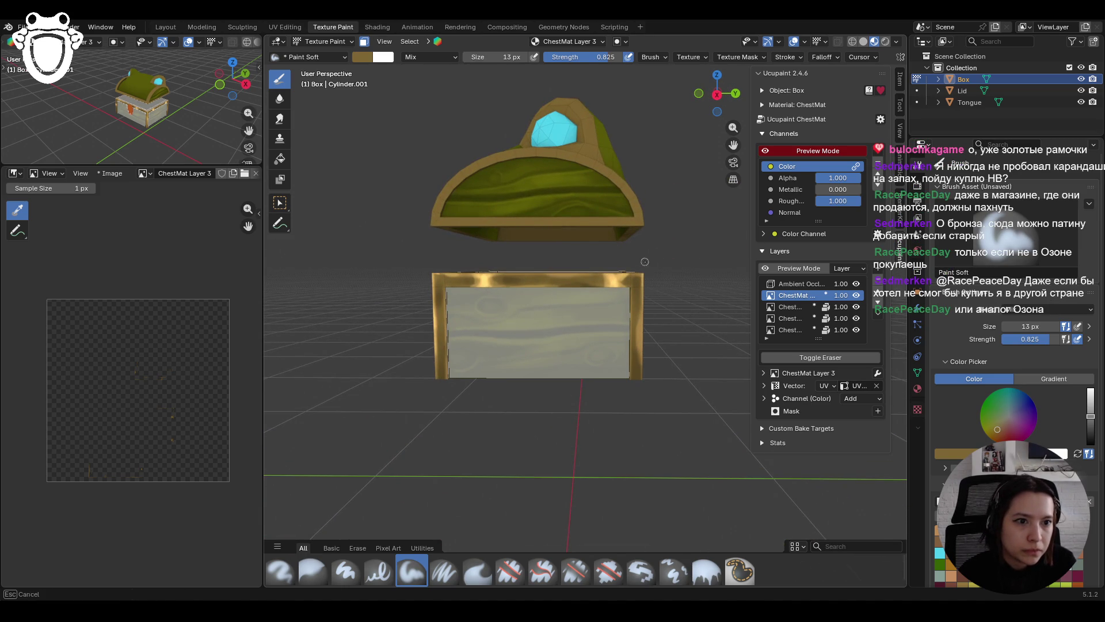
pyautogui.moveTo(647, 279)
pyautogui.mouseDown()
pyautogui.moveTo(643, 380)
pyautogui.moveTo(627, 367)
pyautogui.mouseUp()
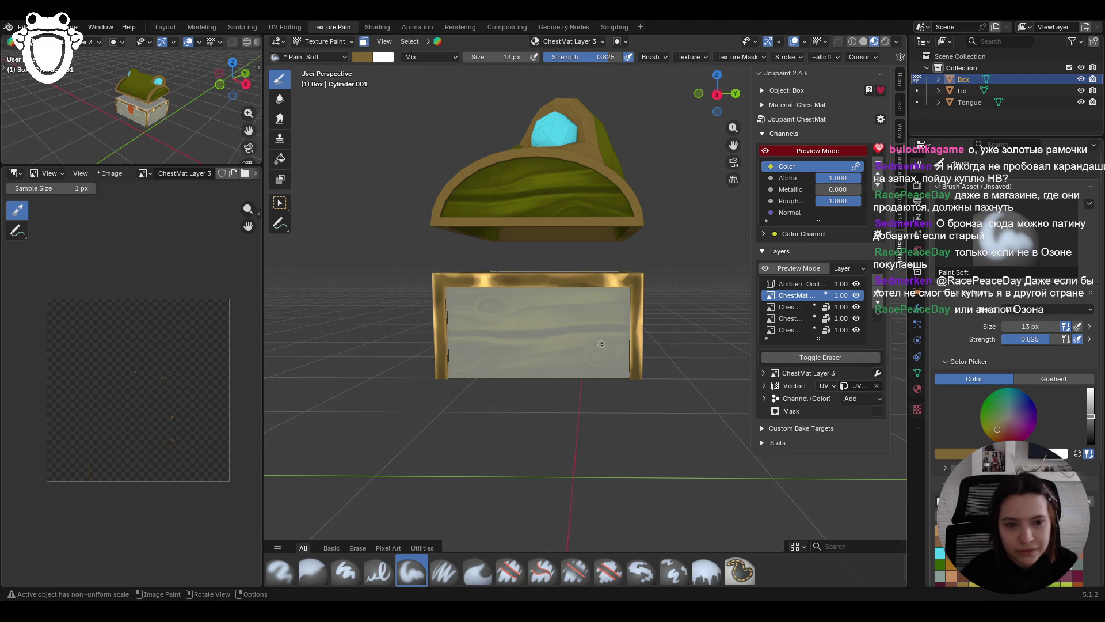
pyautogui.moveTo(444, 291); pyautogui.dragTo(445, 294)
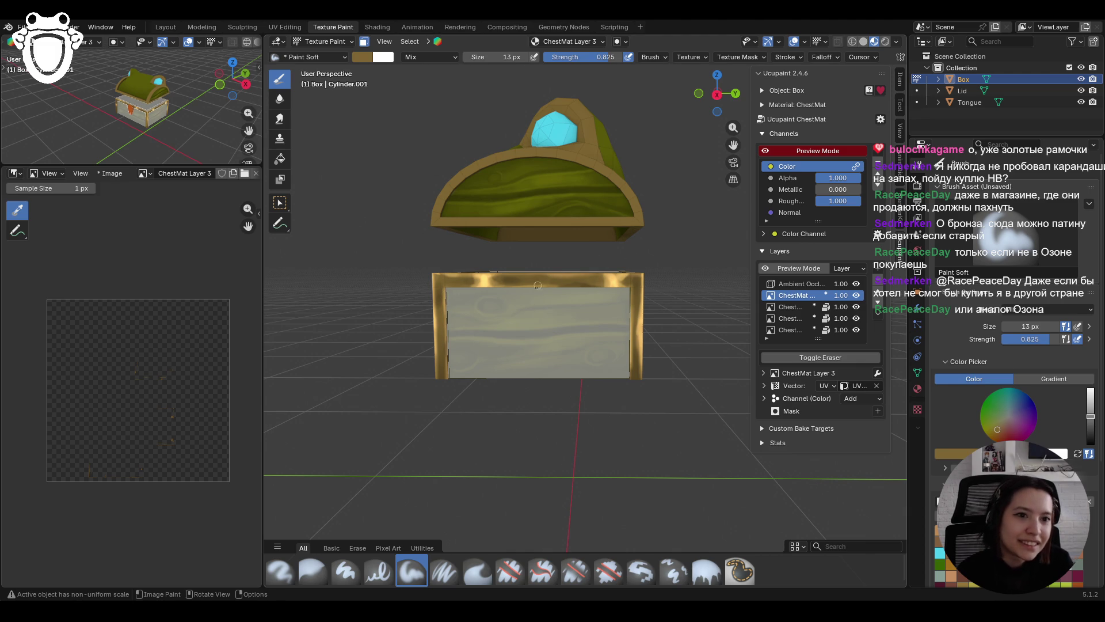
pyautogui.moveTo(520, 285)
pyautogui.mouseDown()
pyautogui.moveTo(549, 286)
pyautogui.moveTo(497, 289)
pyautogui.mouseUp()
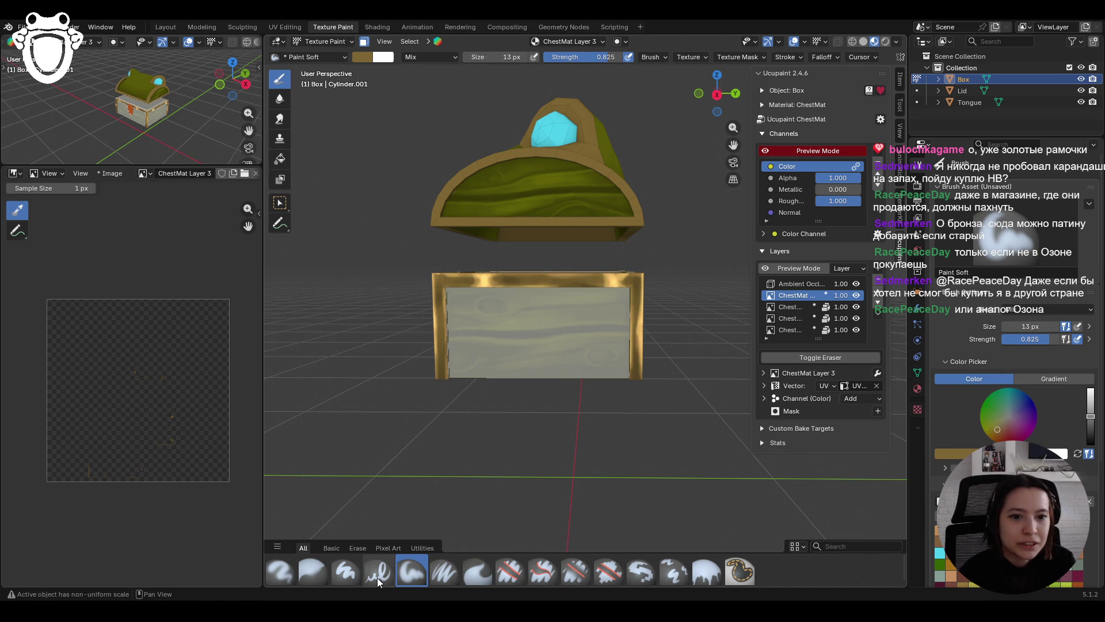
# Step: Erase excess paint on the top and right trim, then repaint the right and left trim softly
pyautogui.click(503, 573)
pyautogui.moveTo(470, 279)
pyautogui.mouseDown()
pyautogui.moveTo(492, 281)
pyautogui.moveTo(475, 281)
pyautogui.mouseUp()
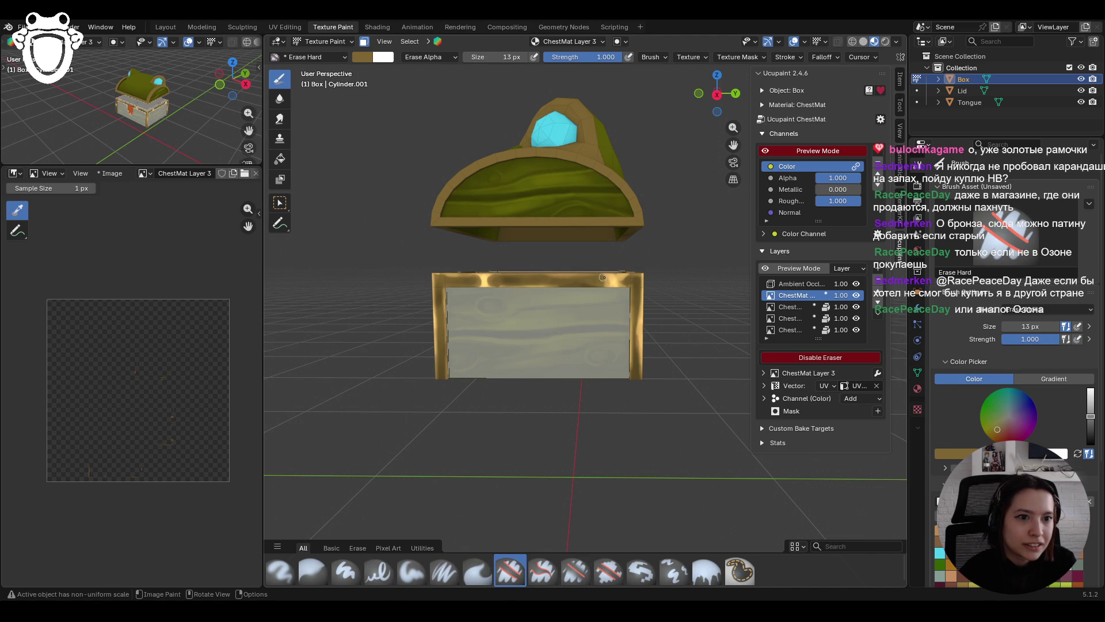
pyautogui.moveTo(633, 278)
pyautogui.mouseDown()
pyautogui.moveTo(638, 333)
pyautogui.moveTo(638, 312)
pyautogui.mouseUp()
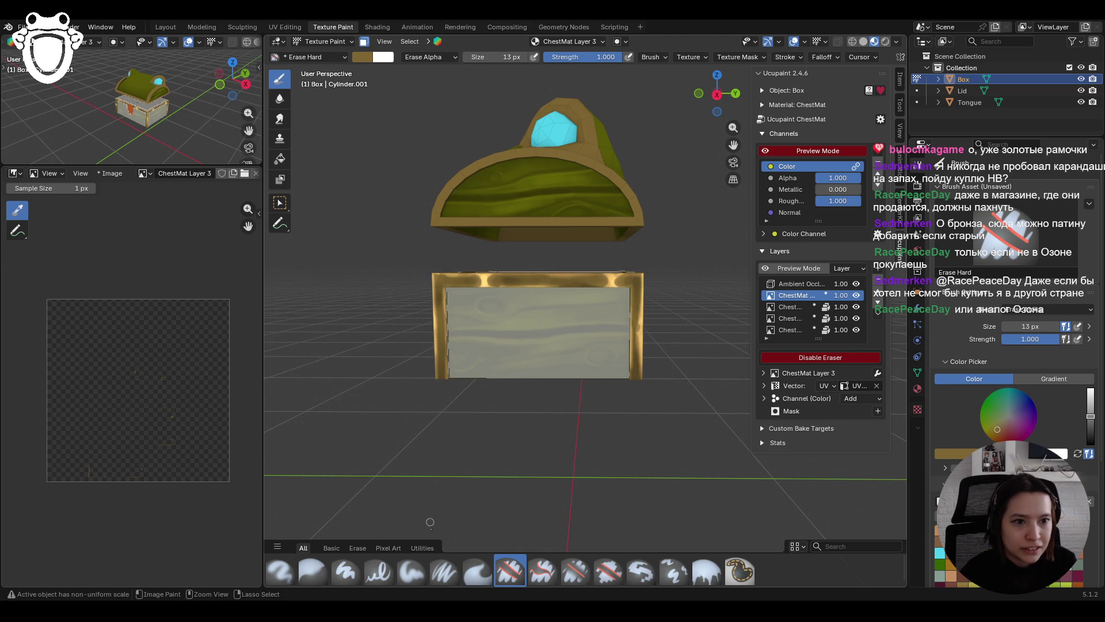
pyautogui.click(406, 572)
pyautogui.moveTo(647, 331); pyautogui.dragTo(641, 331)
pyautogui.click(430, 328)
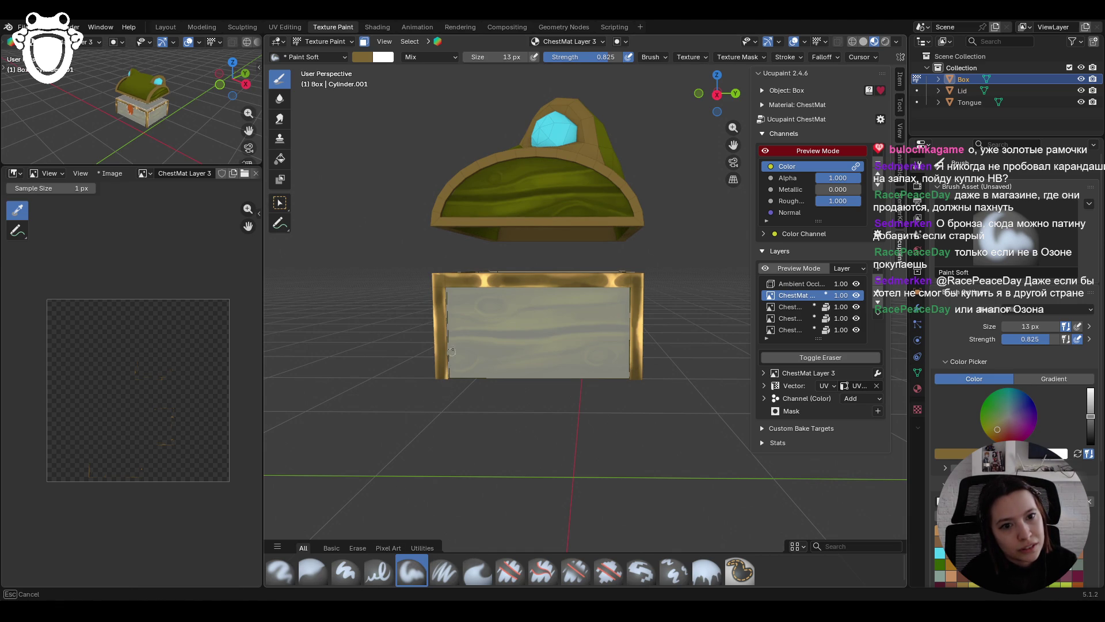
# Step: Alternate between Blur and Erase Hard brushes and orbit to a raised angled view
pyautogui.click(322, 572)
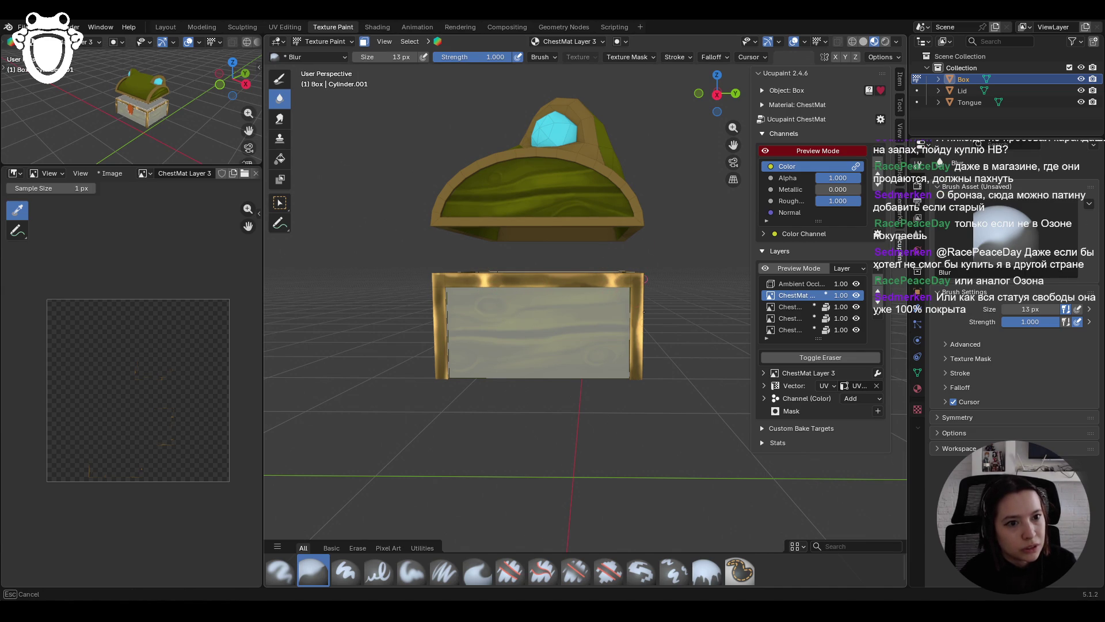
pyautogui.click(513, 570)
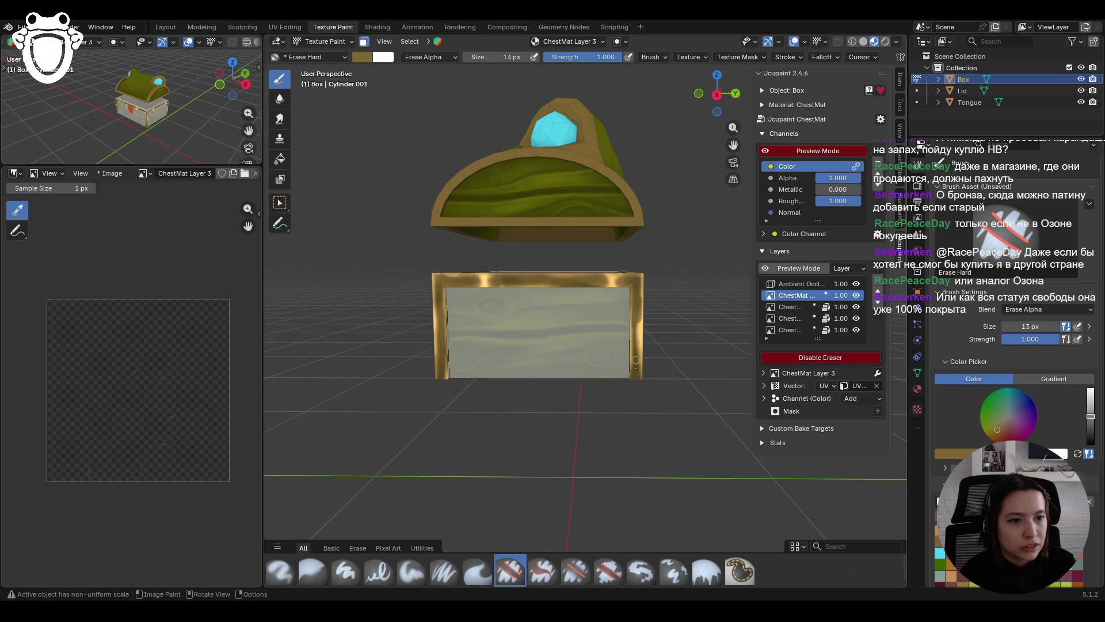
pyautogui.click(312, 570)
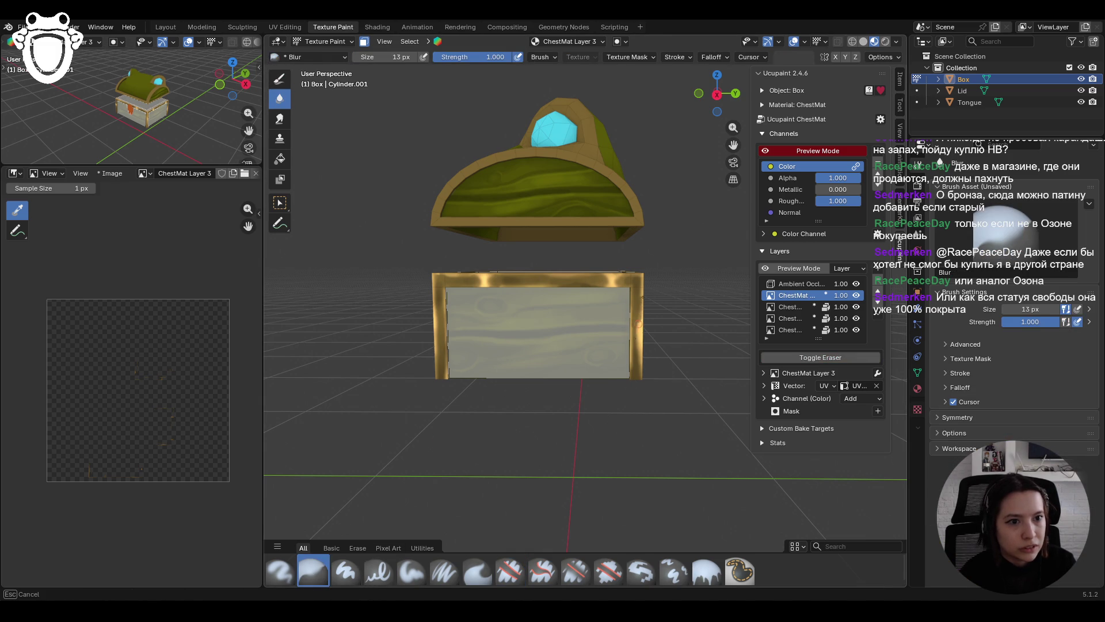
pyautogui.moveTo(622, 455)
pyautogui.mouseDown(button='middle')
pyautogui.moveTo(543, 438)
pyautogui.moveTo(602, 389)
pyautogui.moveTo(891, 374)
pyautogui.moveTo(335, 390)
pyautogui.mouseUp(button='middle')
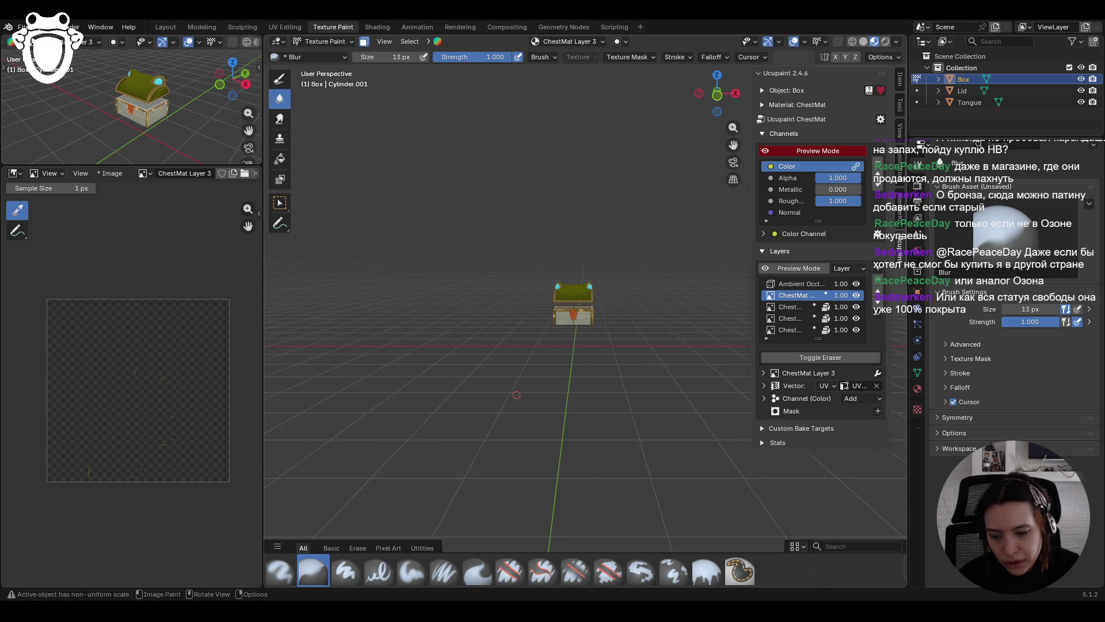
pyautogui.moveTo(516, 394)
pyautogui.mouseDown(button='middle')
pyautogui.moveTo(471, 354)
pyautogui.moveTo(461, 363)
pyautogui.mouseUp(button='middle')
# Step: Clean the box's top rim: erase the top-right, repaint a short stroke, then blur it
pyautogui.press('KP_Decimal')
pyautogui.click(510, 571)
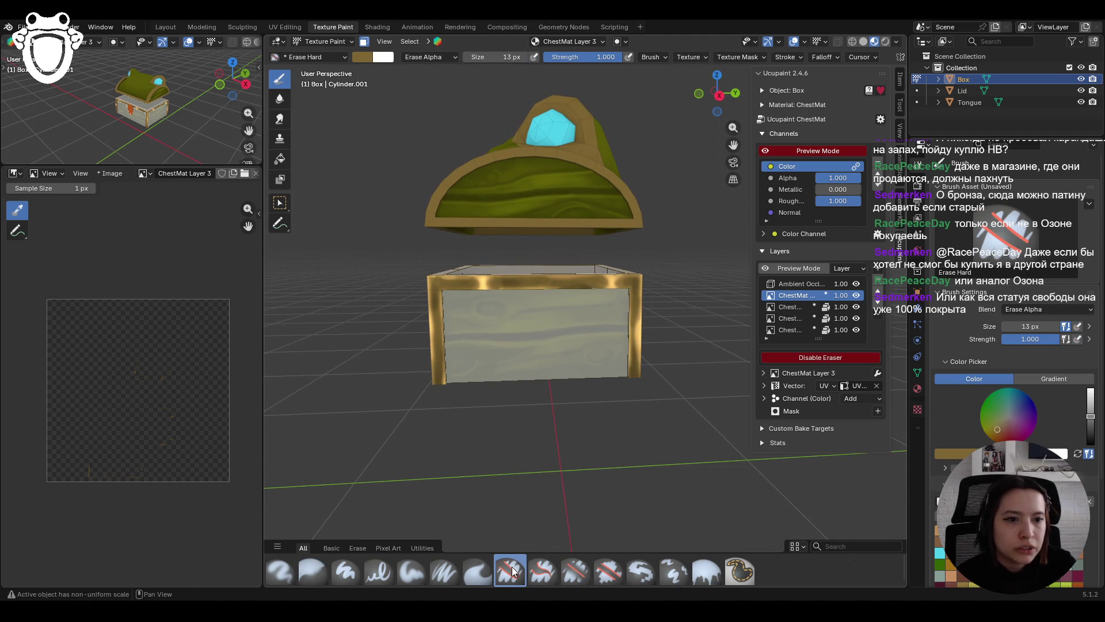
pyautogui.moveTo(596, 285); pyautogui.dragTo(617, 282)
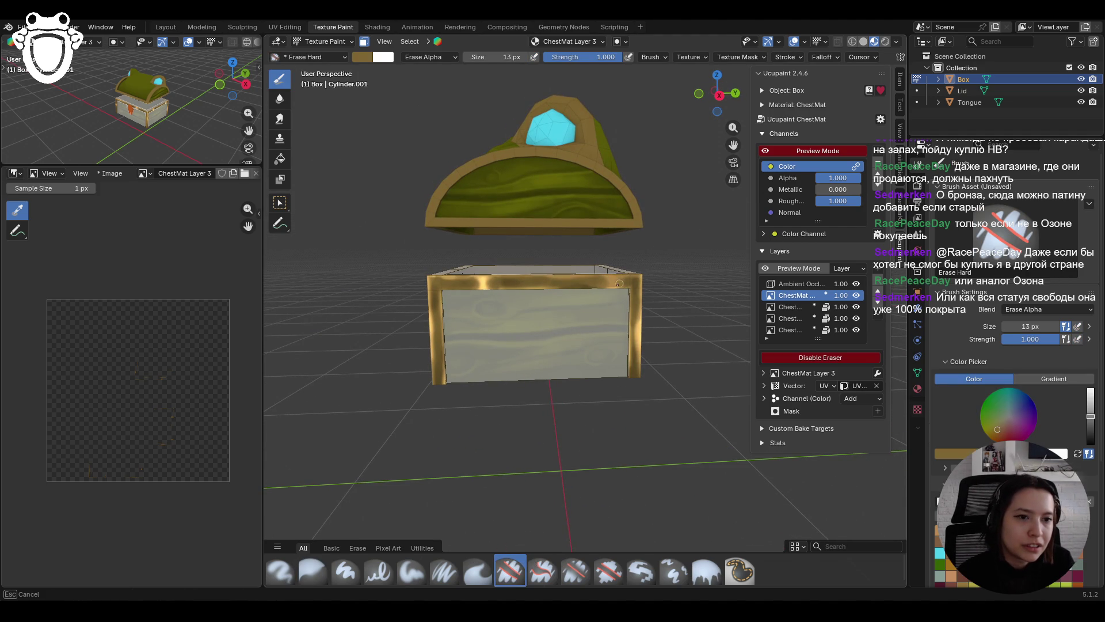
pyautogui.click(411, 572)
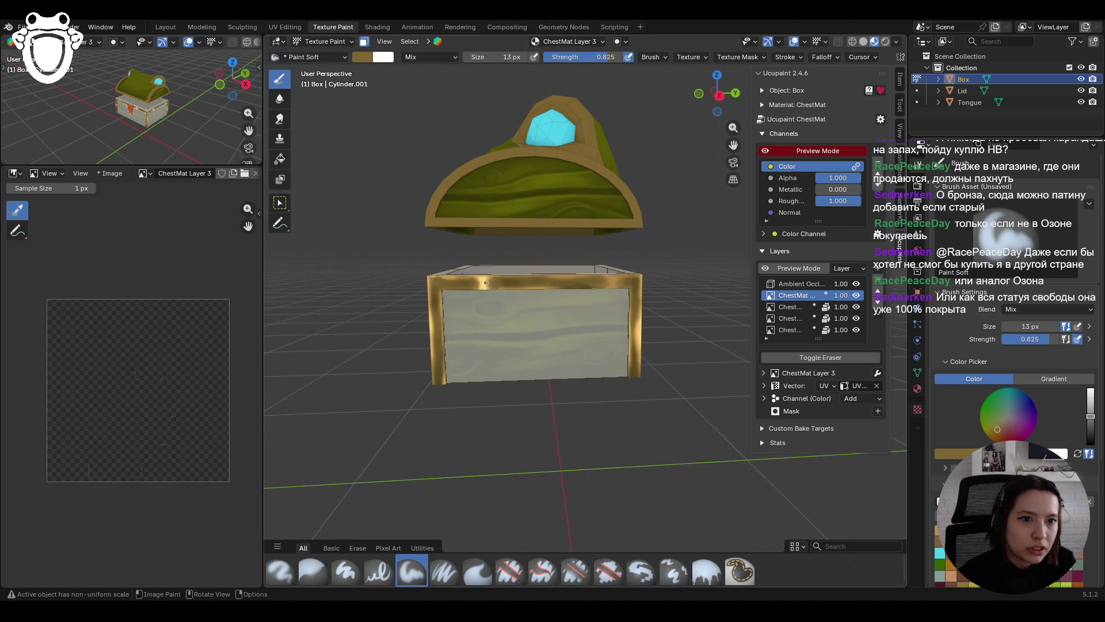
pyautogui.moveTo(503, 286)
pyautogui.mouseDown()
pyautogui.moveTo(522, 280)
pyautogui.moveTo(447, 360)
pyautogui.moveTo(499, 281)
pyautogui.moveTo(490, 284)
pyautogui.moveTo(558, 282)
pyautogui.moveTo(510, 294)
pyautogui.mouseUp()
pyautogui.click(312, 572)
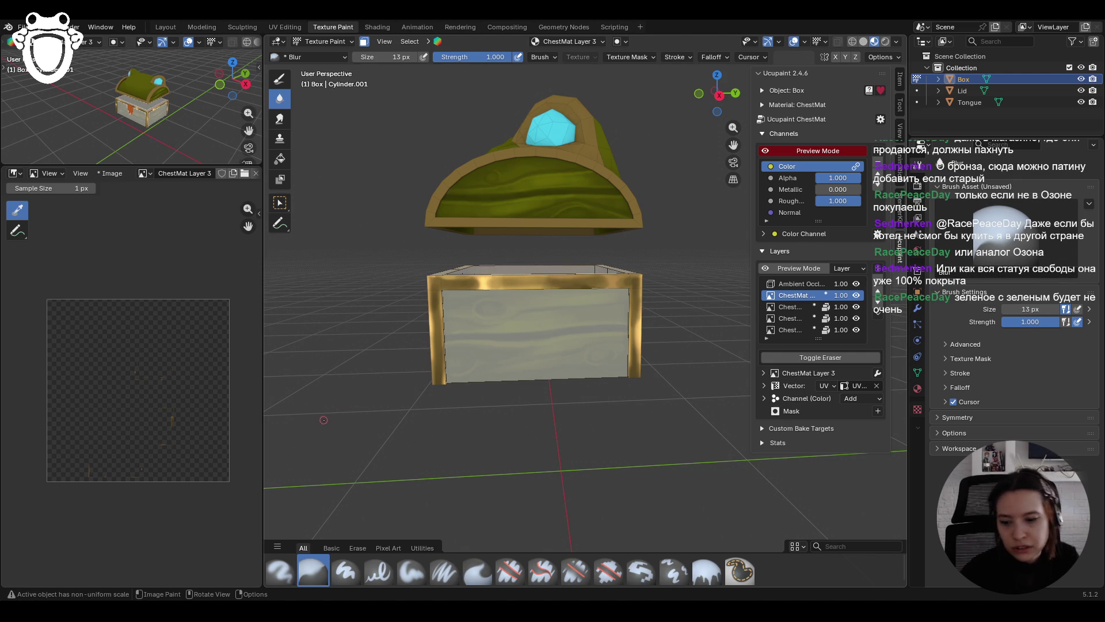
pyautogui.scroll(-3, 389, 393)
pyautogui.moveTo(388, 392)
pyautogui.mouseDown(button='middle')
pyautogui.moveTo(620, 368)
pyautogui.moveTo(566, 338)
pyautogui.moveTo(551, 265)
pyautogui.mouseUp(button='middle')
pyautogui.scroll(3, 552, 264)
pyautogui.moveTo(551, 264)
pyautogui.mouseDown()
pyautogui.moveTo(585, 284)
pyautogui.moveTo(575, 288)
pyautogui.mouseUp()
pyautogui.moveTo(574, 287); pyautogui.dragTo(610, 281, button='middle')
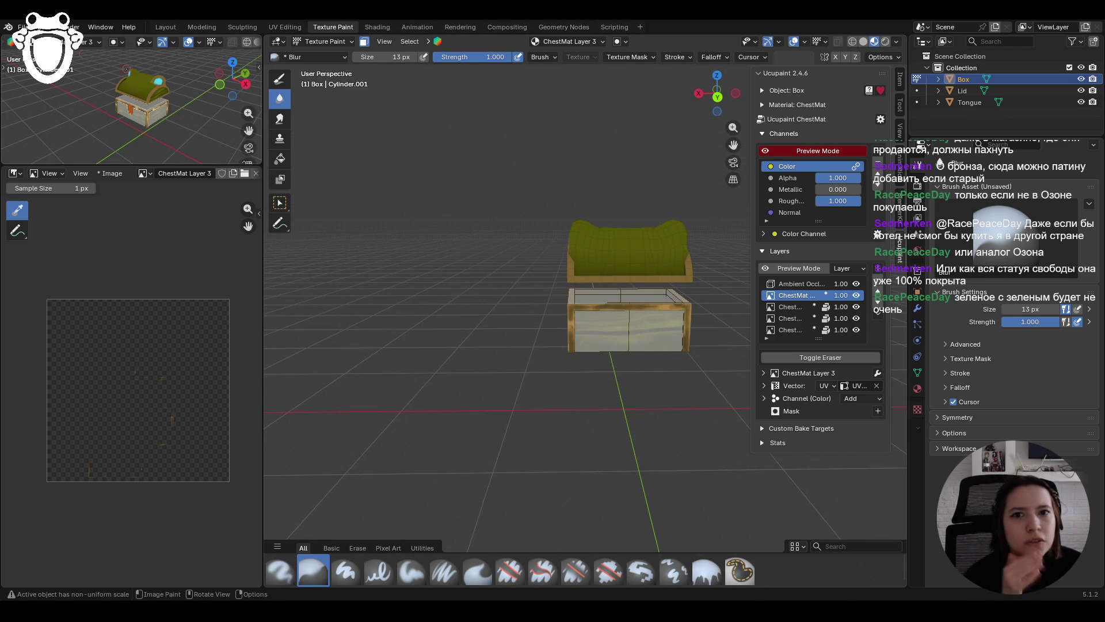
# Step: Toggle face-selection masking off to view the whole texture, then back on, and reorient the view
pyautogui.click(362, 43)
pyautogui.moveTo(46, 121)
pyautogui.mouseDown(button='middle')
pyautogui.moveTo(56, 106)
pyautogui.moveTo(172, 118)
pyautogui.mouseUp(button='middle')
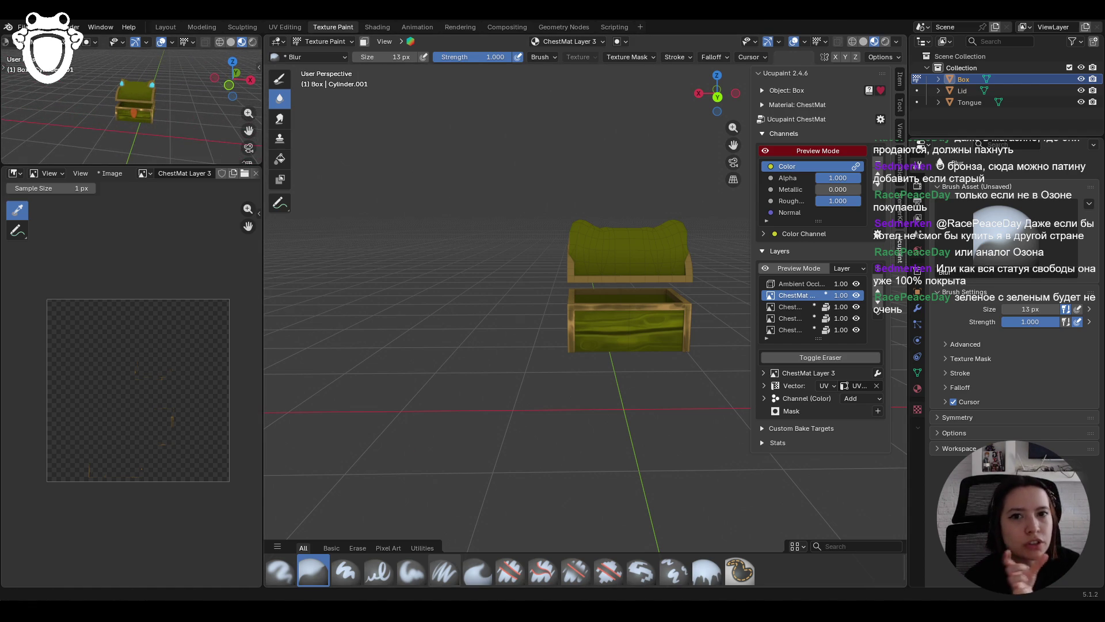
pyautogui.click(364, 42)
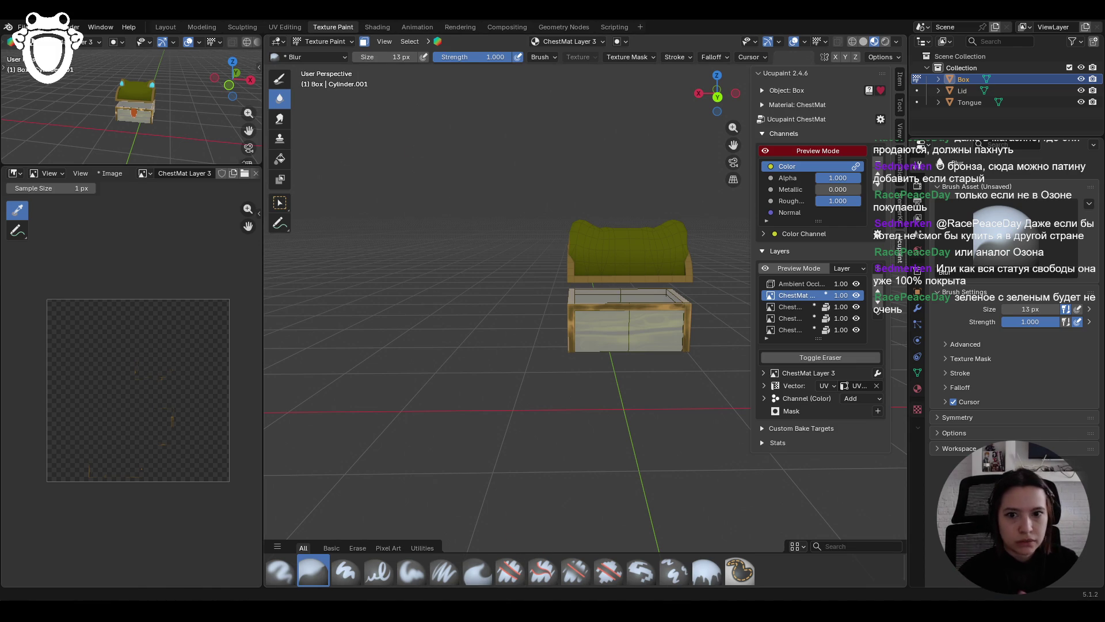
pyautogui.moveTo(644, 507); pyautogui.dragTo(736, 507, button='middle')
pyautogui.moveTo(308, 331); pyautogui.dragTo(459, 279, button='middle')
pyautogui.scroll(6, 455, 275)
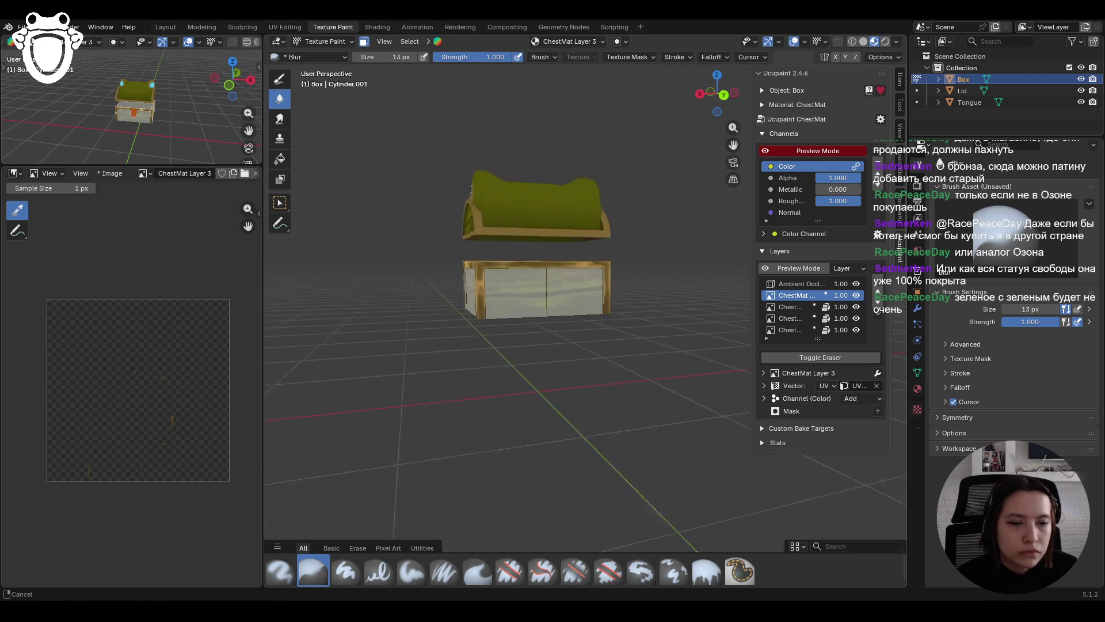
pyautogui.moveTo(449, 270); pyautogui.dragTo(449, 274, button='middle')
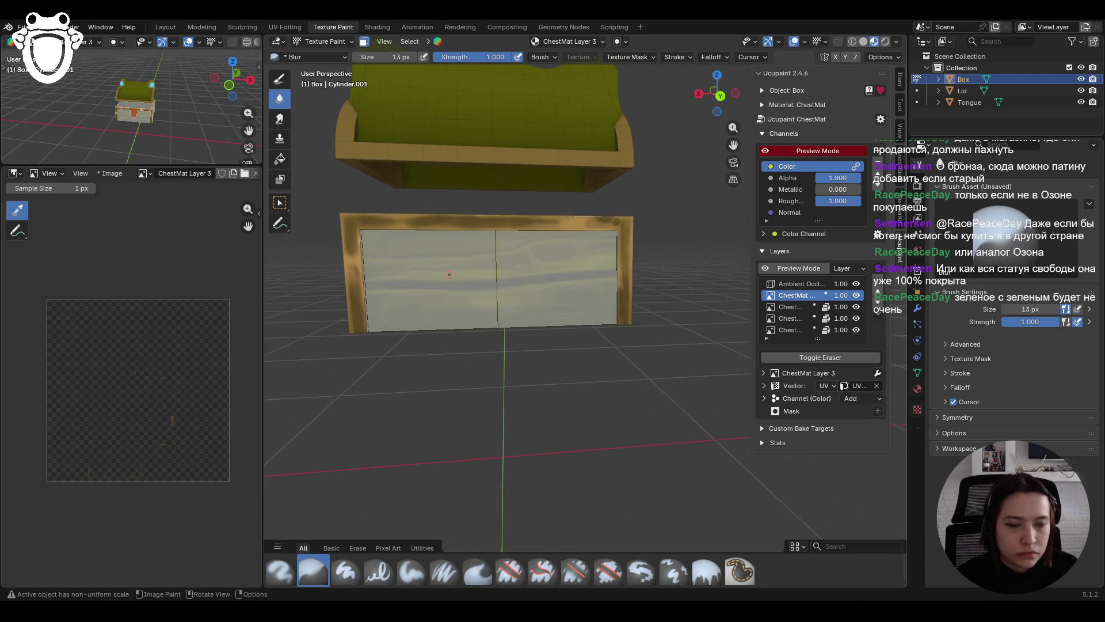
# Step: Paint gold along the frame's left edge and top-left corner with Paint Soft
pyautogui.click(410, 568)
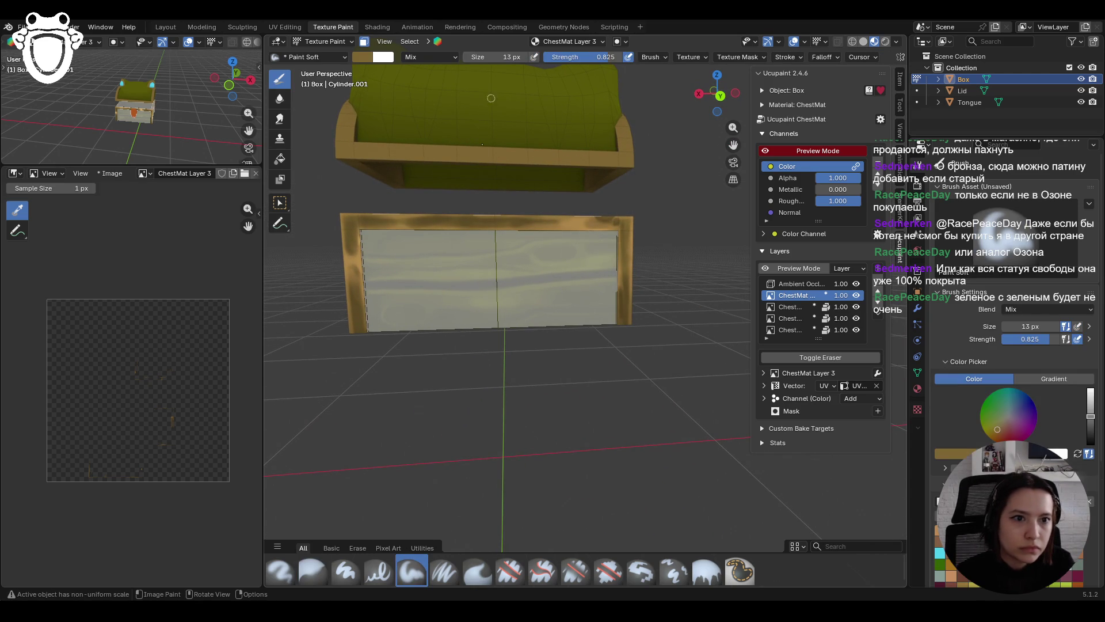
pyautogui.moveTo(432, 210)
pyautogui.mouseDown(button='middle')
pyautogui.moveTo(452, 227)
pyautogui.moveTo(451, 215)
pyautogui.mouseUp(button='middle')
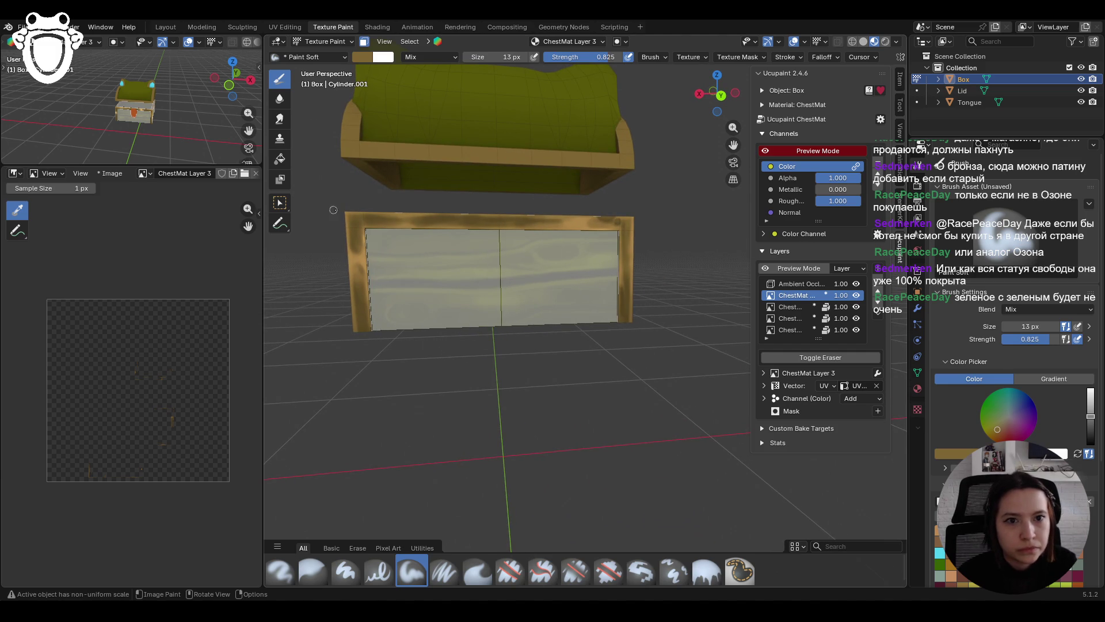
pyautogui.moveTo(345, 219); pyautogui.dragTo(352, 316)
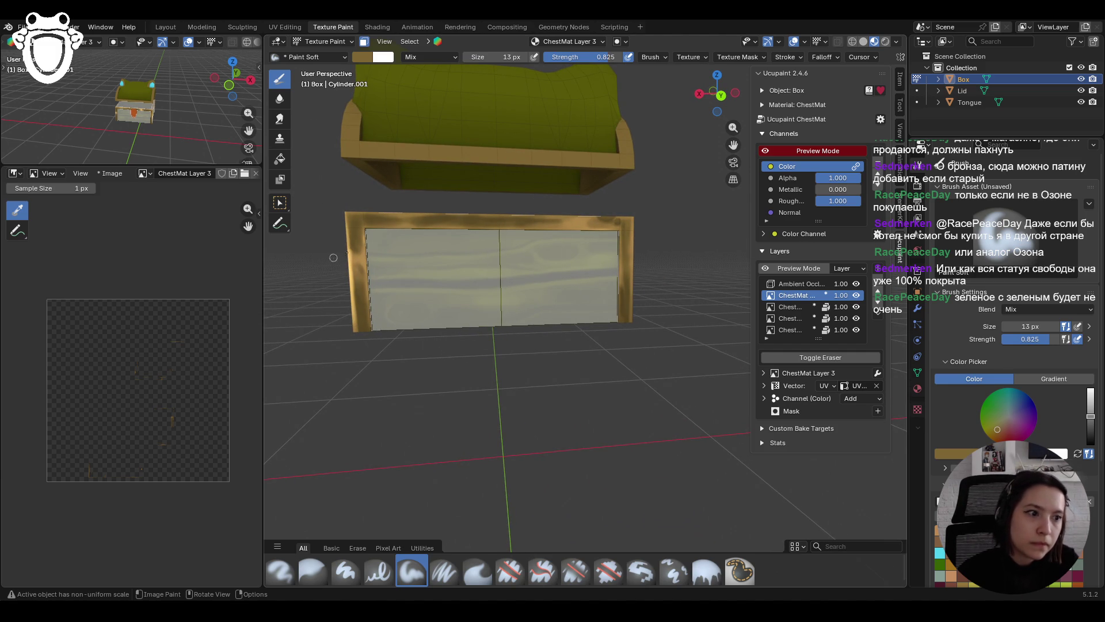
pyautogui.scroll(-4, 1013, 322)
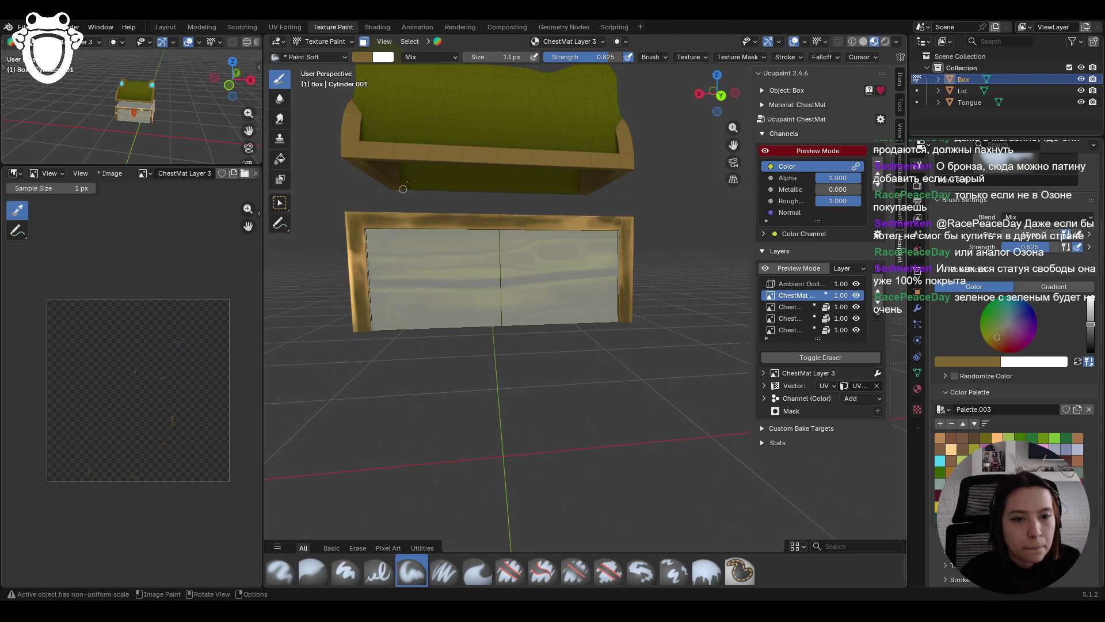
pyautogui.moveTo(364, 251); pyautogui.dragTo(367, 275)
pyautogui.moveTo(369, 236); pyautogui.dragTo(372, 232)
# Step: Paint gold along the frame's top edge, resizing the brush to 23 px
pyautogui.moveTo(580, 215); pyautogui.dragTo(572, 216)
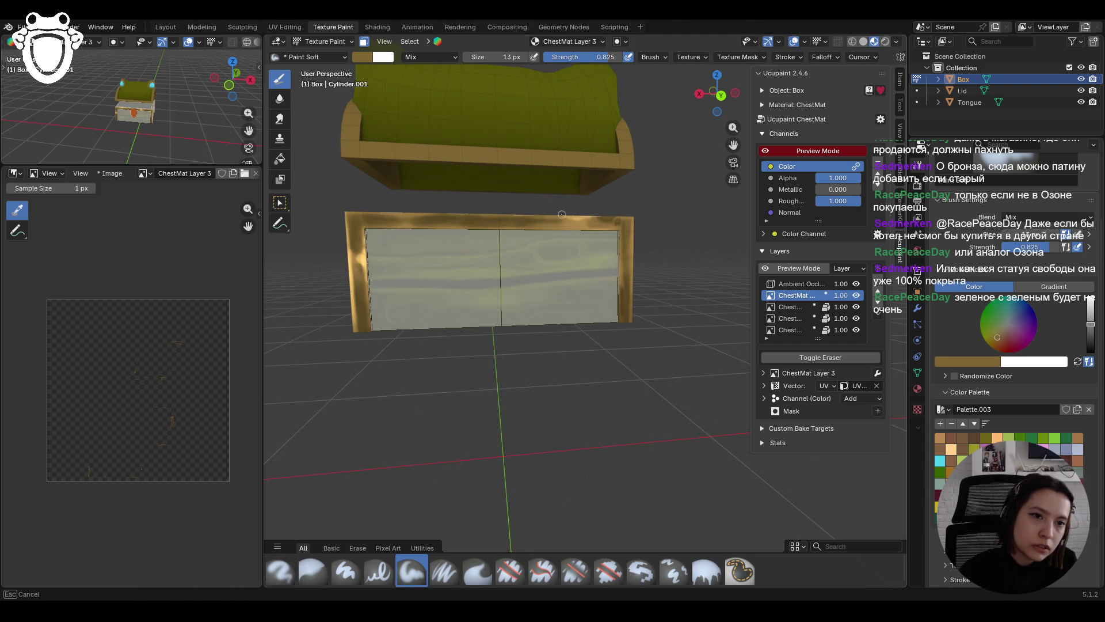
pyautogui.moveTo(585, 227); pyautogui.dragTo(576, 221)
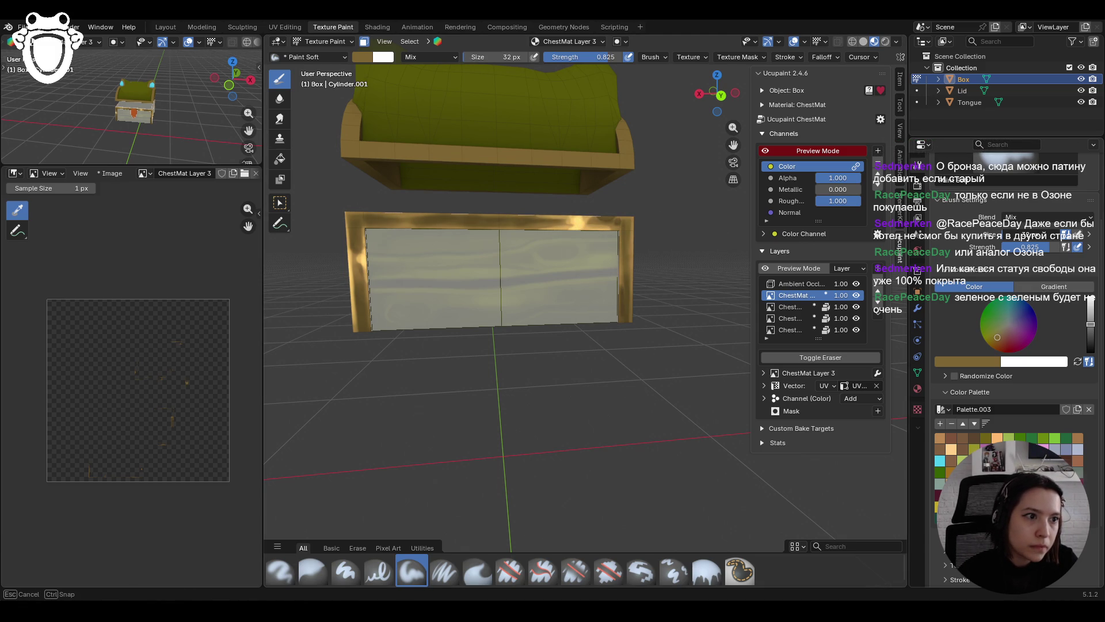
pyautogui.click(600, 221)
pyautogui.moveTo(579, 212)
pyautogui.mouseDown()
pyautogui.moveTo(581, 231)
pyautogui.moveTo(486, 210)
pyautogui.moveTo(402, 210)
pyautogui.moveTo(506, 219)
pyautogui.moveTo(492, 254)
pyautogui.moveTo(424, 246)
pyautogui.moveTo(639, 246)
pyautogui.moveTo(638, 212)
pyautogui.moveTo(640, 311)
pyautogui.moveTo(639, 258)
pyautogui.moveTo(633, 267)
pyautogui.mouseUp()
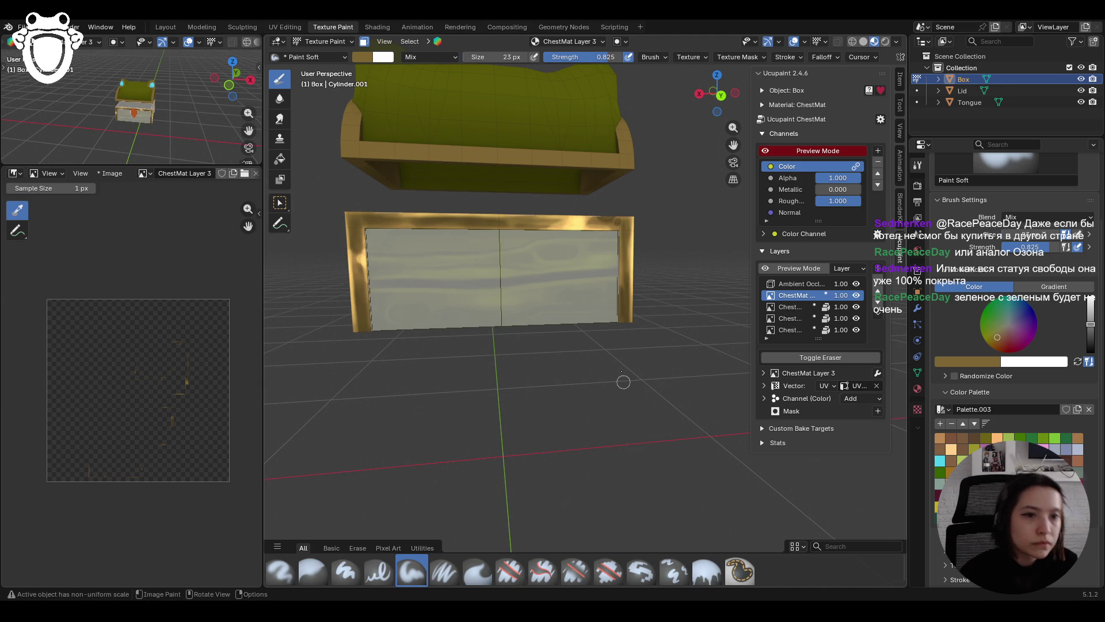
# Step: Erase stray gold along the chest's top edge and blur it smooth
pyautogui.click(510, 571)
pyautogui.moveTo(566, 212)
pyautogui.mouseDown()
pyautogui.moveTo(549, 220)
pyautogui.moveTo(604, 224)
pyautogui.mouseUp()
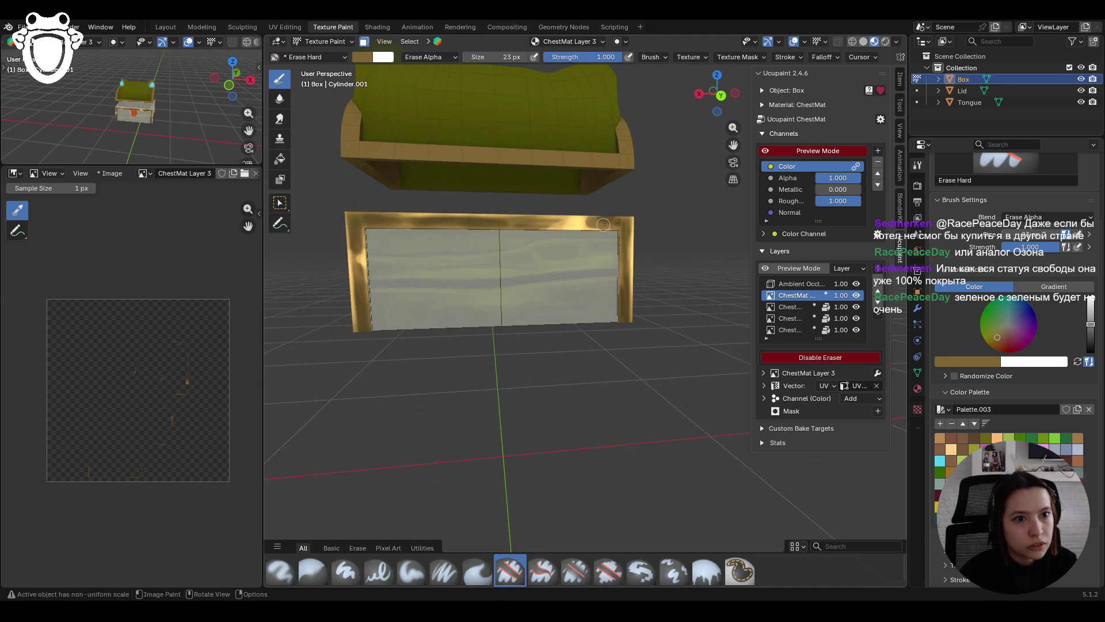
pyautogui.click(311, 570)
pyautogui.moveTo(604, 225); pyautogui.dragTo(604, 225)
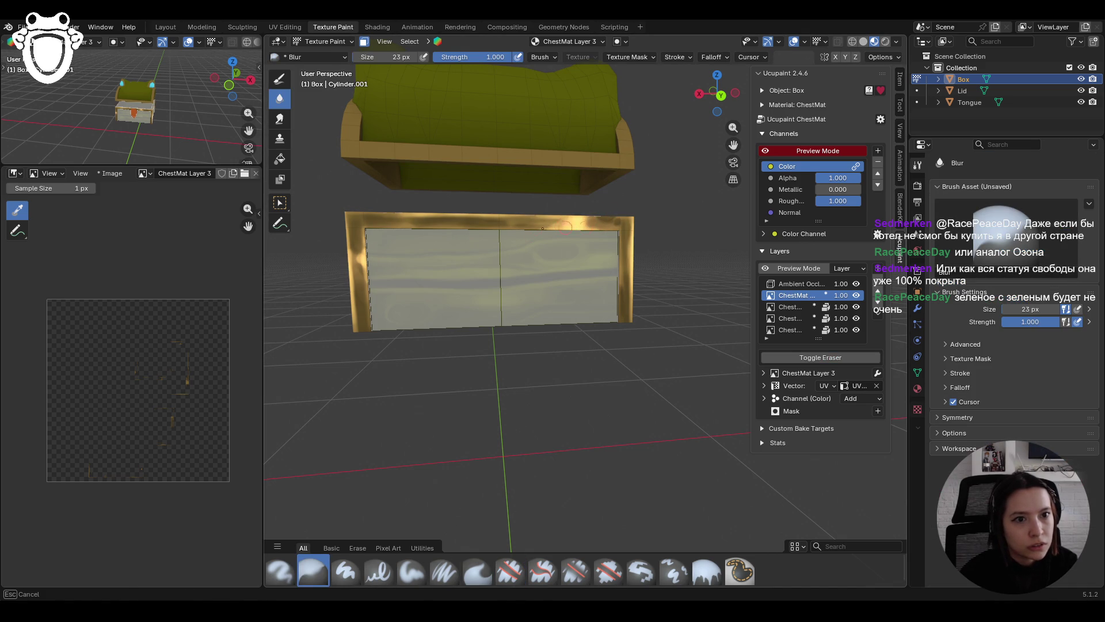
pyautogui.moveTo(363, 279); pyautogui.dragTo(364, 280)
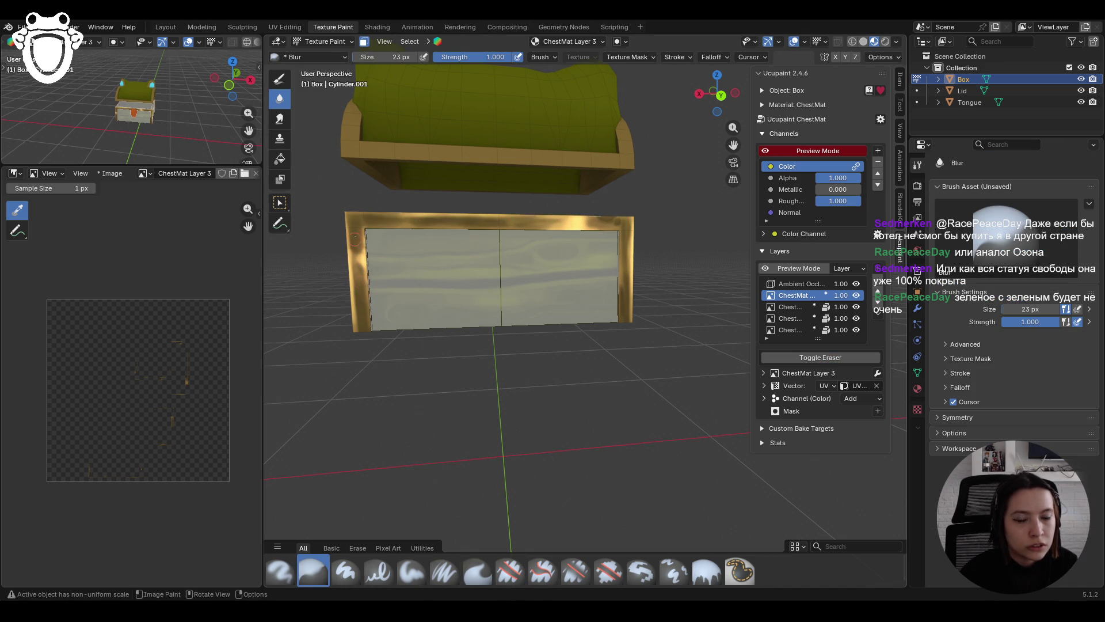
pyautogui.moveTo(377, 345); pyautogui.dragTo(476, 355, button='middle')
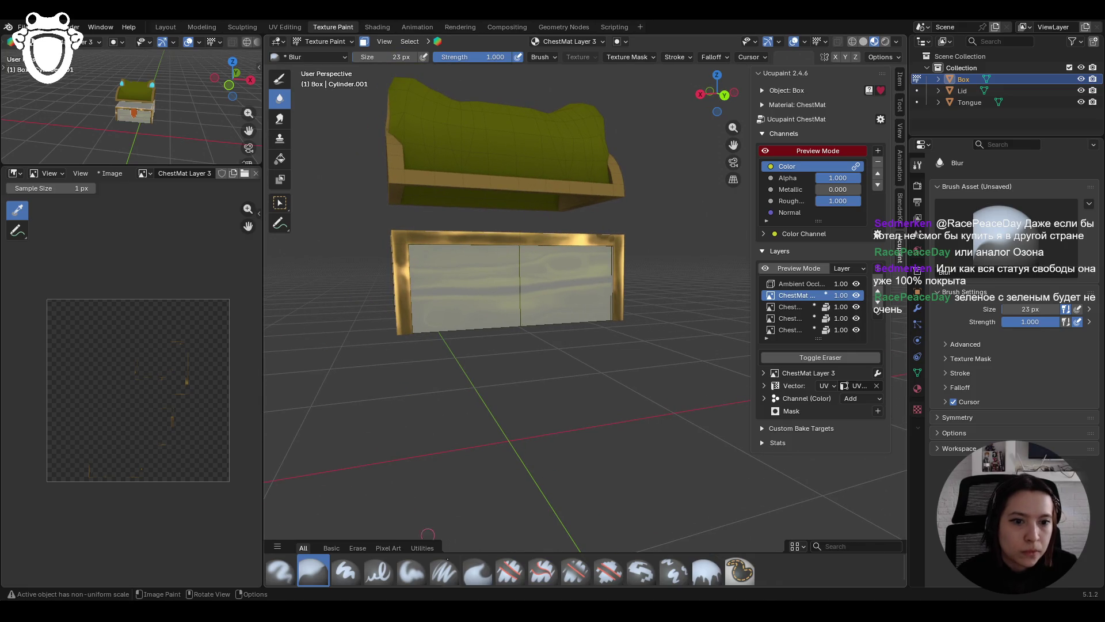
# Step: Erase stray gold down the left frame edge, leaving Blur as the active brush
pyautogui.click(510, 570)
pyautogui.moveTo(406, 296); pyautogui.dragTo(404, 305)
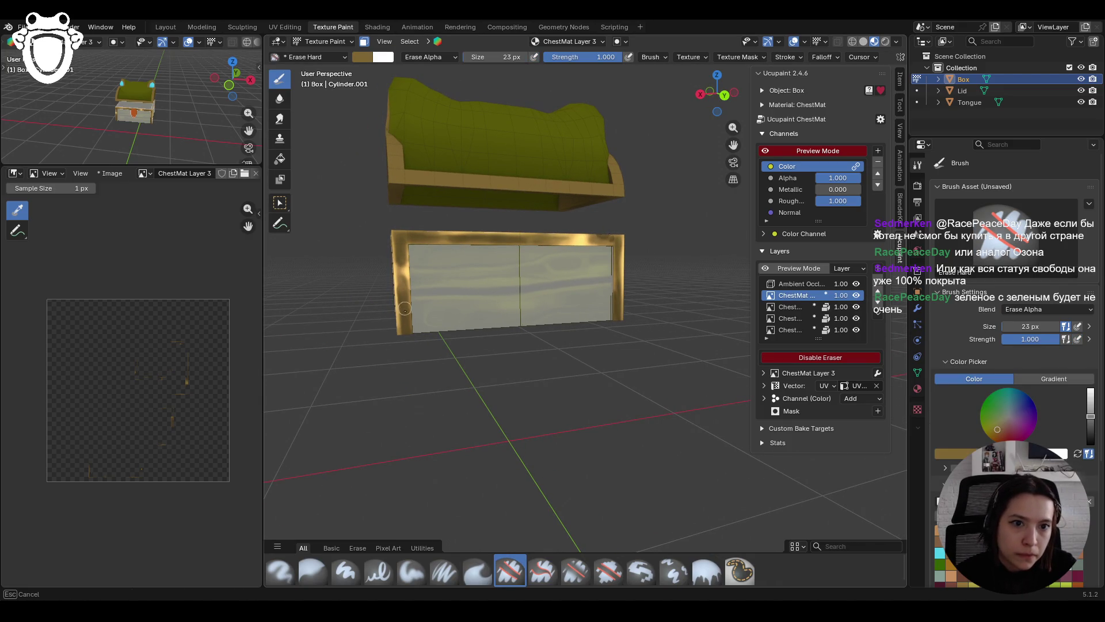
pyautogui.moveTo(409, 344); pyautogui.dragTo(409, 344)
pyautogui.moveTo(402, 295); pyautogui.dragTo(405, 337)
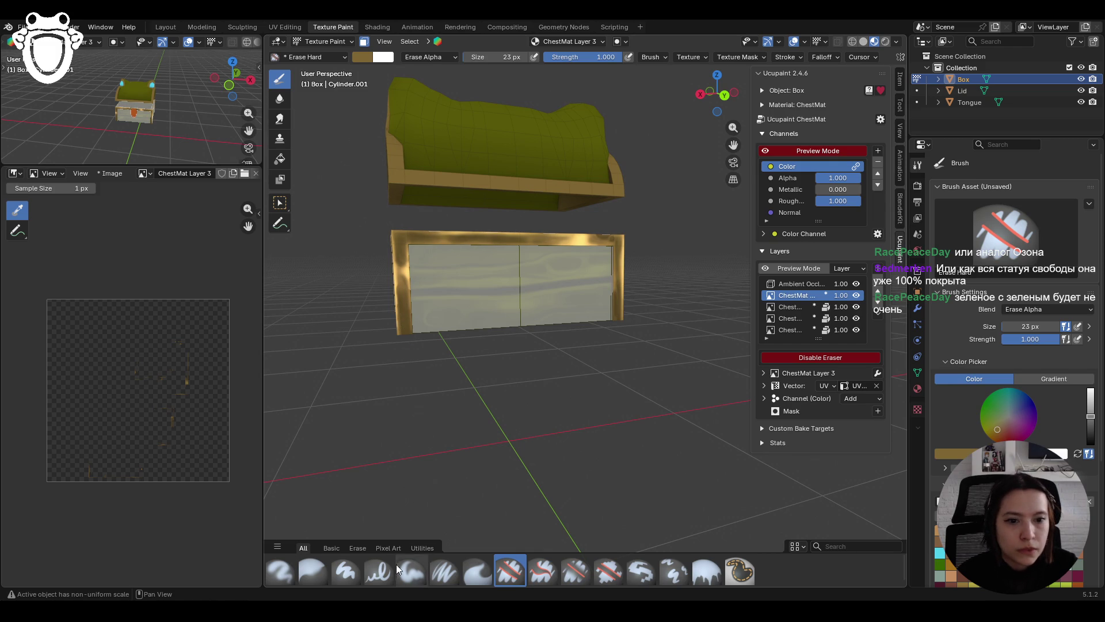
pyautogui.click(320, 569)
pyautogui.moveTo(390, 376)
pyautogui.mouseDown(button='middle')
pyautogui.moveTo(709, 326)
pyautogui.moveTo(554, 324)
pyautogui.moveTo(513, 344)
pyautogui.moveTo(335, 329)
pyautogui.mouseUp(button='middle')
pyautogui.scroll(5, 593, 324)
# Step: Erase a spot on the gold corner post and smear its paint down and back up
pyautogui.moveTo(517, 251); pyautogui.dragTo(537, 259, button='middle')
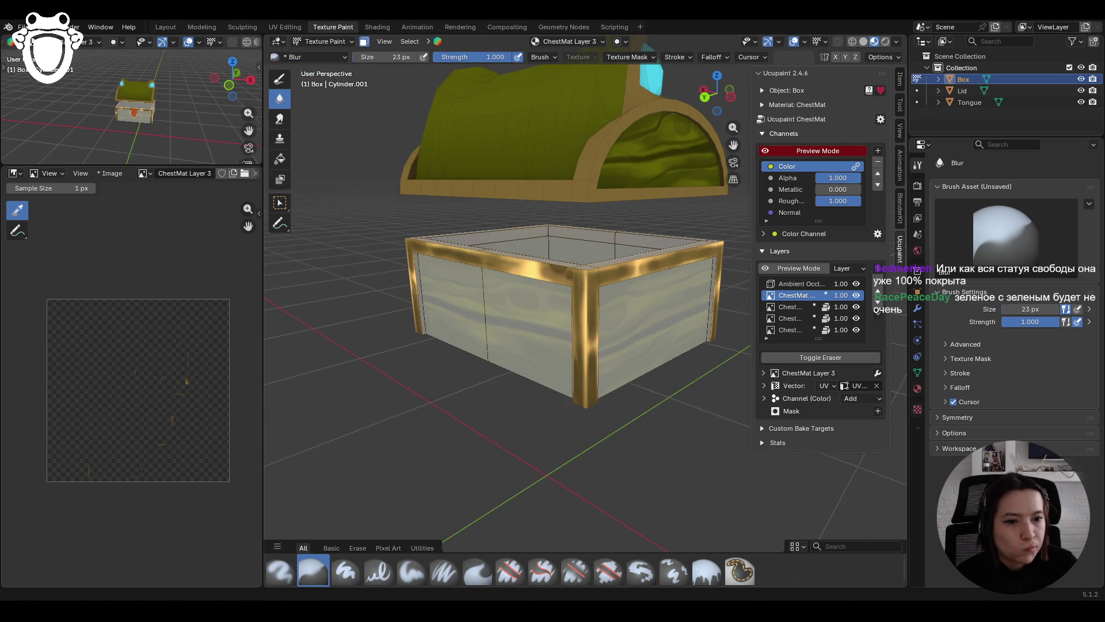
pyautogui.click(510, 571)
pyautogui.click(586, 277)
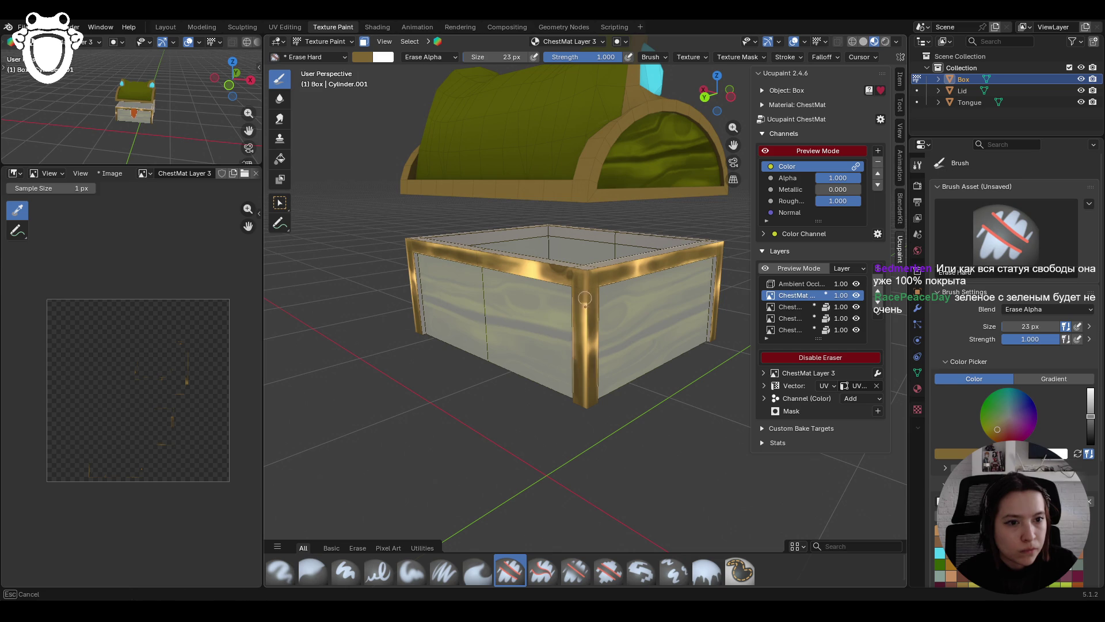
pyautogui.click(314, 571)
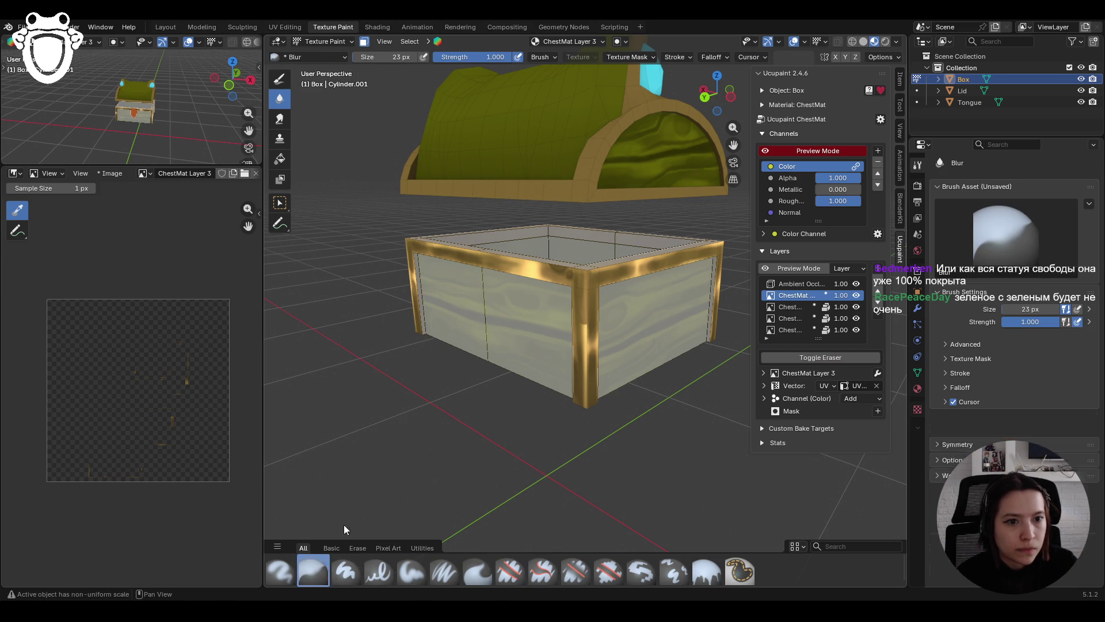
pyautogui.click(280, 118)
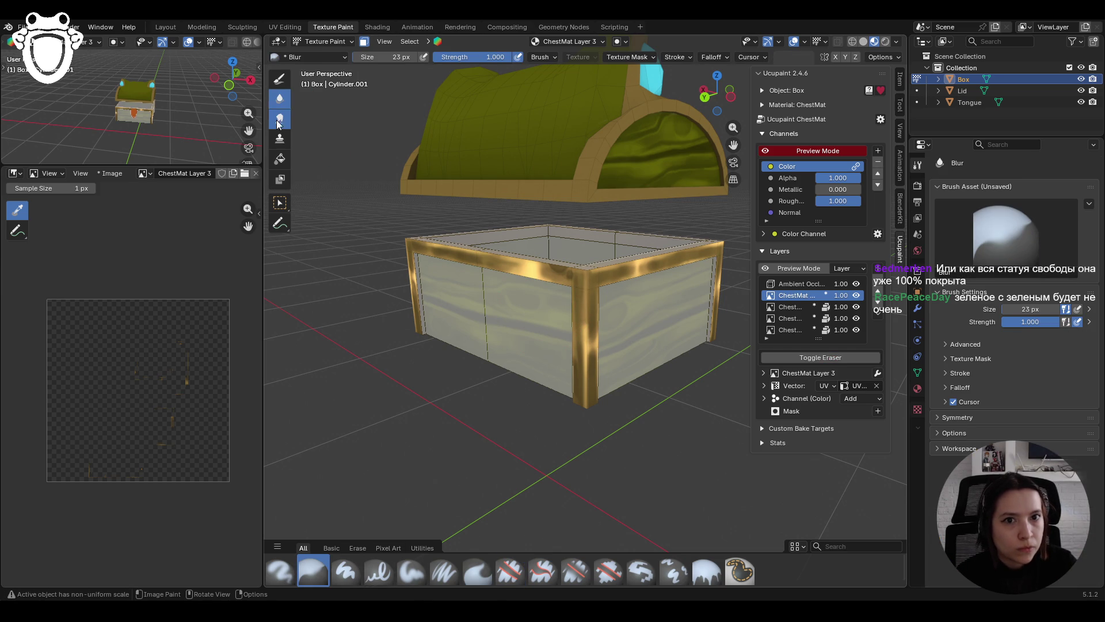
pyautogui.moveTo(586, 335); pyautogui.dragTo(579, 412)
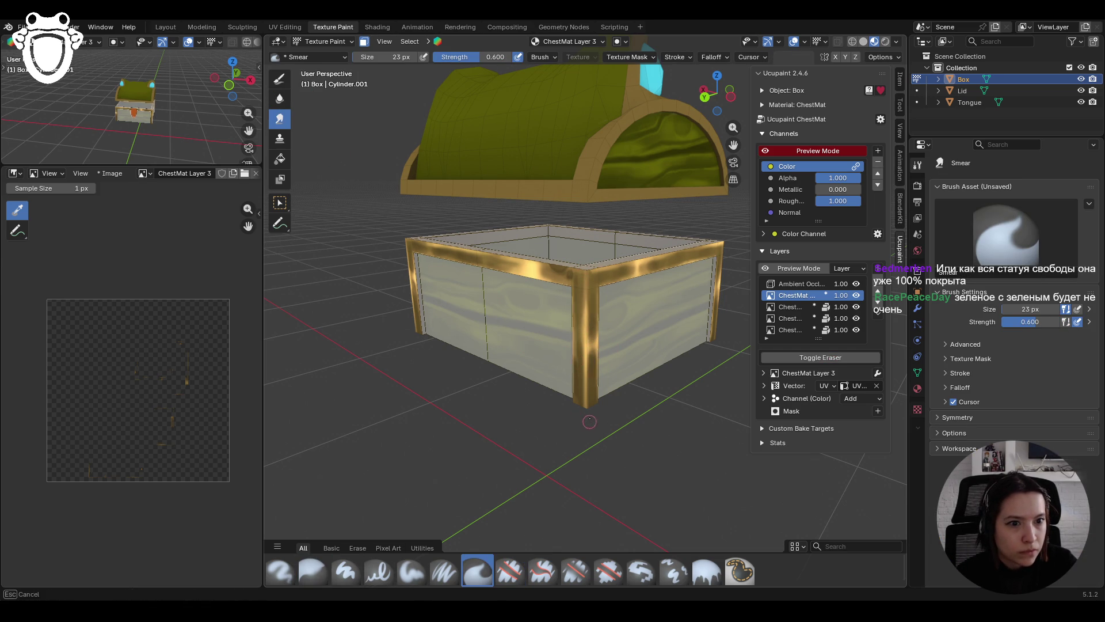
pyautogui.moveTo(588, 415); pyautogui.dragTo(584, 374)
# Step: Zoom out to view the whole chest and save the file as chest.blend
pyautogui.scroll(-5, 584, 374)
pyautogui.moveTo(585, 374)
pyautogui.mouseDown(button='middle')
pyautogui.moveTo(463, 358)
pyautogui.moveTo(509, 333)
pyautogui.moveTo(713, 338)
pyautogui.moveTo(675, 331)
pyautogui.mouseUp(button='middle')
pyautogui.hotkey('ctrl', 's')
pyautogui.scroll(6, 649, 382)
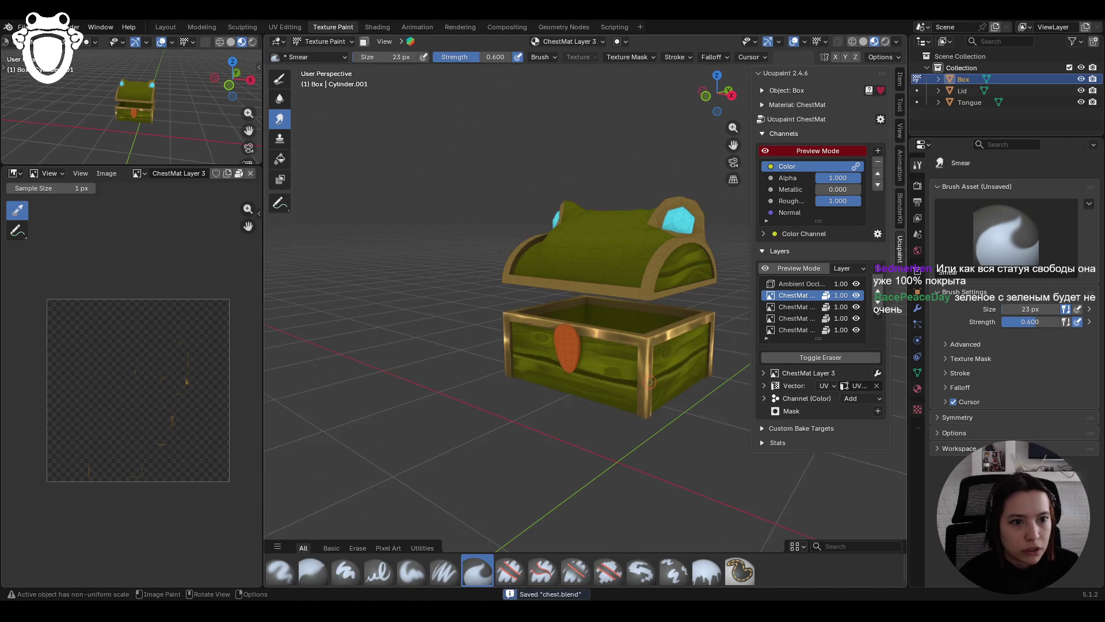
pyautogui.moveTo(693, 414); pyautogui.dragTo(458, 417, button='middle')
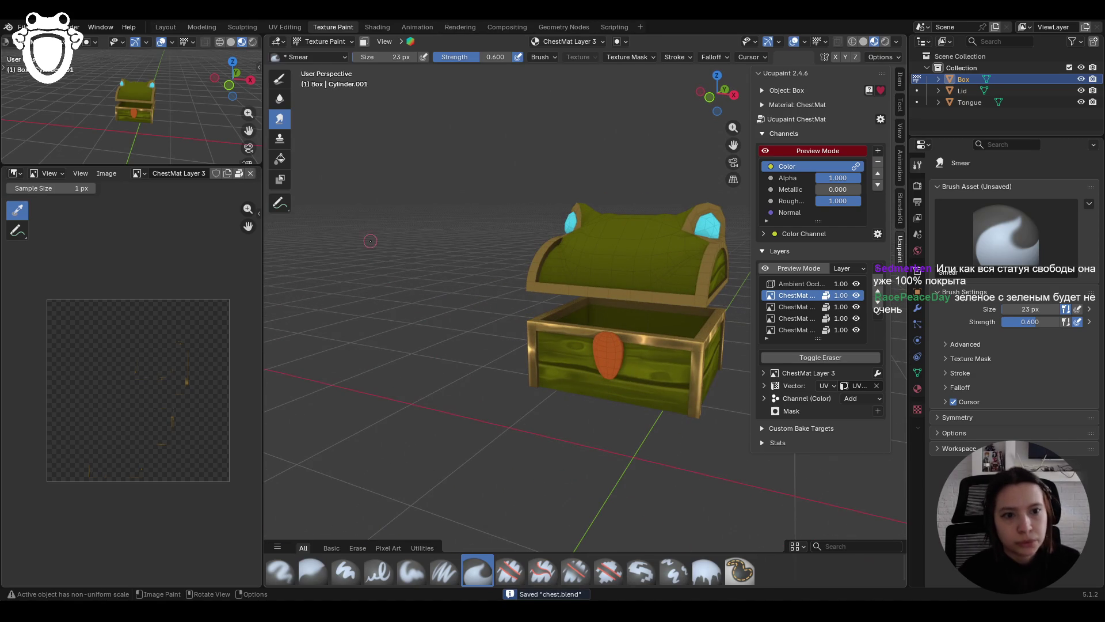
pyautogui.moveTo(359, 224)
pyautogui.mouseDown(button='middle')
pyautogui.moveTo(485, 244)
pyautogui.moveTo(459, 245)
pyautogui.mouseUp(button='middle')
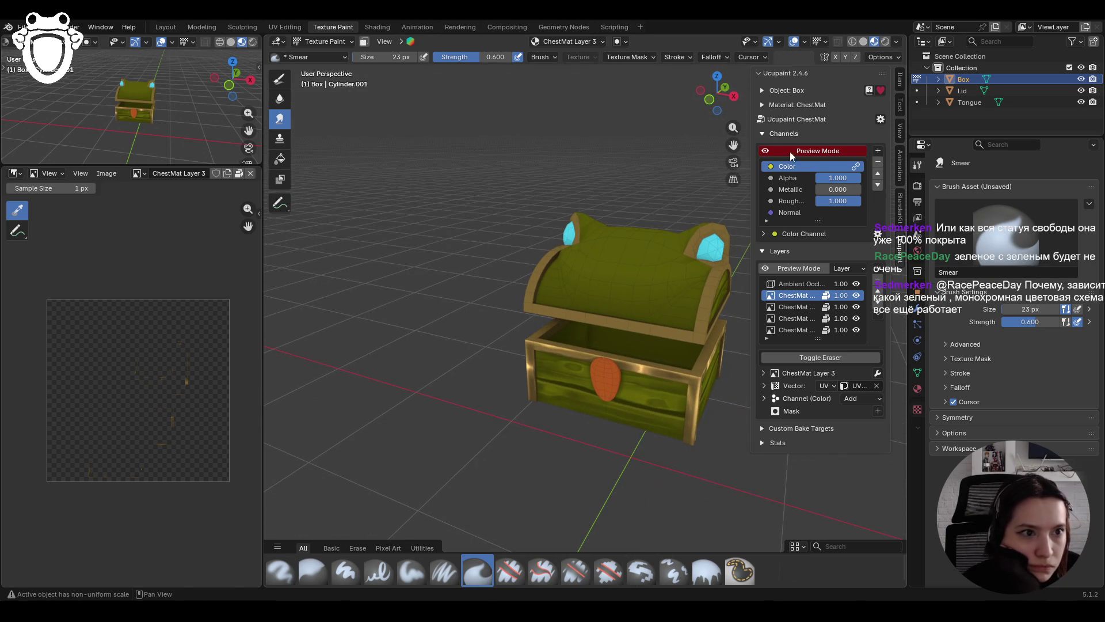
pyautogui.moveTo(733, 144); pyautogui.dragTo(696, 117)
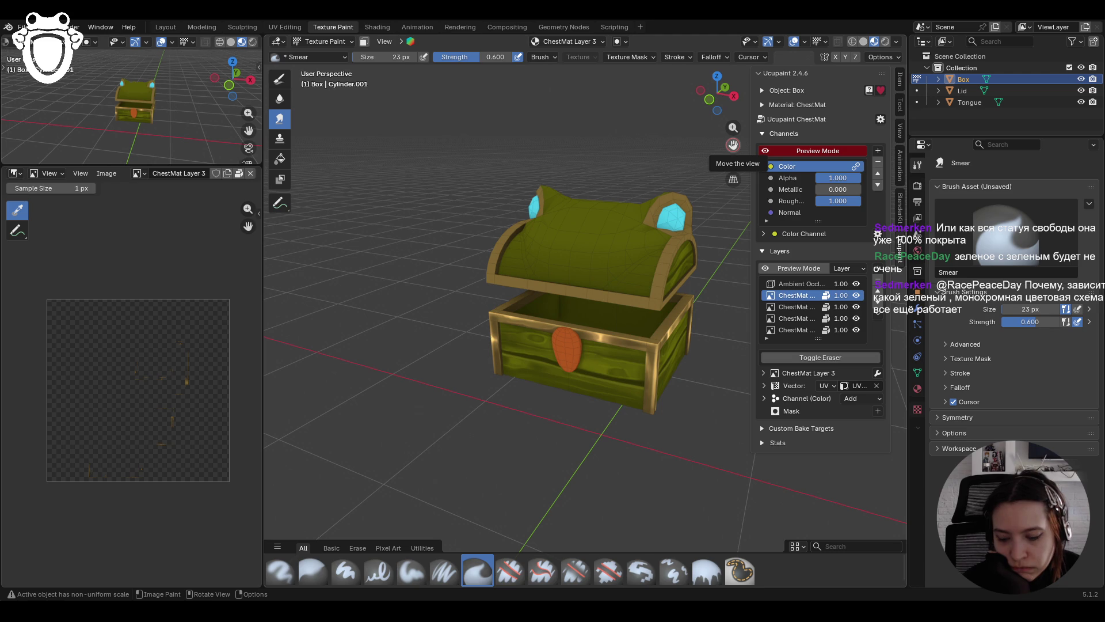
# Step: Switch to Object Mode, select the Lid, and return to Texture Paint mode
pyautogui.moveTo(734, 144)
pyautogui.mouseDown(button='middle')
pyautogui.moveTo(578, 255)
pyautogui.moveTo(567, 248)
pyautogui.mouseUp(button='middle')
pyautogui.click(348, 46)
pyautogui.click(346, 53)
pyautogui.click(588, 247)
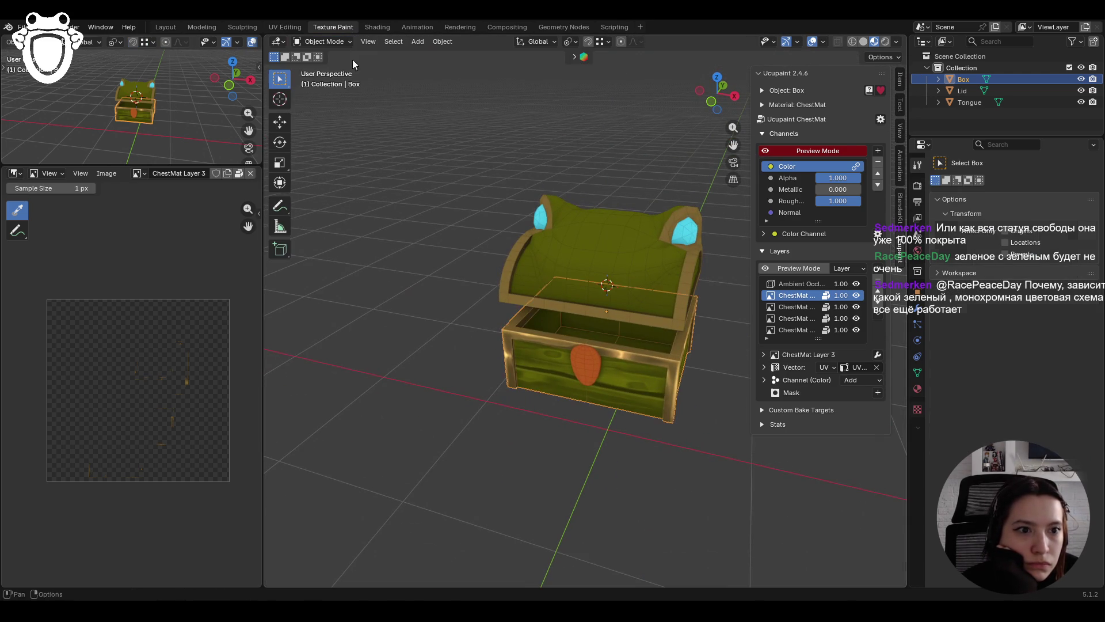
pyautogui.click(322, 41)
pyautogui.click(325, 119)
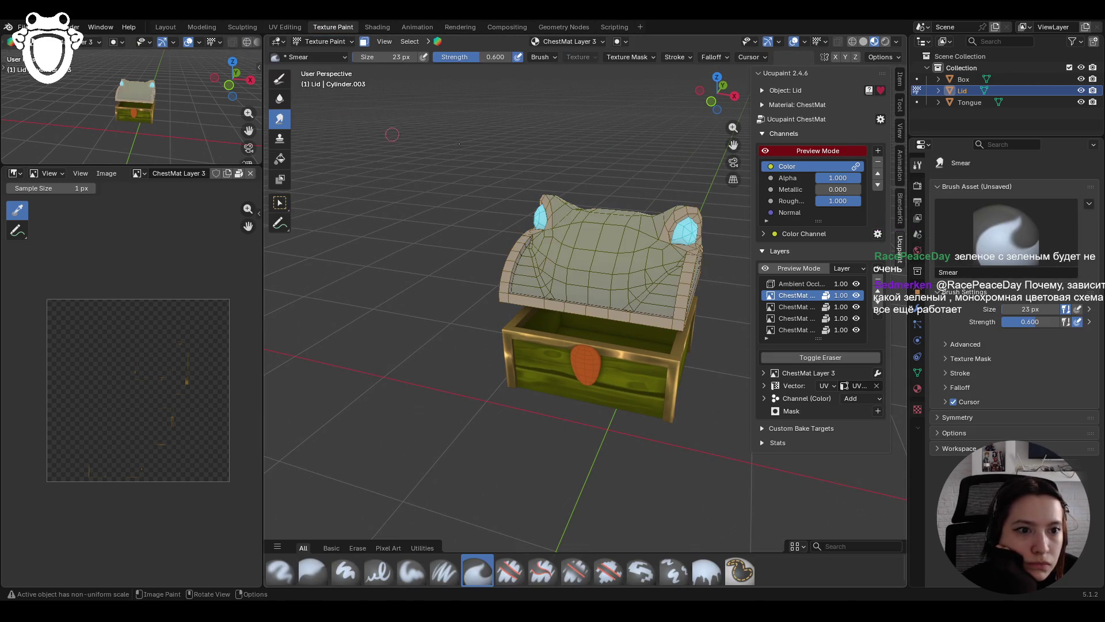
# Step: Make ChestMat Layer 1 the active paint layer and clear the lid's face selection
pyautogui.moveTo(733, 144); pyautogui.dragTo(918, 301, button='middle')
pyautogui.click(794, 307)
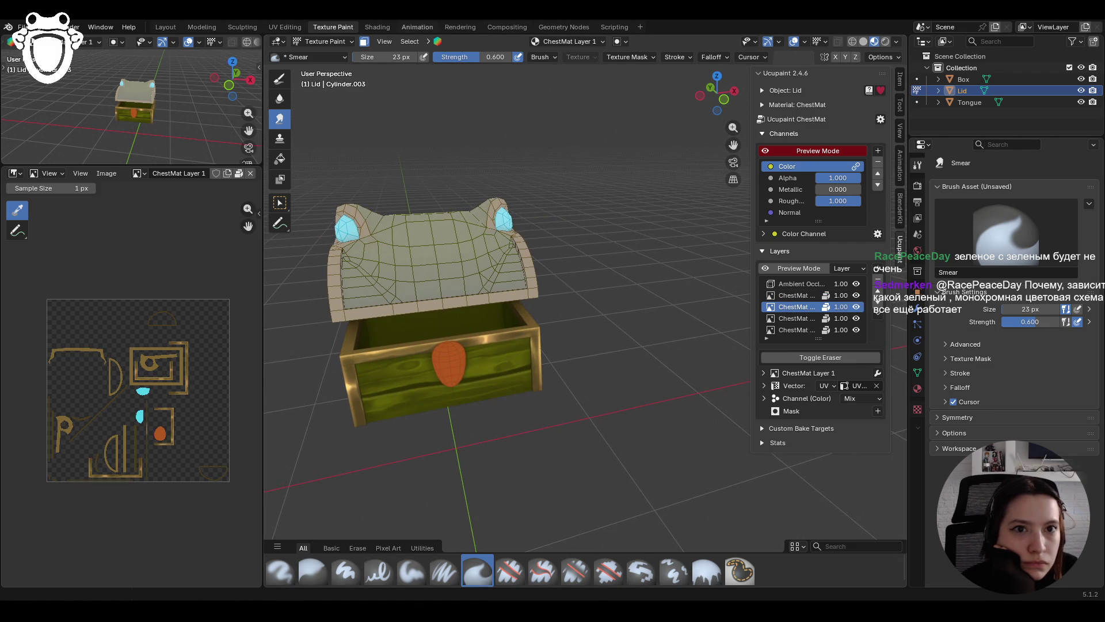
pyautogui.press('w')
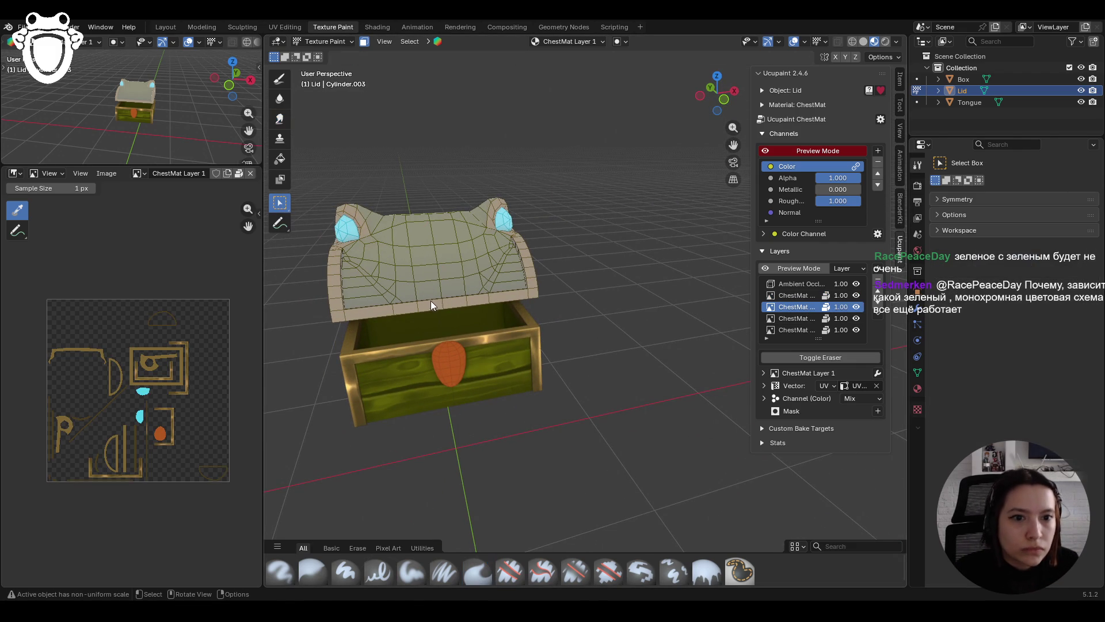
pyautogui.click(529, 267)
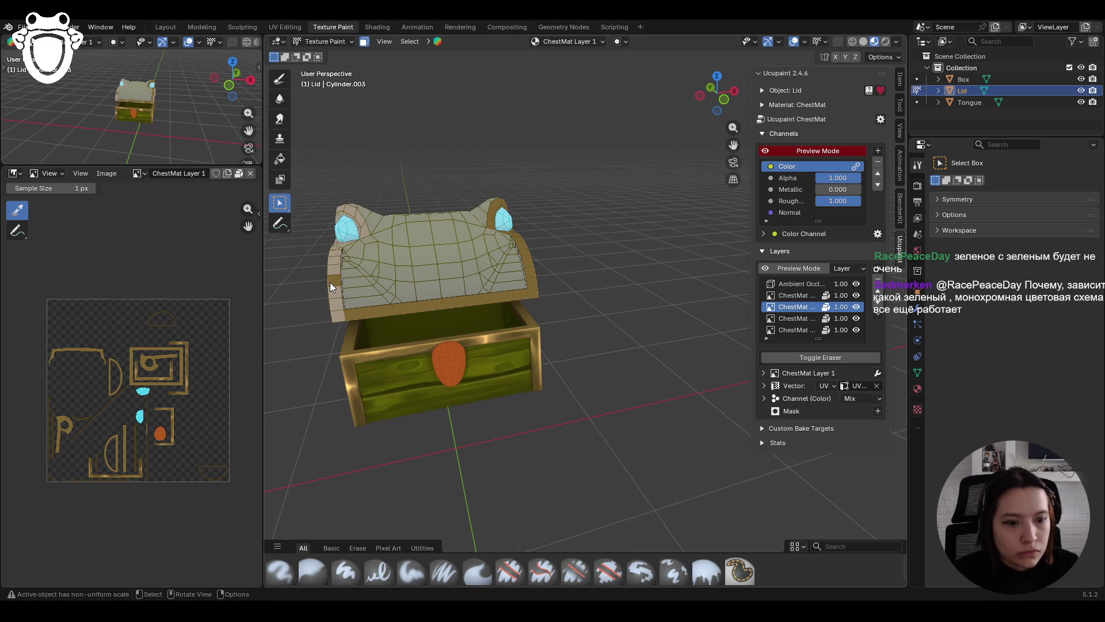
pyautogui.moveTo(329, 282); pyautogui.dragTo(534, 282, button='middle')
pyautogui.keyDown('shift'); pyautogui.click(468, 299); pyautogui.keyUp('shift')
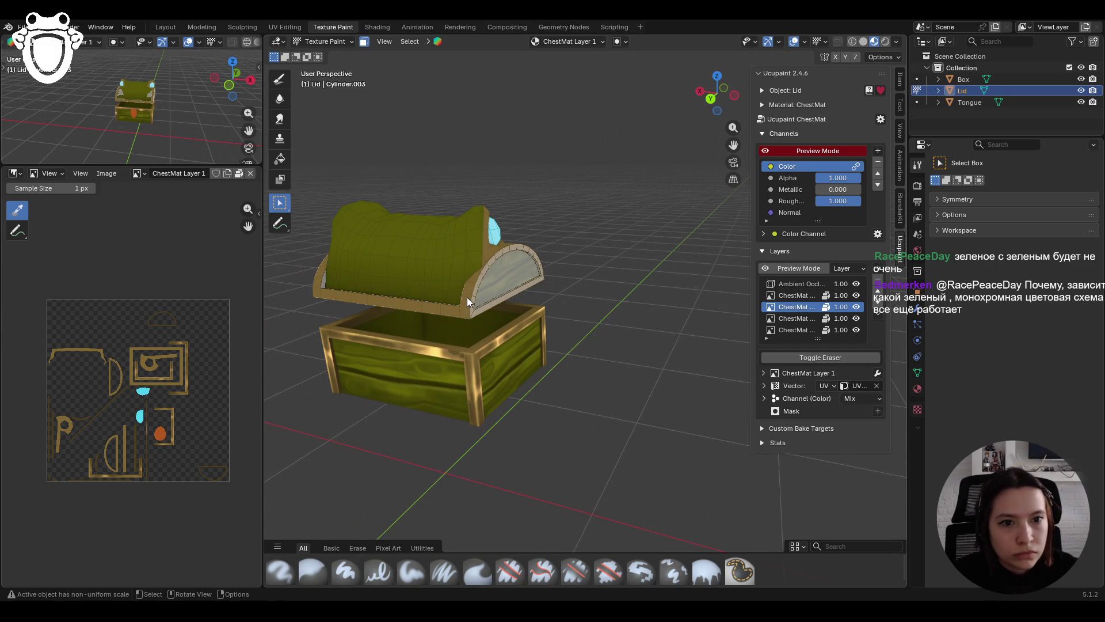
pyautogui.moveTo(461, 296)
pyautogui.mouseDown(button='middle')
pyautogui.moveTo(450, 304)
pyautogui.moveTo(472, 313)
pyautogui.mouseUp(button='middle')
# Step: Toggle between the hard eraser and box selection while orbiting to inspect the lid
pyautogui.press('e')
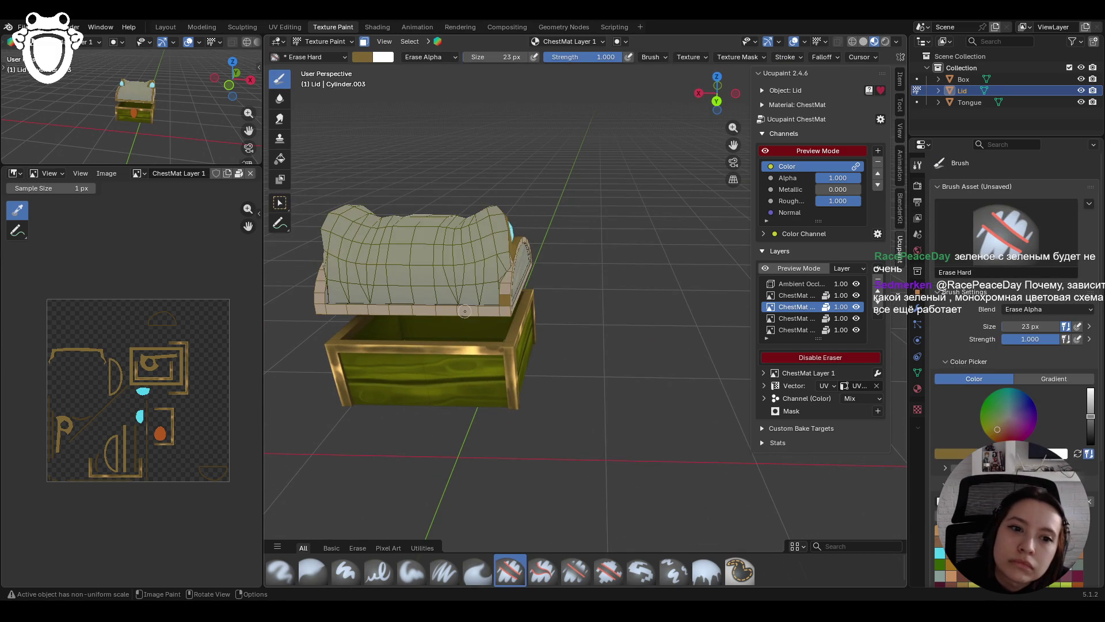
pyautogui.press('w')
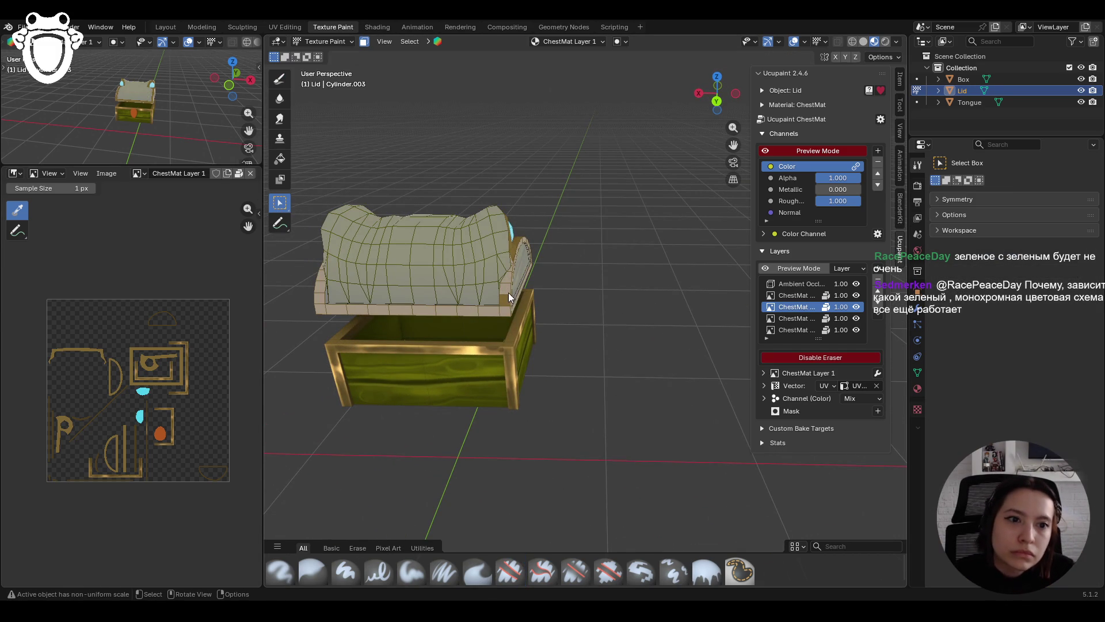
pyautogui.moveTo(514, 267)
pyautogui.mouseDown(button='middle')
pyautogui.moveTo(488, 283)
pyautogui.moveTo(519, 298)
pyautogui.mouseUp(button='middle')
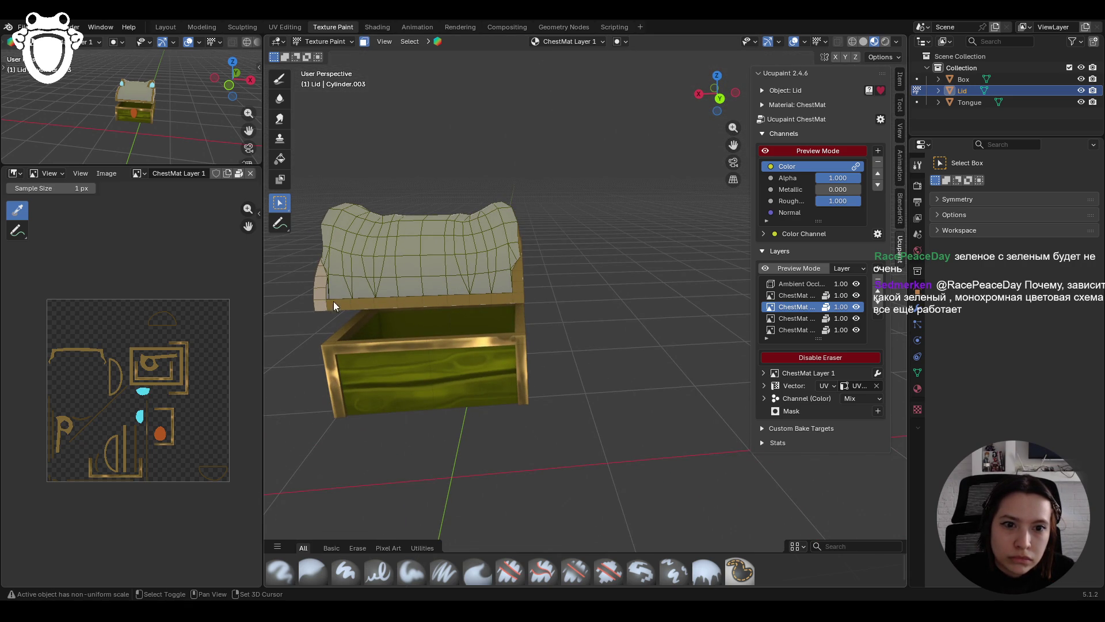
pyautogui.moveTo(320, 274)
pyautogui.mouseDown(button='middle')
pyautogui.moveTo(419, 301)
pyautogui.moveTo(598, 305)
pyautogui.moveTo(478, 295)
pyautogui.moveTo(489, 271)
pyautogui.moveTo(506, 268)
pyautogui.moveTo(579, 283)
pyautogui.moveTo(607, 306)
pyautogui.moveTo(541, 316)
pyautogui.mouseUp(button='middle')
pyautogui.moveTo(742, 167)
pyautogui.mouseDown(button='middle')
pyautogui.moveTo(634, 271)
pyautogui.moveTo(588, 258)
pyautogui.moveTo(549, 292)
pyautogui.moveTo(633, 312)
pyautogui.moveTo(553, 281)
pyautogui.mouseUp(button='middle')
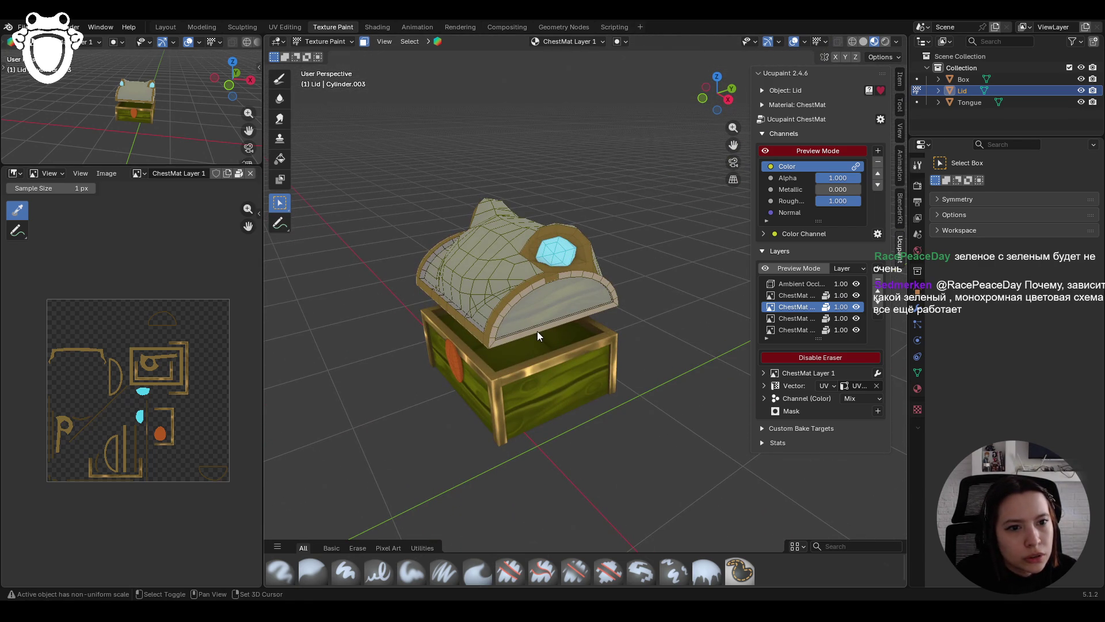
pyautogui.press('e')
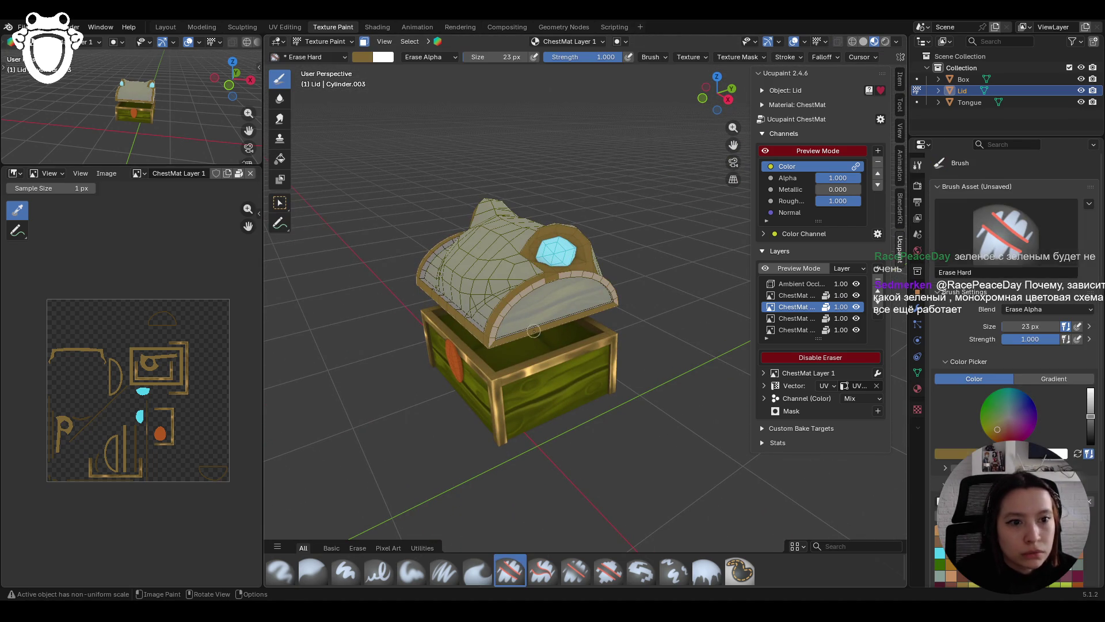
pyautogui.moveTo(533, 331)
pyautogui.mouseDown(button='middle')
pyautogui.moveTo(357, 259)
pyautogui.moveTo(276, 204)
pyautogui.moveTo(565, 299)
pyautogui.mouseUp(button='middle')
pyautogui.press('w')
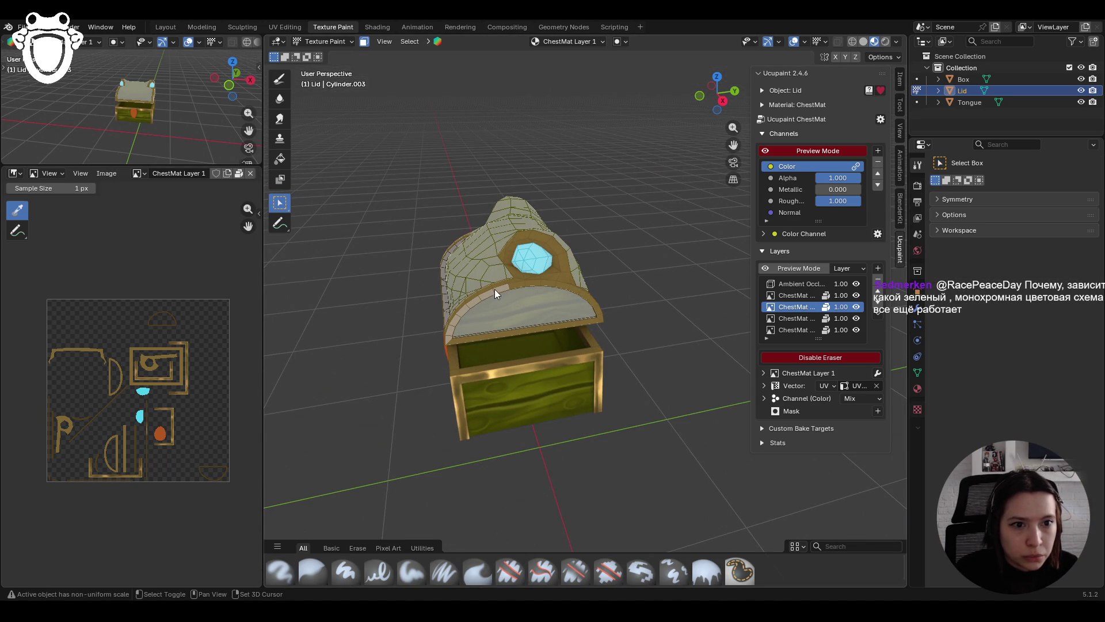
pyautogui.moveTo(450, 336)
pyautogui.mouseDown(button='middle')
pyautogui.moveTo(428, 329)
pyautogui.moveTo(616, 323)
pyautogui.mouseUp(button='middle')
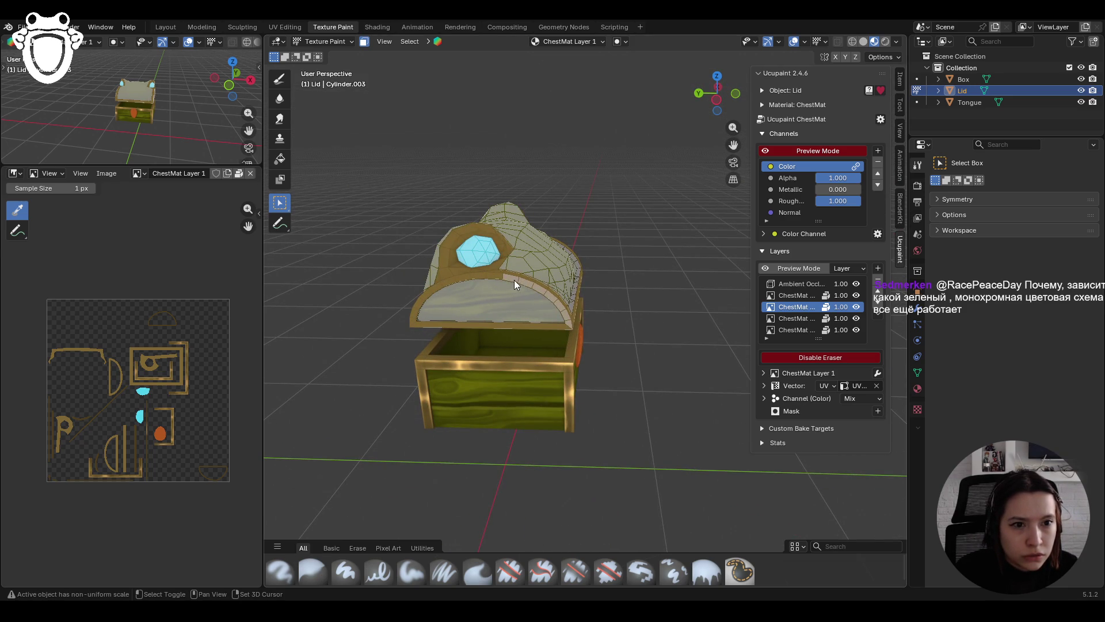
pyautogui.moveTo(570, 324)
pyautogui.mouseDown(button='middle')
pyautogui.moveTo(644, 350)
pyautogui.moveTo(518, 339)
pyautogui.mouseUp(button='middle')
# Step: Stay in Texture Paint and choose the Paint Soft brush (Mix, 23 px, strength 0.825)
pyautogui.click(330, 40)
pyautogui.click(343, 116)
pyautogui.click(510, 572)
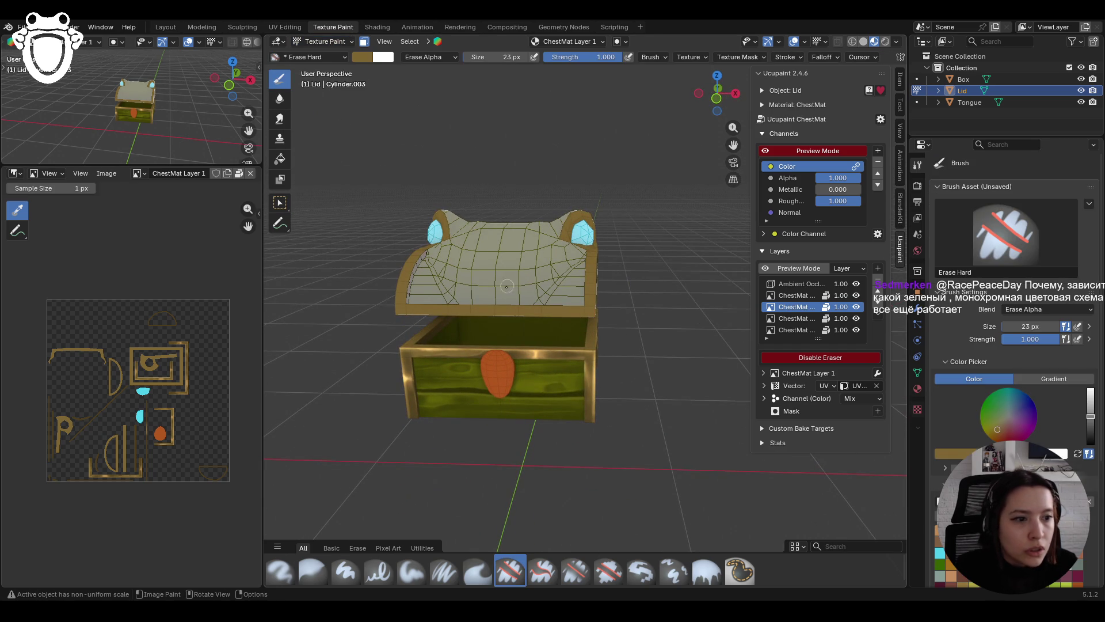
pyautogui.moveTo(506, 285); pyautogui.dragTo(514, 283, button='middle')
pyautogui.click(411, 571)
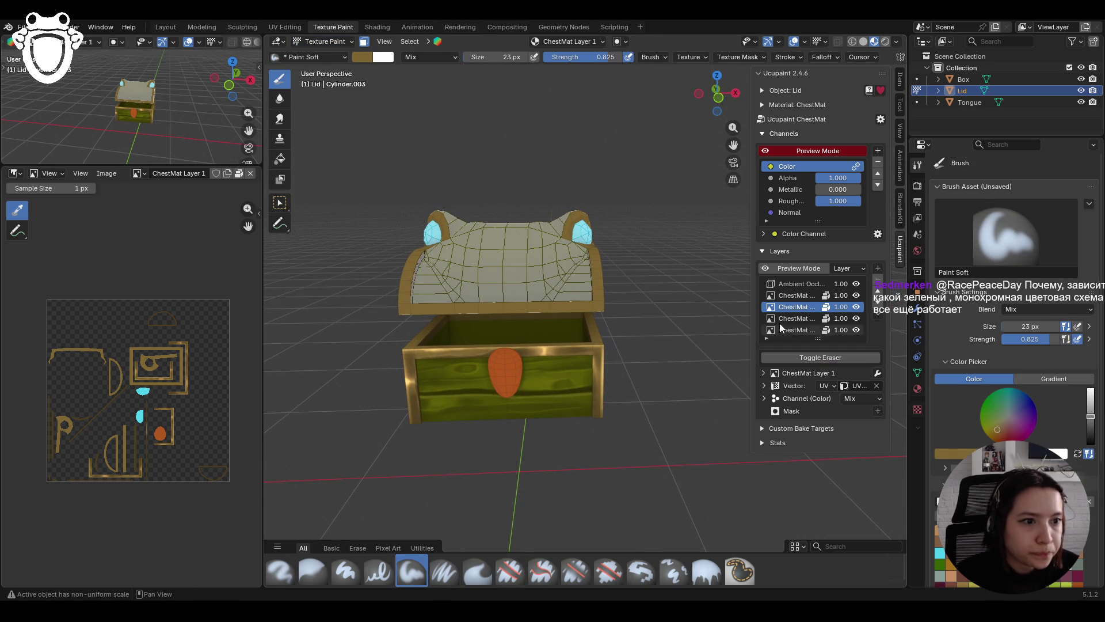
# Step: Paint light tan along the lid's lower front edge, then view the chest from the front
pyautogui.moveTo(326, 341)
pyautogui.mouseDown(button='middle')
pyautogui.moveTo(606, 237)
pyautogui.moveTo(599, 224)
pyautogui.moveTo(592, 299)
pyautogui.moveTo(639, 299)
pyautogui.moveTo(606, 290)
pyautogui.moveTo(604, 322)
pyautogui.mouseUp(button='middle')
pyautogui.scroll(-4, 1013, 345)
pyautogui.scroll(-1, 1013, 345)
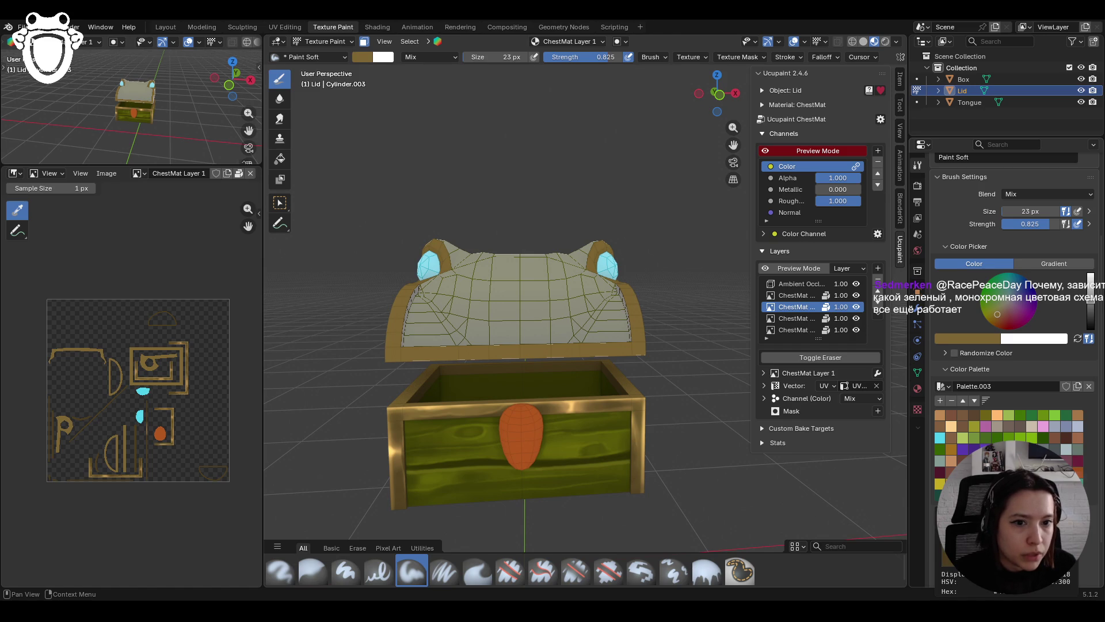
pyautogui.click(951, 426)
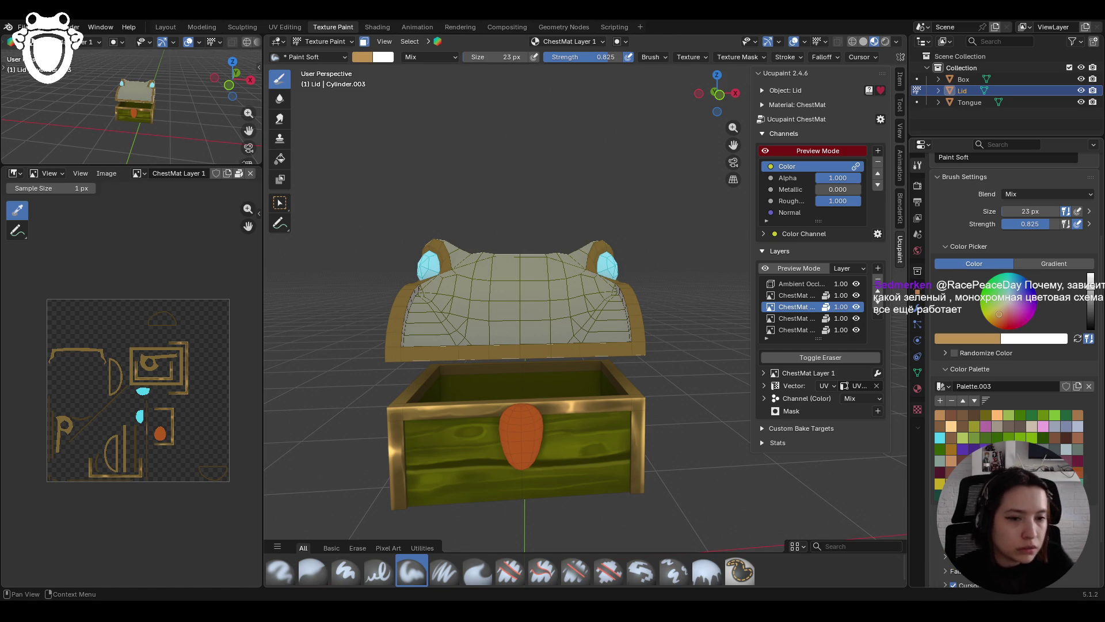
pyautogui.moveTo(360, 364); pyautogui.dragTo(478, 364)
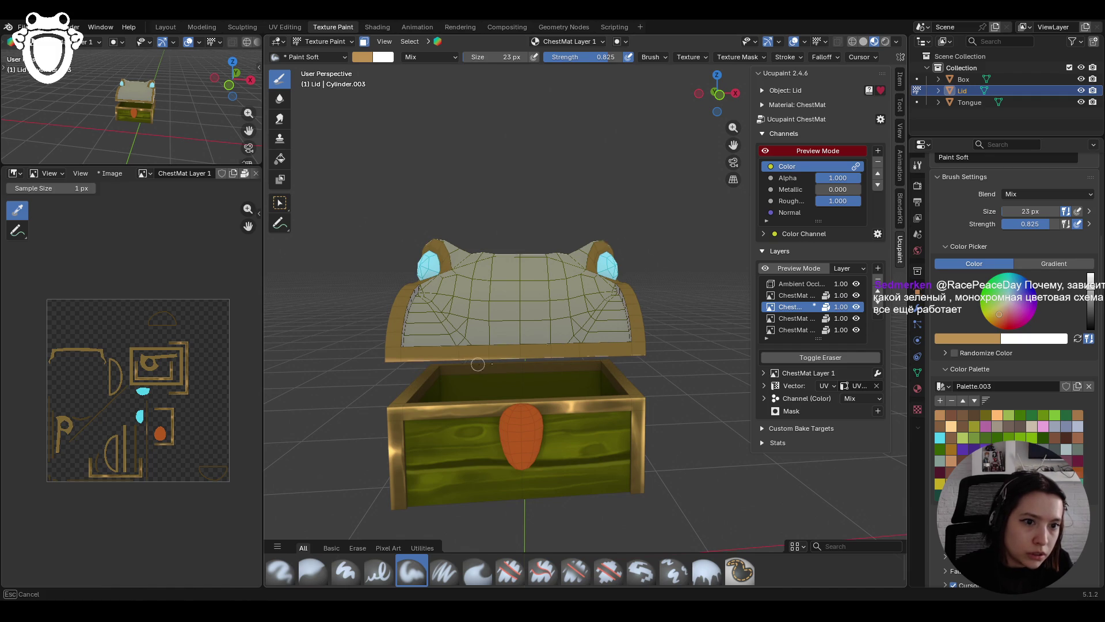
pyautogui.moveTo(563, 364); pyautogui.dragTo(566, 356)
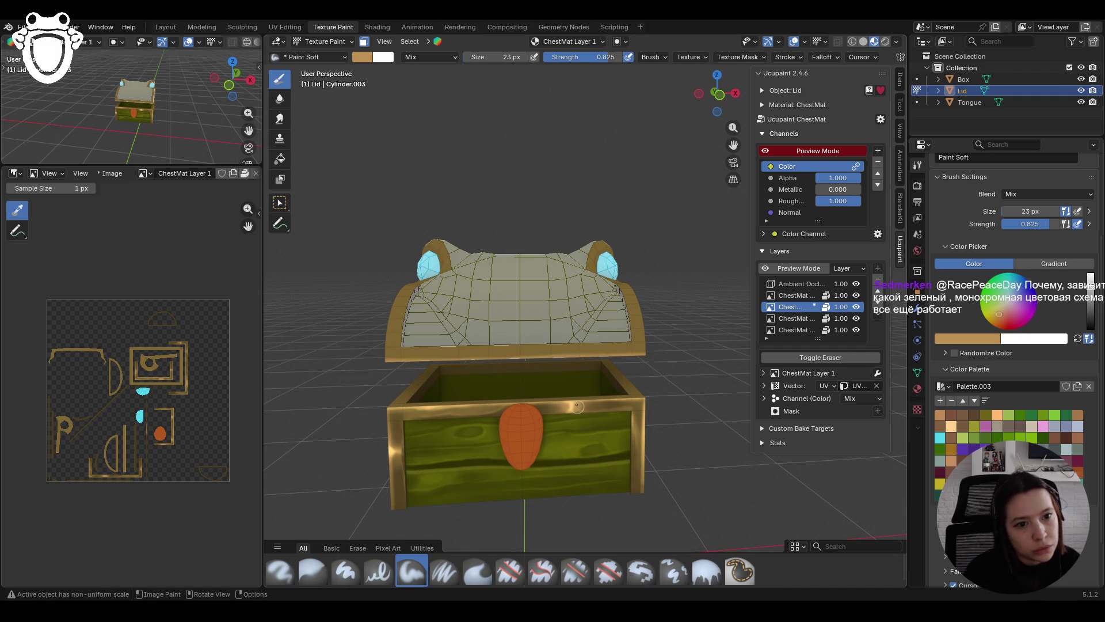
pyautogui.click(719, 94)
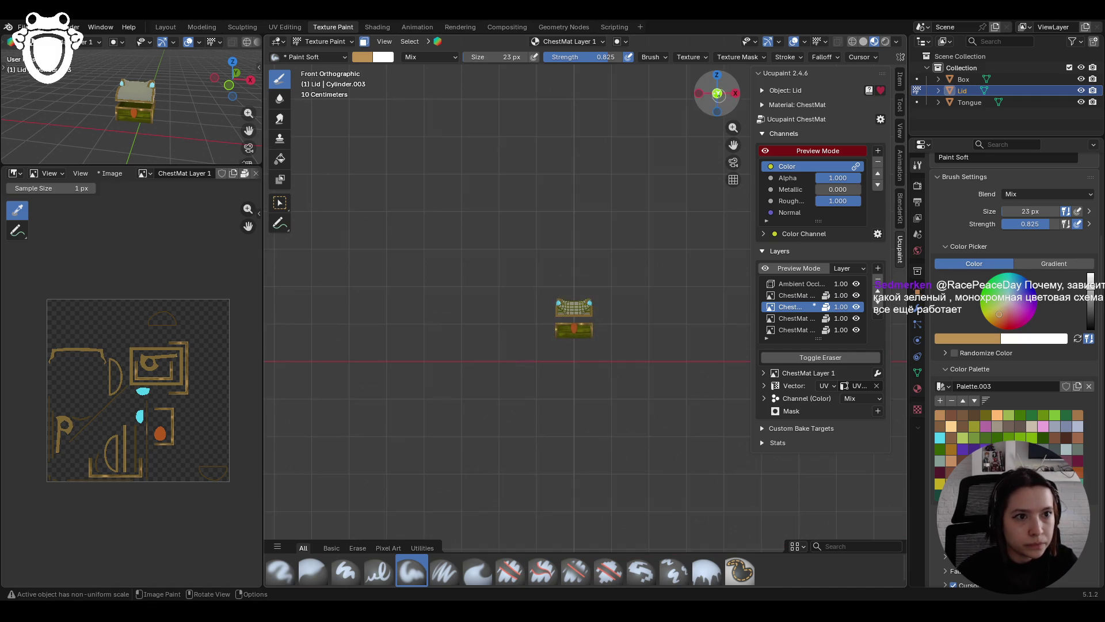
# Step: Dab more paint on the lid's lower front and upper-left edges
pyautogui.moveTo(570, 314)
pyautogui.mouseDown()
pyautogui.moveTo(570, 330)
pyautogui.moveTo(561, 328)
pyautogui.mouseUp()
pyautogui.moveTo(567, 322)
pyautogui.mouseDown()
pyautogui.moveTo(565, 332)
pyautogui.moveTo(574, 329)
pyautogui.mouseUp()
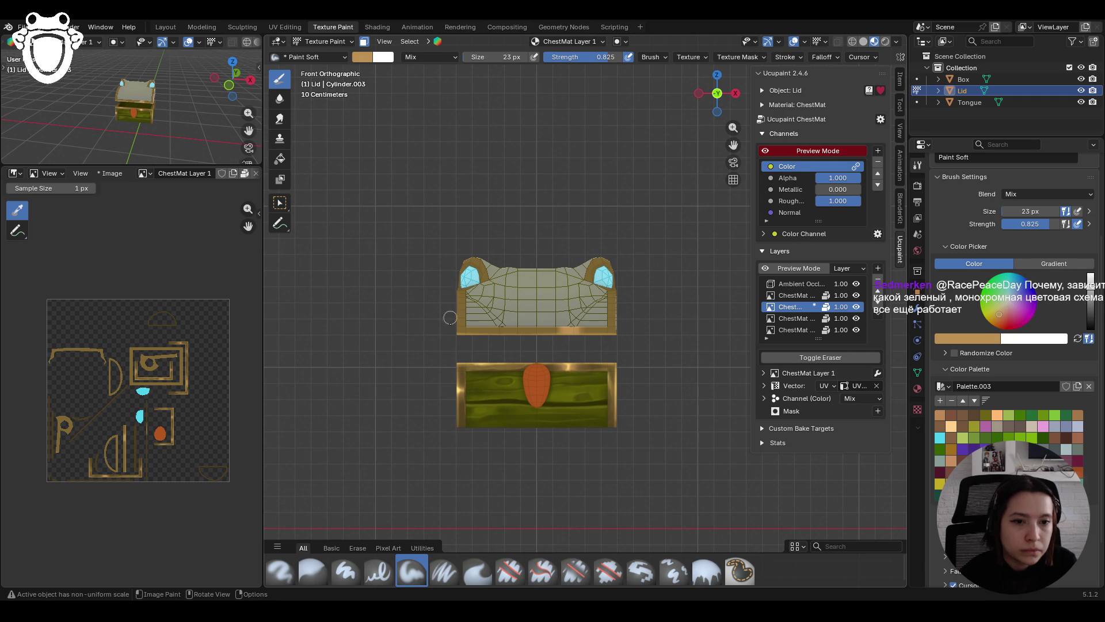
pyautogui.moveTo(454, 285); pyautogui.dragTo(455, 284)
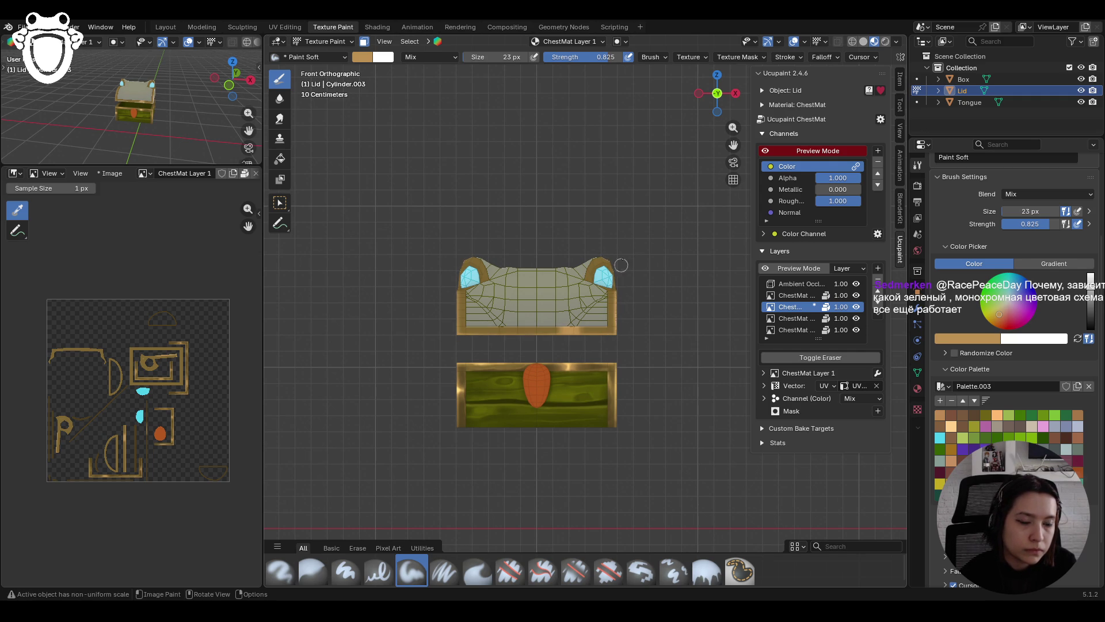
pyautogui.moveTo(548, 327)
pyautogui.mouseDown(button='middle')
pyautogui.moveTo(521, 362)
pyautogui.moveTo(538, 374)
pyautogui.moveTo(496, 383)
pyautogui.mouseUp(button='middle')
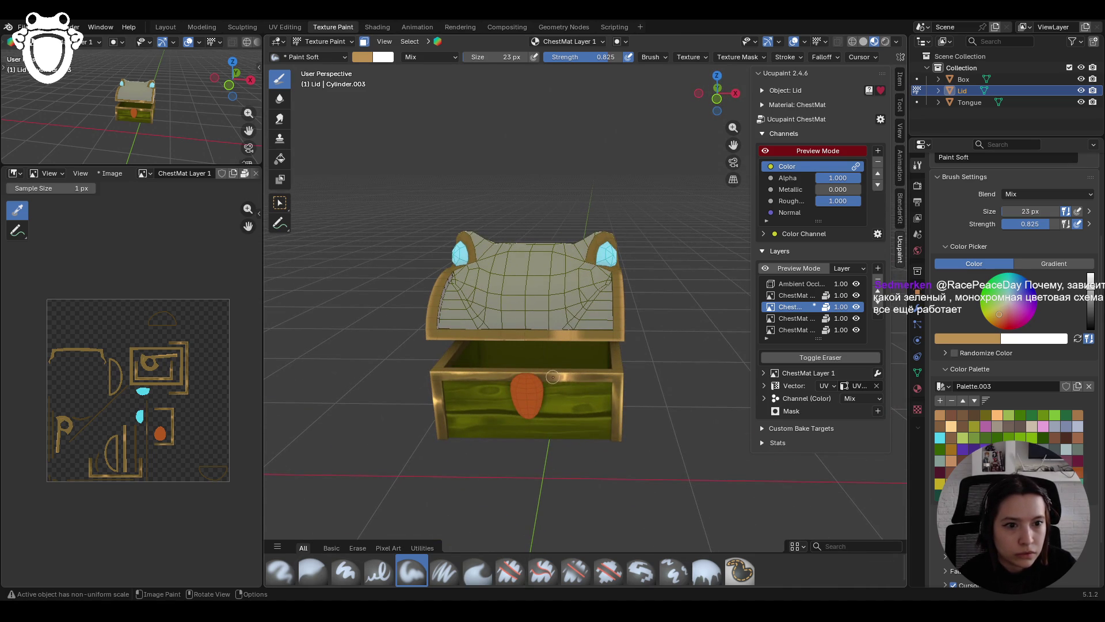
# Step: In back orthographic view, paint gold trim along the lid's left, right and bottom edges
pyautogui.click(717, 88)
pyautogui.moveTo(734, 127); pyautogui.dragTo(733, 149)
pyautogui.moveTo(445, 246); pyautogui.dragTo(448, 320)
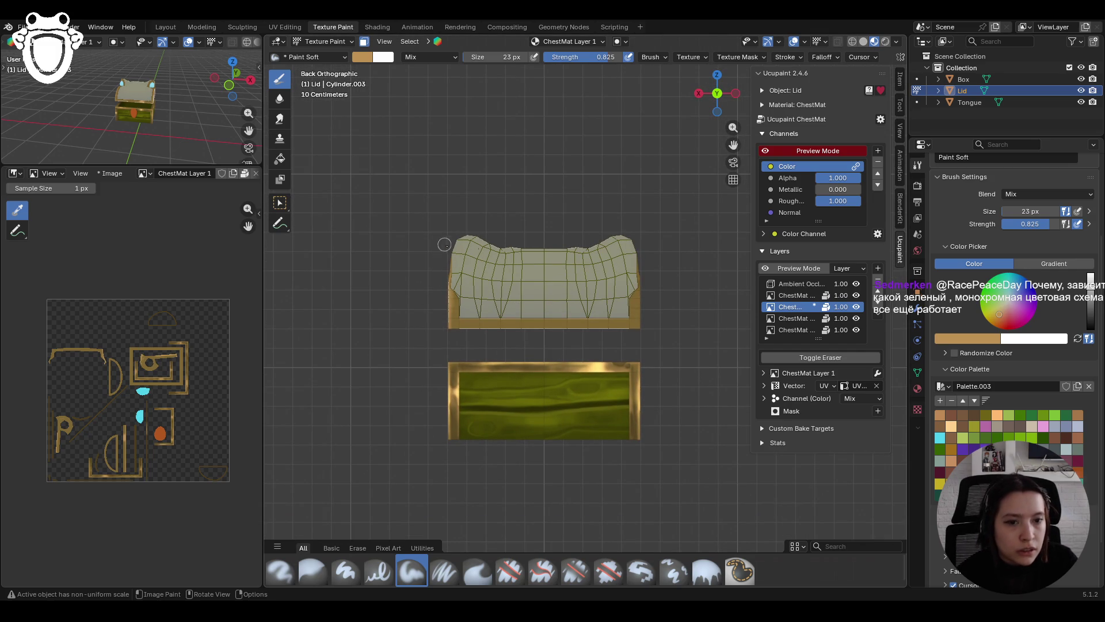
pyautogui.moveTo(642, 284)
pyautogui.mouseDown()
pyautogui.moveTo(641, 247)
pyautogui.moveTo(641, 333)
pyautogui.moveTo(645, 323)
pyautogui.mouseUp()
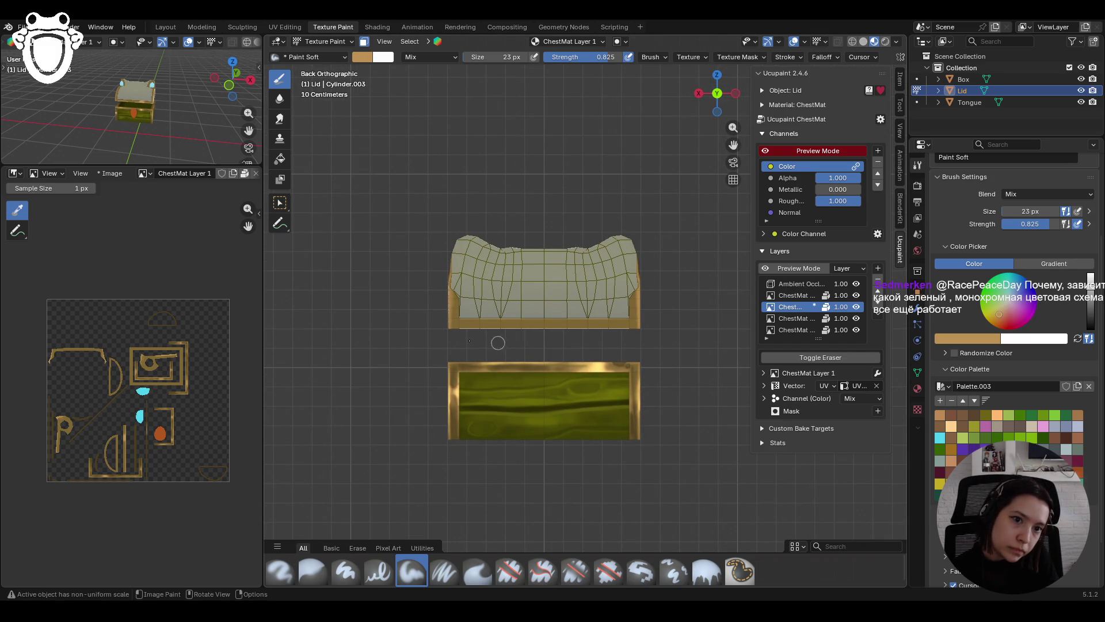
pyautogui.moveTo(455, 337)
pyautogui.mouseDown()
pyautogui.moveTo(449, 323)
pyautogui.moveTo(430, 326)
pyautogui.moveTo(446, 334)
pyautogui.mouseUp()
pyautogui.moveTo(523, 332); pyautogui.dragTo(578, 334)
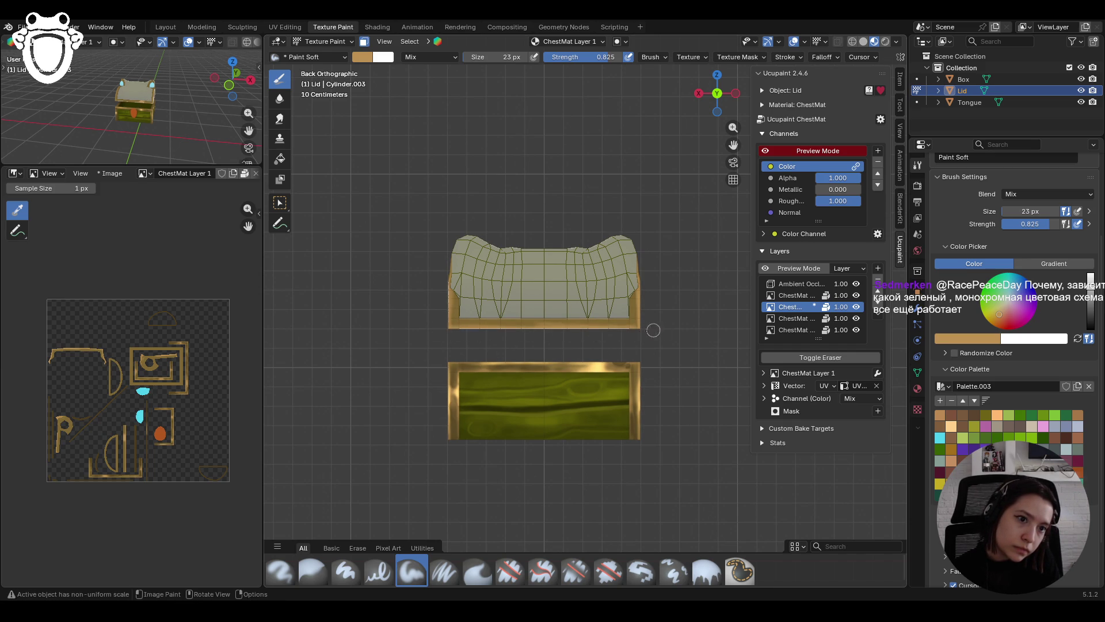
pyautogui.moveTo(636, 331)
pyautogui.mouseDown()
pyautogui.moveTo(544, 344)
pyautogui.moveTo(549, 333)
pyautogui.mouseUp()
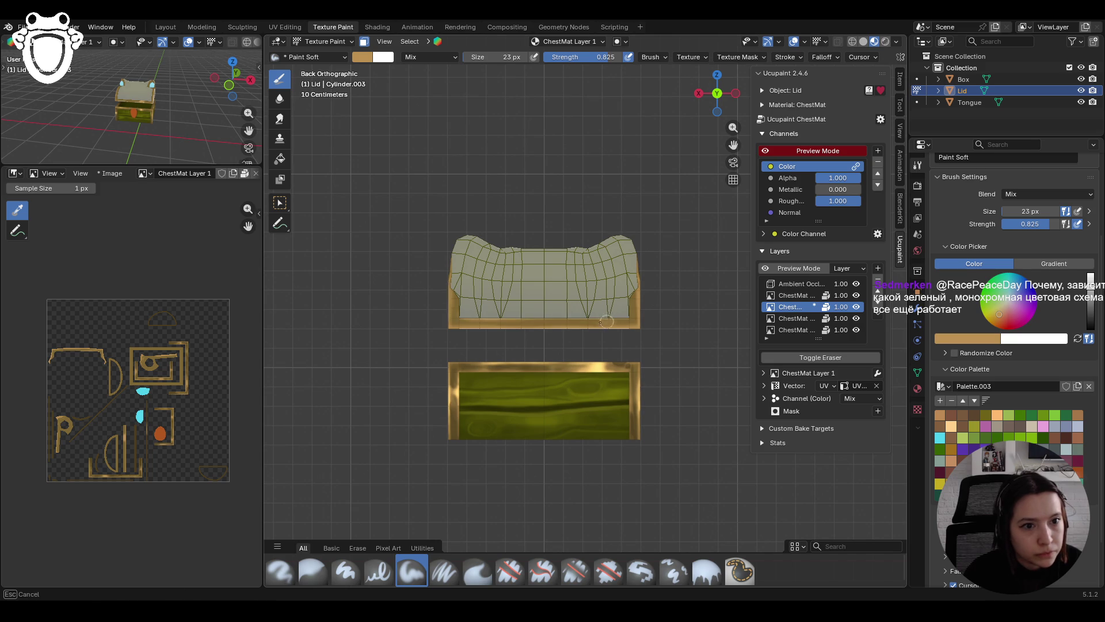
pyautogui.moveTo(583, 324)
pyautogui.mouseDown()
pyautogui.moveTo(598, 332)
pyautogui.moveTo(579, 317)
pyautogui.moveTo(596, 322)
pyautogui.mouseUp()
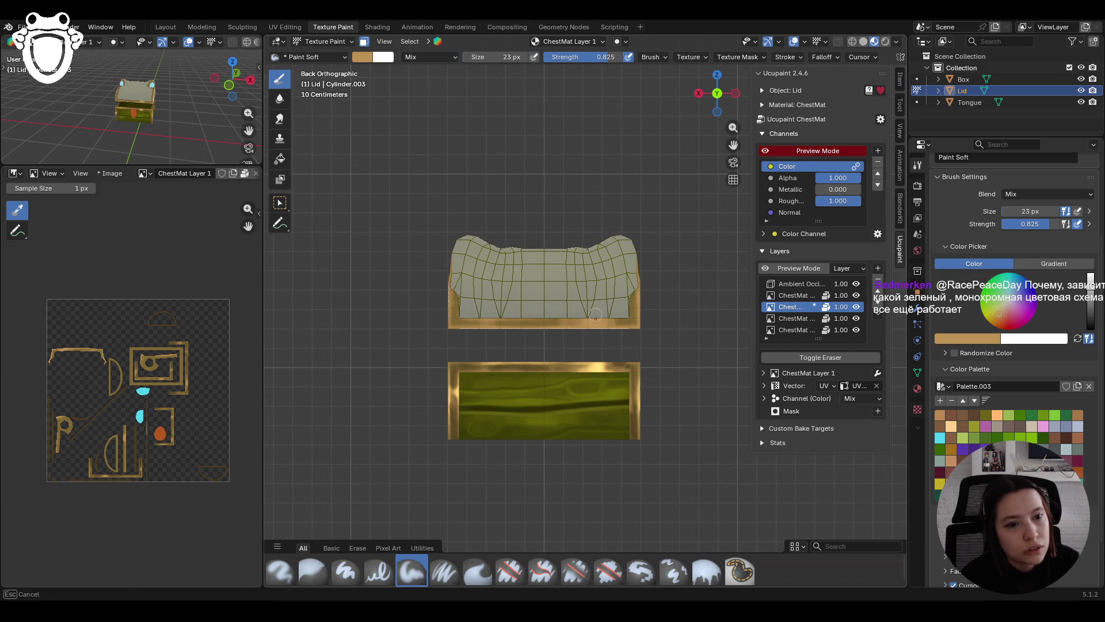
# Step: Orbit around the open chest and switch to the left orthographic view
pyautogui.moveTo(618, 325)
pyautogui.mouseDown(button='middle')
pyautogui.moveTo(576, 357)
pyautogui.moveTo(527, 358)
pyautogui.moveTo(645, 258)
pyautogui.mouseUp(button='middle')
pyautogui.scroll(5, 588, 356)
pyautogui.moveTo(734, 141); pyautogui.dragTo(596, 144)
pyautogui.moveTo(691, 245)
pyautogui.mouseDown(button='middle')
pyautogui.moveTo(627, 247)
pyautogui.moveTo(591, 227)
pyautogui.mouseUp(button='middle')
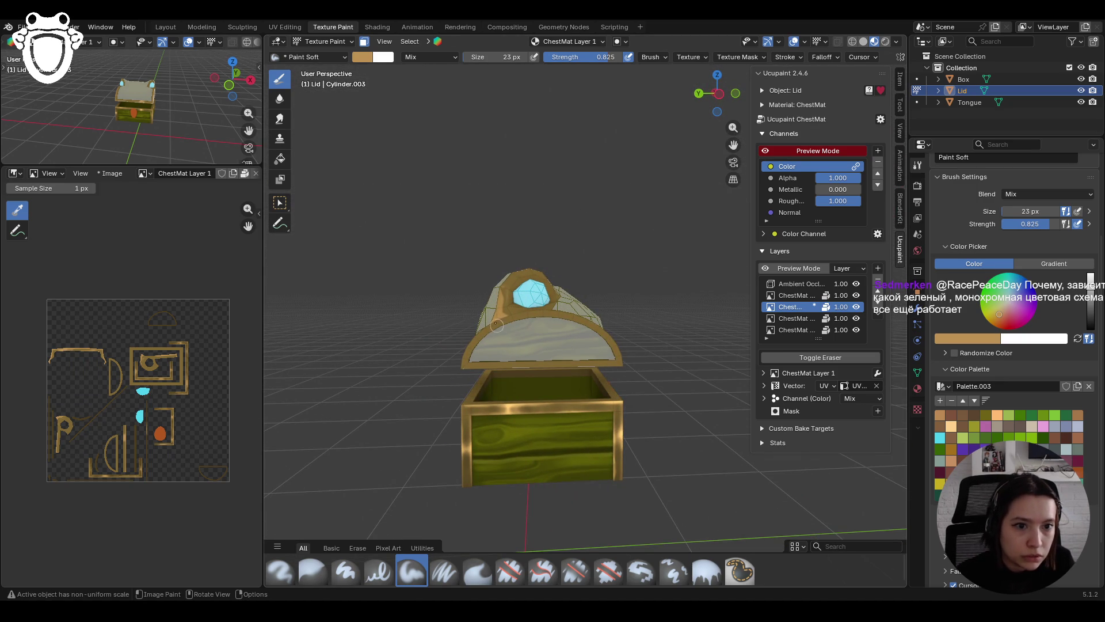
pyautogui.click(718, 94)
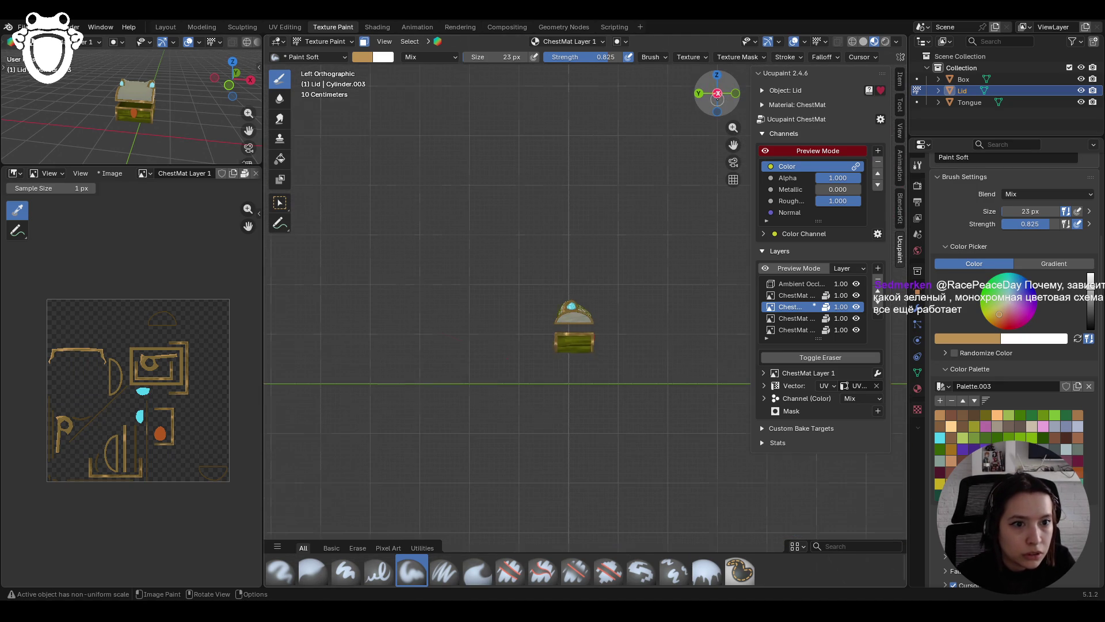
# Step: In left orthographic view, paint gold trim along the lid's left-end rim and bottom edge
pyautogui.scroll(6, 544, 374)
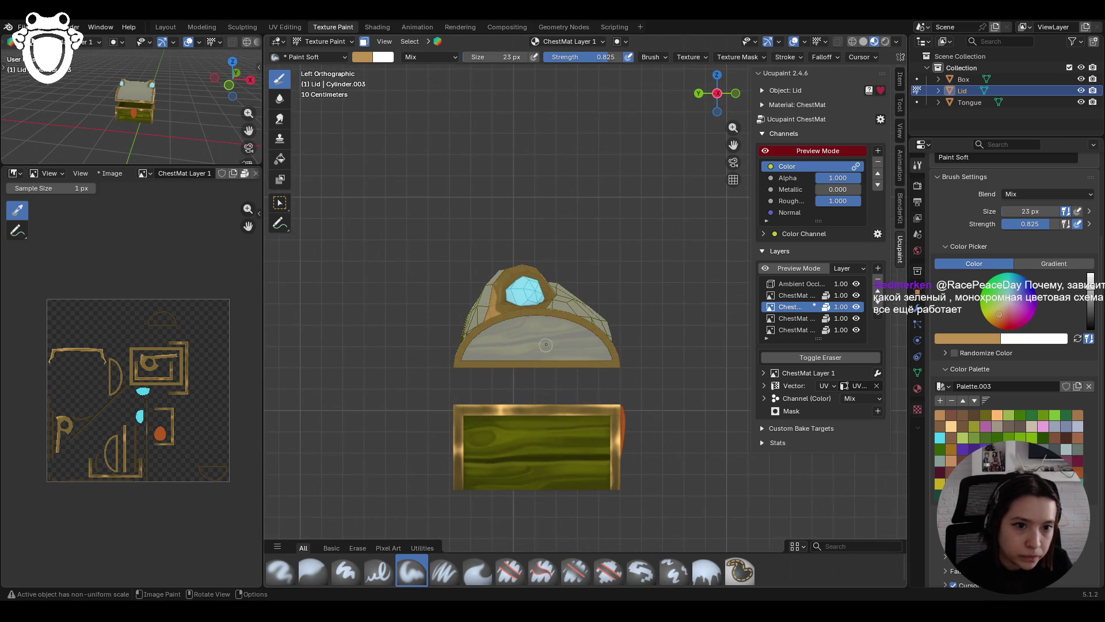
pyautogui.moveTo(482, 317)
pyautogui.mouseDown()
pyautogui.moveTo(452, 359)
pyautogui.moveTo(532, 319)
pyautogui.mouseUp()
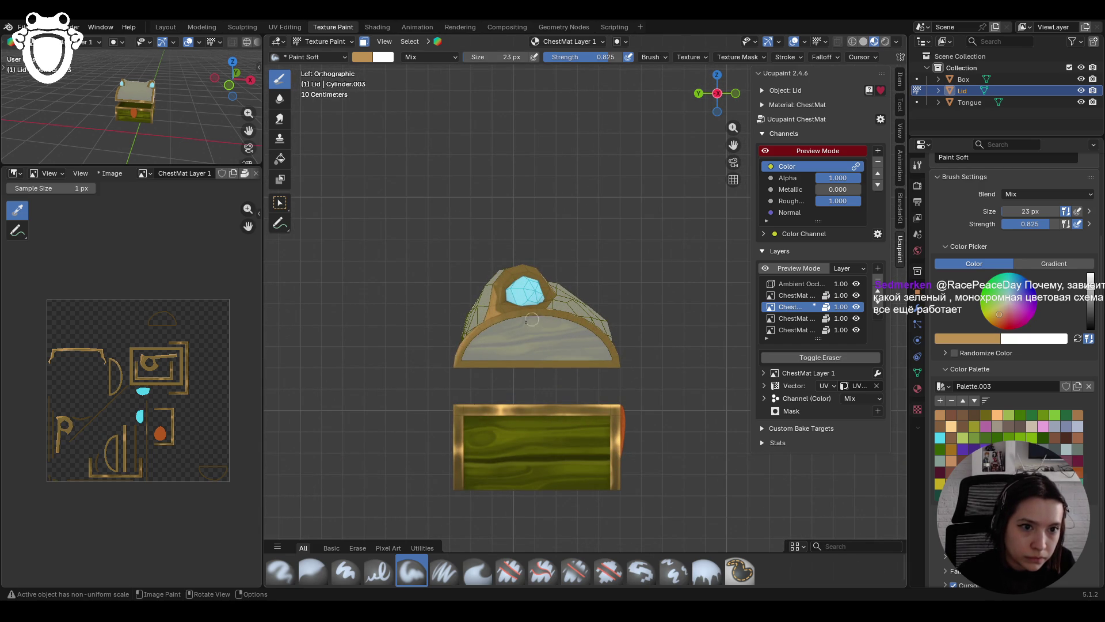
pyautogui.moveTo(470, 336); pyautogui.dragTo(450, 372)
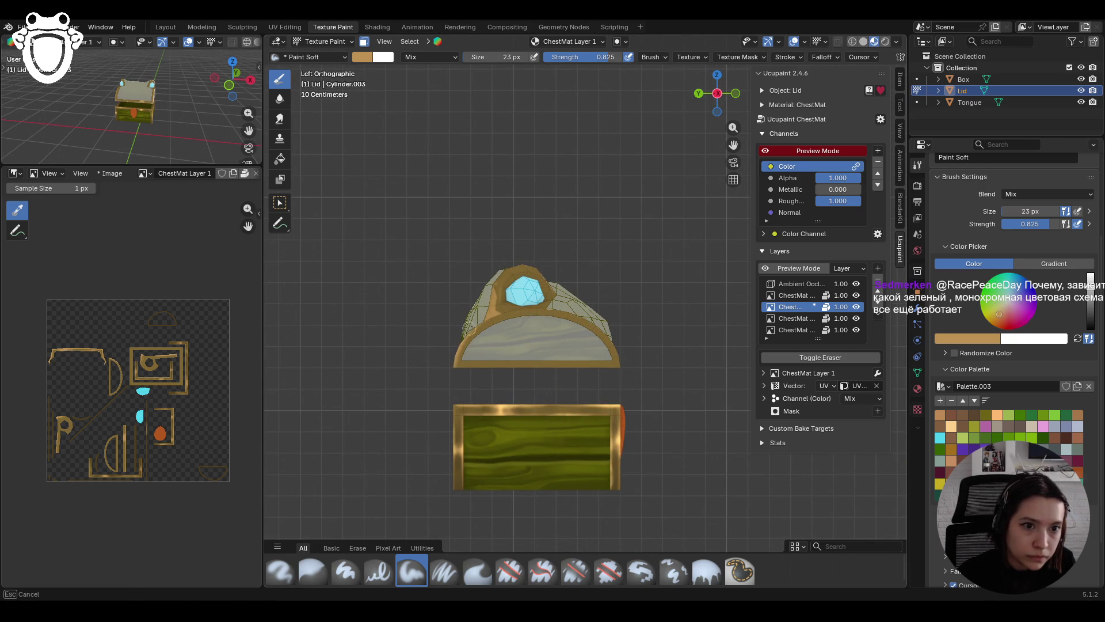
pyautogui.moveTo(528, 308)
pyautogui.mouseDown()
pyautogui.moveTo(553, 303)
pyautogui.moveTo(603, 340)
pyautogui.mouseUp()
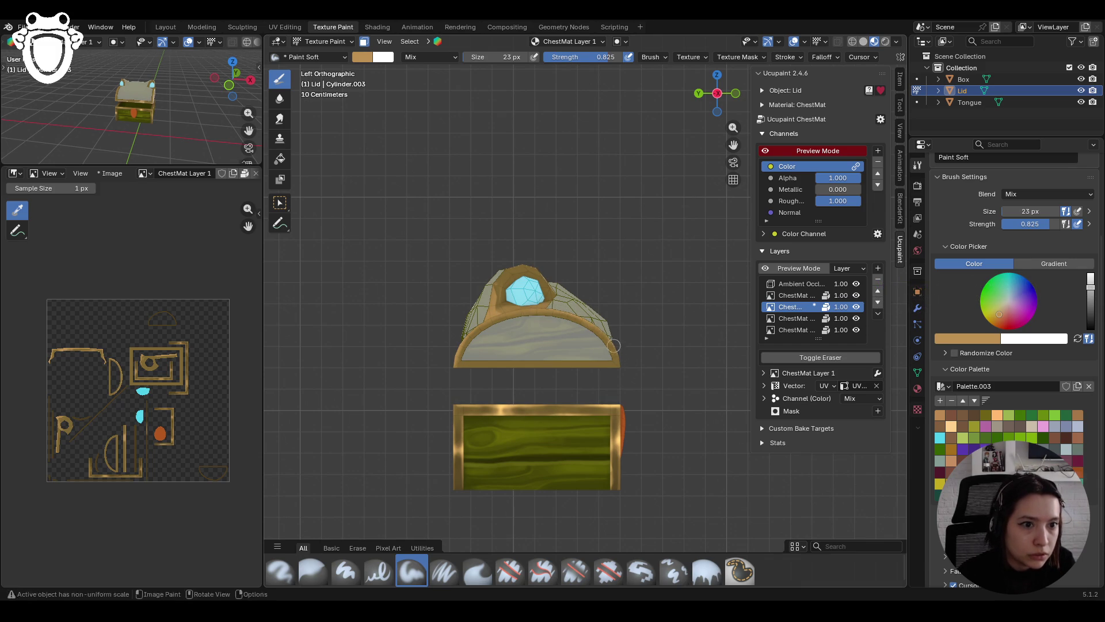
pyautogui.moveTo(616, 338); pyautogui.dragTo(627, 377)
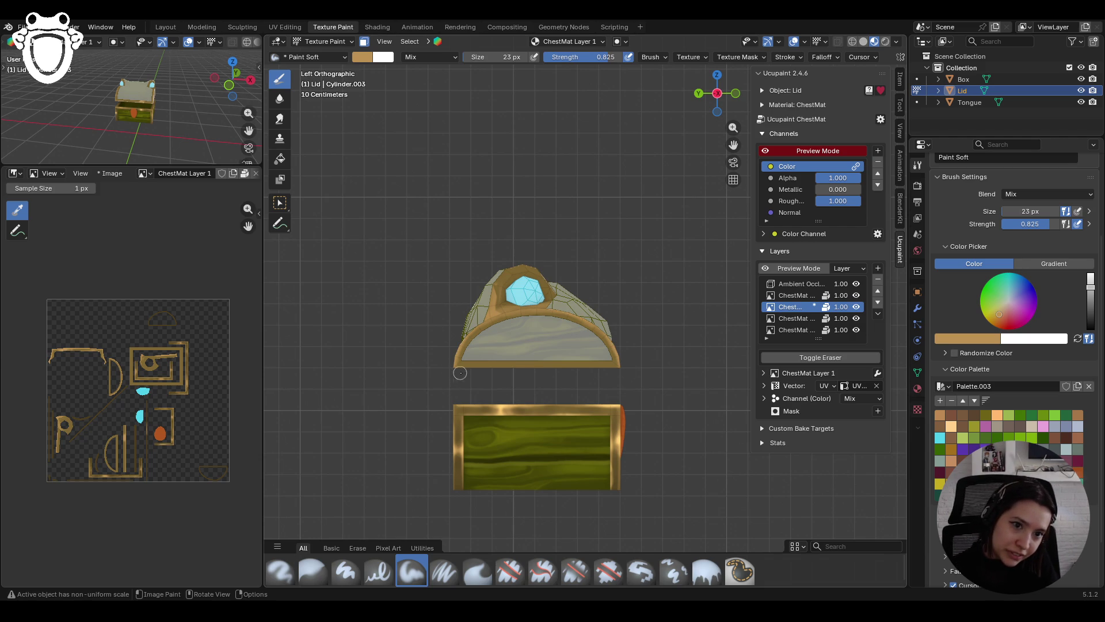
pyautogui.moveTo(523, 372)
pyautogui.mouseDown()
pyautogui.moveTo(461, 371)
pyautogui.moveTo(550, 371)
pyautogui.mouseUp()
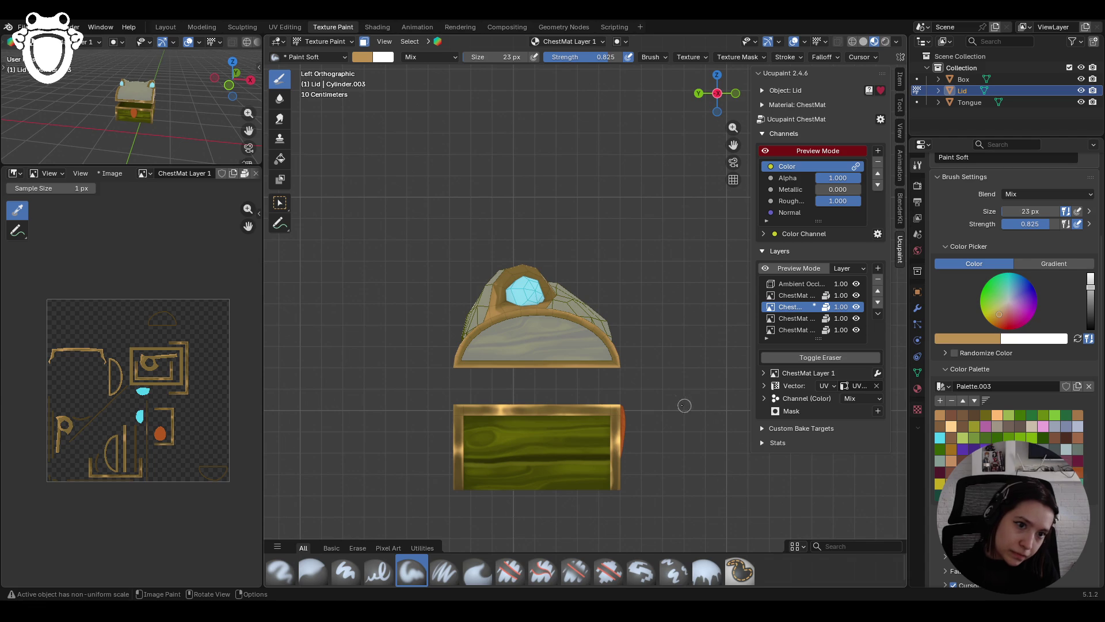
pyautogui.moveTo(501, 364); pyautogui.dragTo(504, 359)
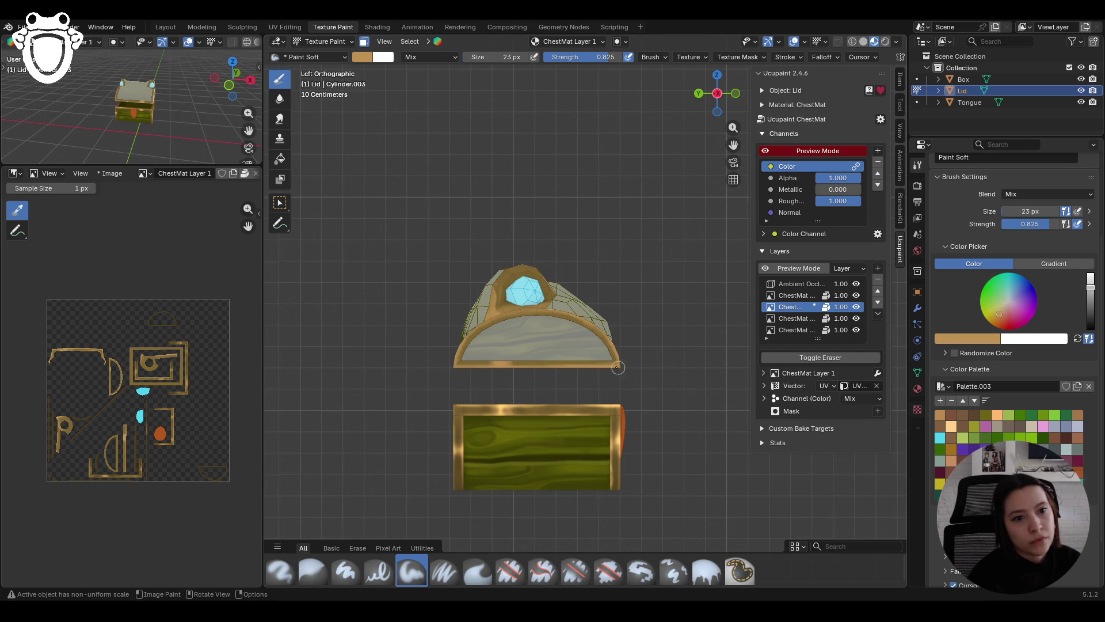
# Step: In right orthographic view, paint gold along the lid's bottom edge and gem rim, redoing one stroke
pyautogui.click(716, 94)
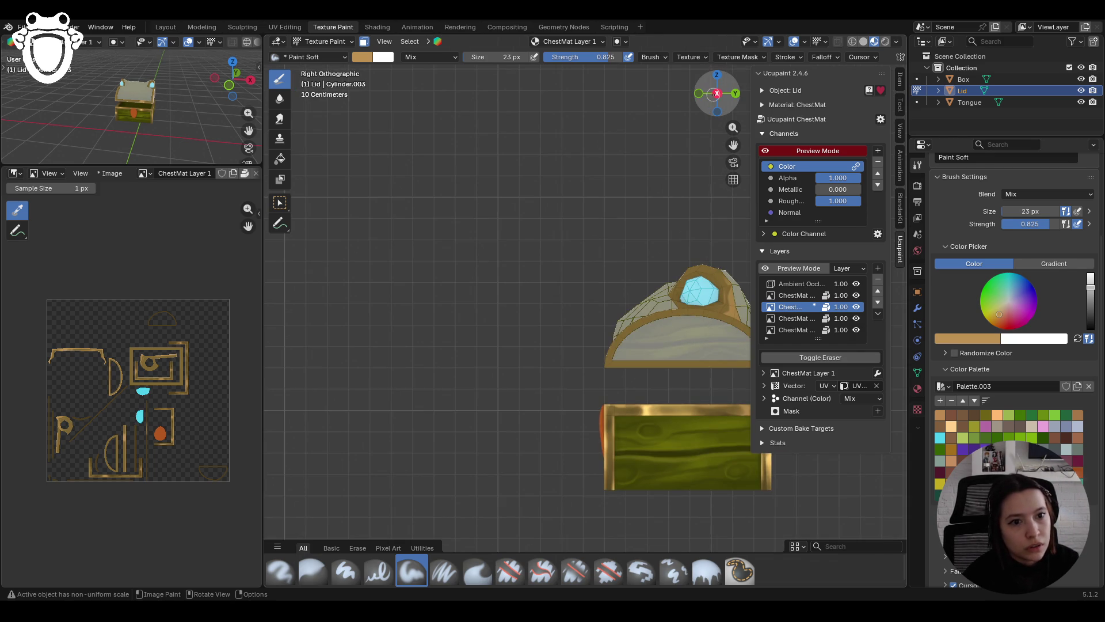
pyautogui.moveTo(732, 144); pyautogui.dragTo(580, 123)
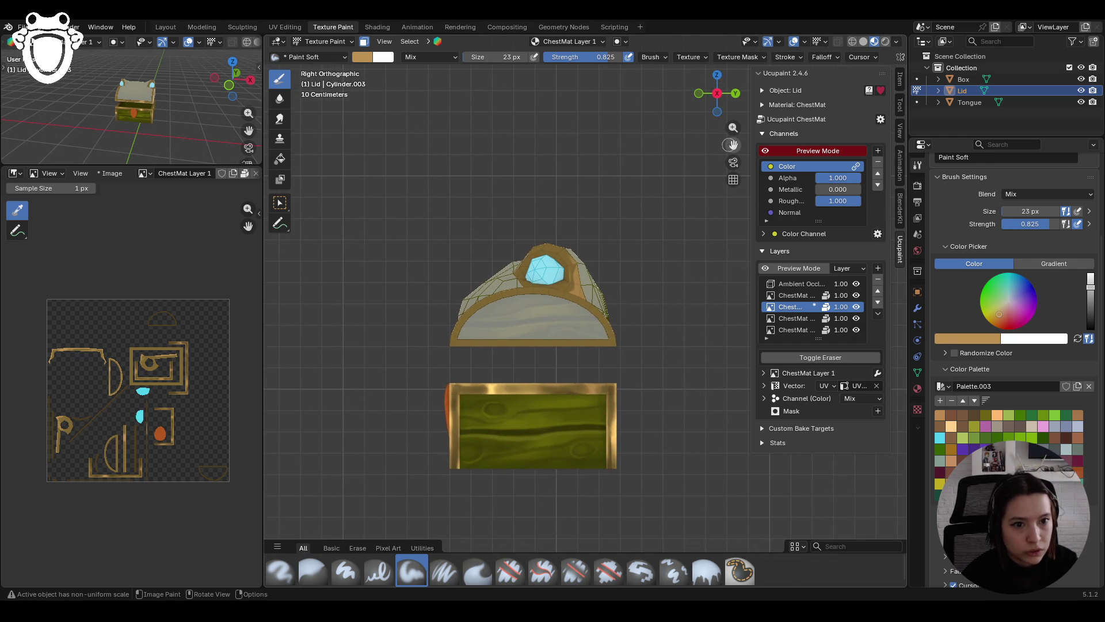
pyautogui.moveTo(490, 349)
pyautogui.mouseDown()
pyautogui.moveTo(517, 342)
pyautogui.moveTo(446, 357)
pyautogui.moveTo(599, 352)
pyautogui.mouseUp()
pyautogui.hotkey('ctrl', 'z')
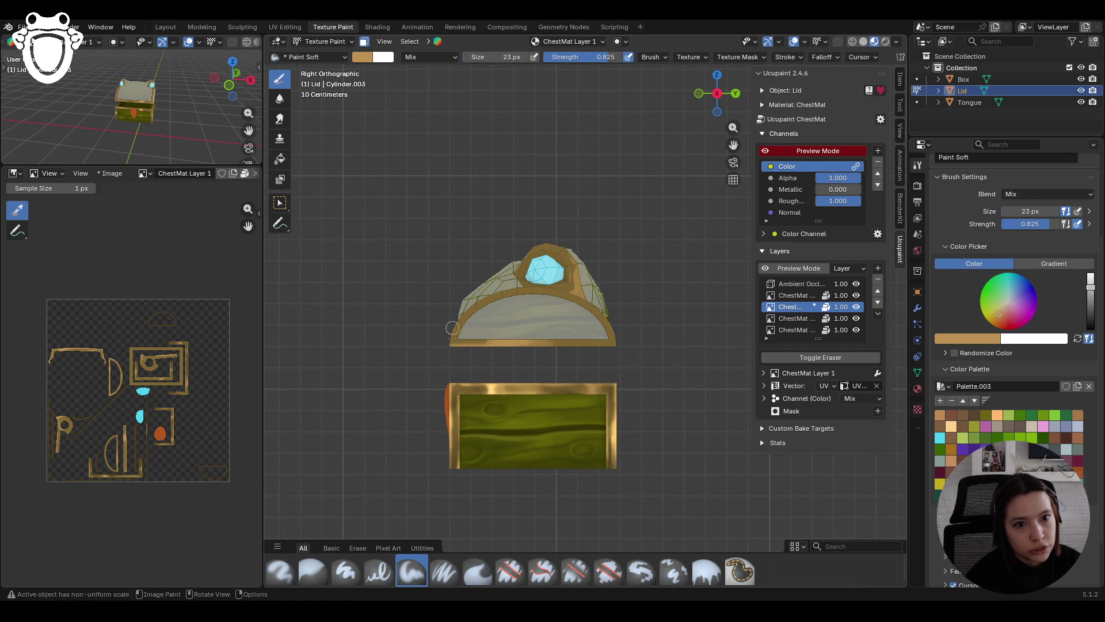
pyautogui.moveTo(452, 328)
pyautogui.mouseDown()
pyautogui.moveTo(447, 338)
pyautogui.moveTo(604, 347)
pyautogui.mouseUp()
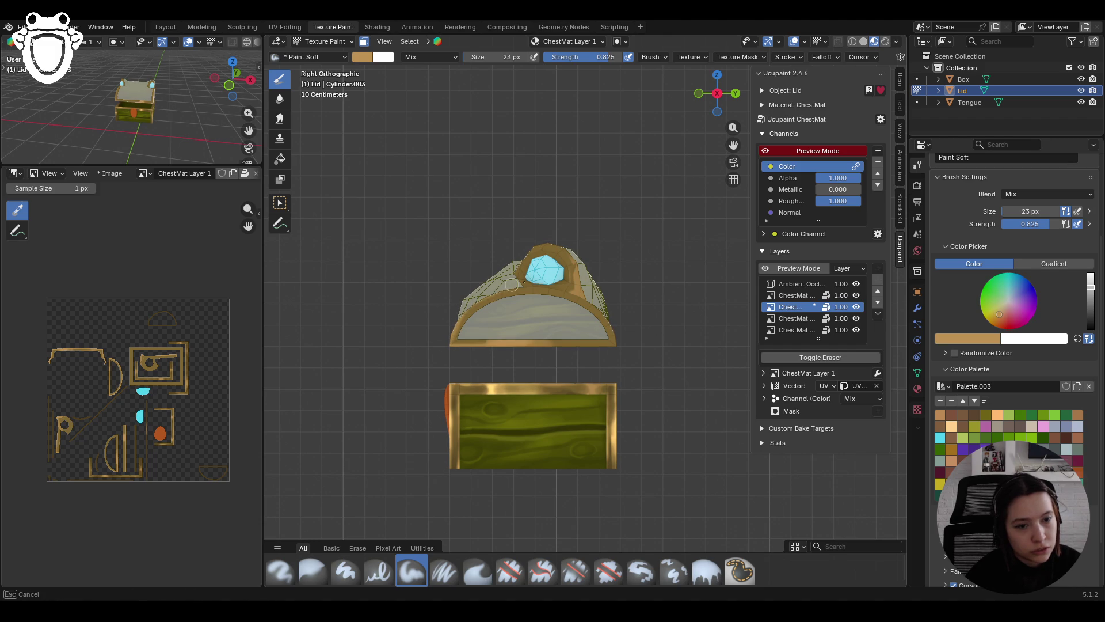
pyautogui.moveTo(521, 290)
pyautogui.mouseDown()
pyautogui.moveTo(561, 283)
pyautogui.moveTo(495, 346)
pyautogui.moveTo(616, 311)
pyautogui.moveTo(518, 346)
pyautogui.moveTo(603, 301)
pyautogui.moveTo(620, 338)
pyautogui.moveTo(492, 346)
pyautogui.mouseUp()
pyautogui.moveTo(606, 346)
pyautogui.mouseDown()
pyautogui.moveTo(459, 346)
pyautogui.moveTo(604, 343)
pyautogui.moveTo(578, 347)
pyautogui.moveTo(585, 364)
pyautogui.moveTo(556, 351)
pyautogui.mouseUp()
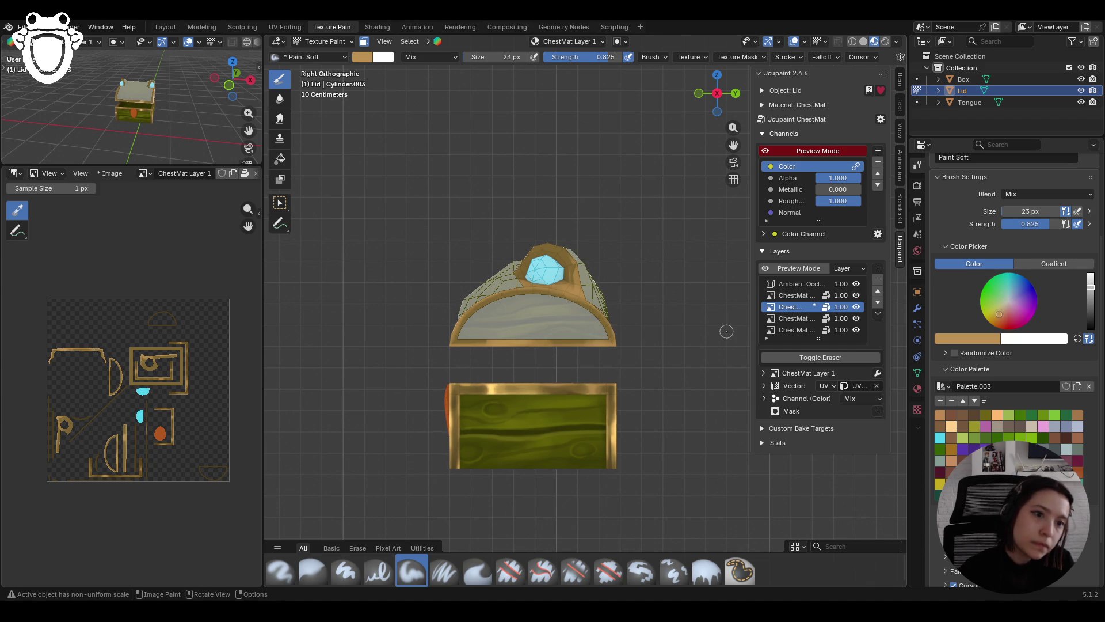
# Step: Touch up gold on the lid's right rim, then return to the front view
pyautogui.moveTo(73, 75)
pyautogui.mouseDown(button='middle')
pyautogui.moveTo(63, 87)
pyautogui.moveTo(80, 94)
pyautogui.mouseUp(button='middle')
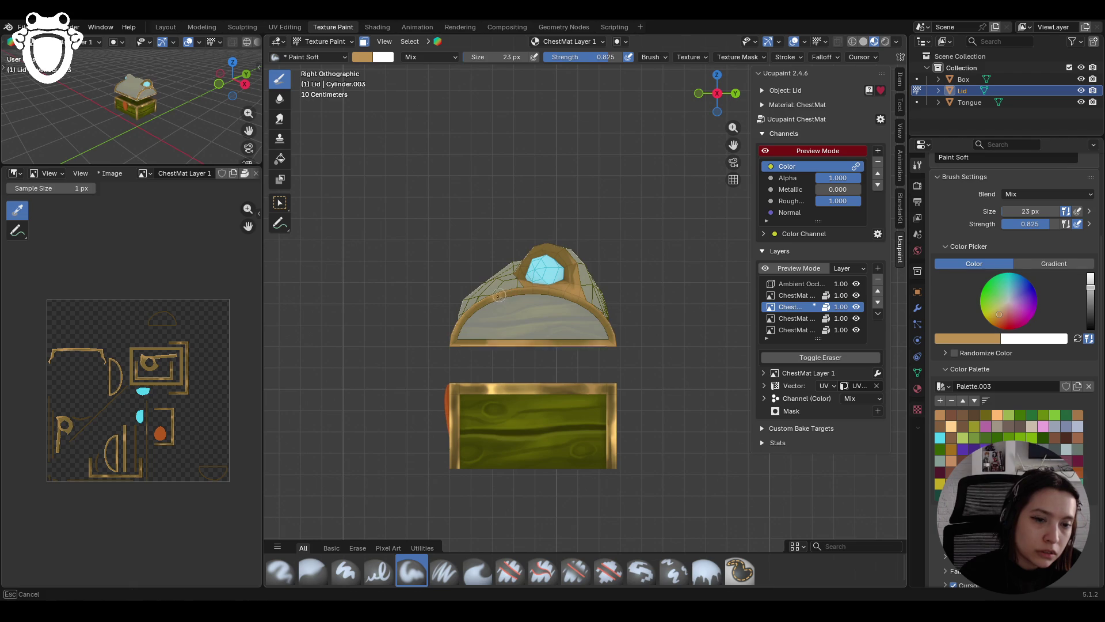
pyautogui.moveTo(496, 296); pyautogui.dragTo(495, 296)
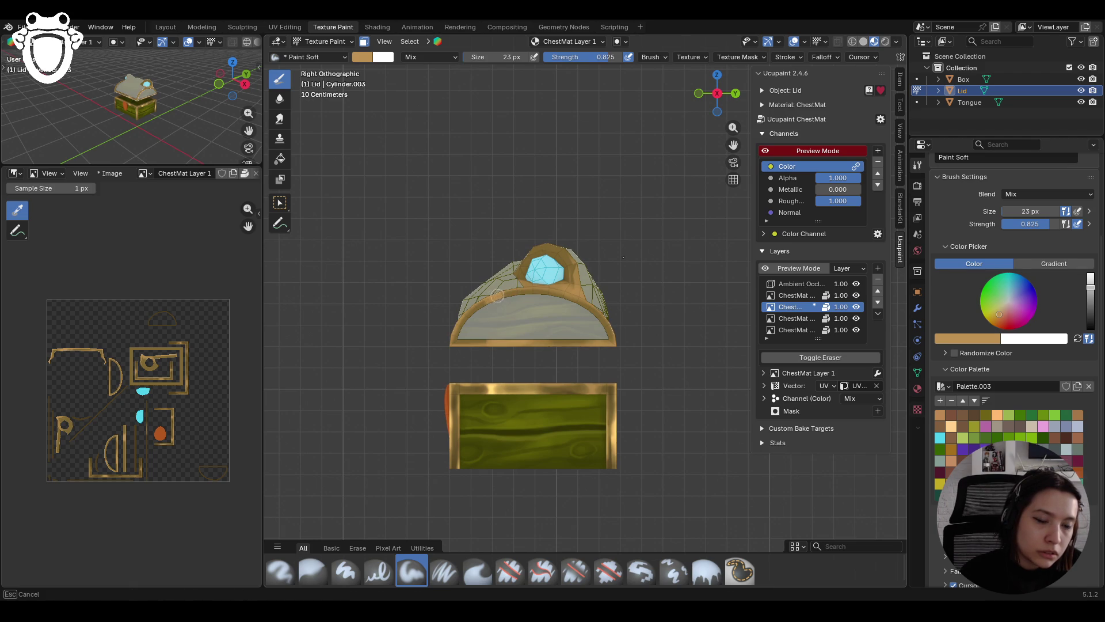
pyautogui.moveTo(614, 280); pyautogui.dragTo(625, 350)
pyautogui.moveTo(571, 296)
pyautogui.mouseDown(button='middle')
pyautogui.moveTo(530, 340)
pyautogui.moveTo(539, 342)
pyautogui.moveTo(531, 276)
pyautogui.mouseUp(button='middle')
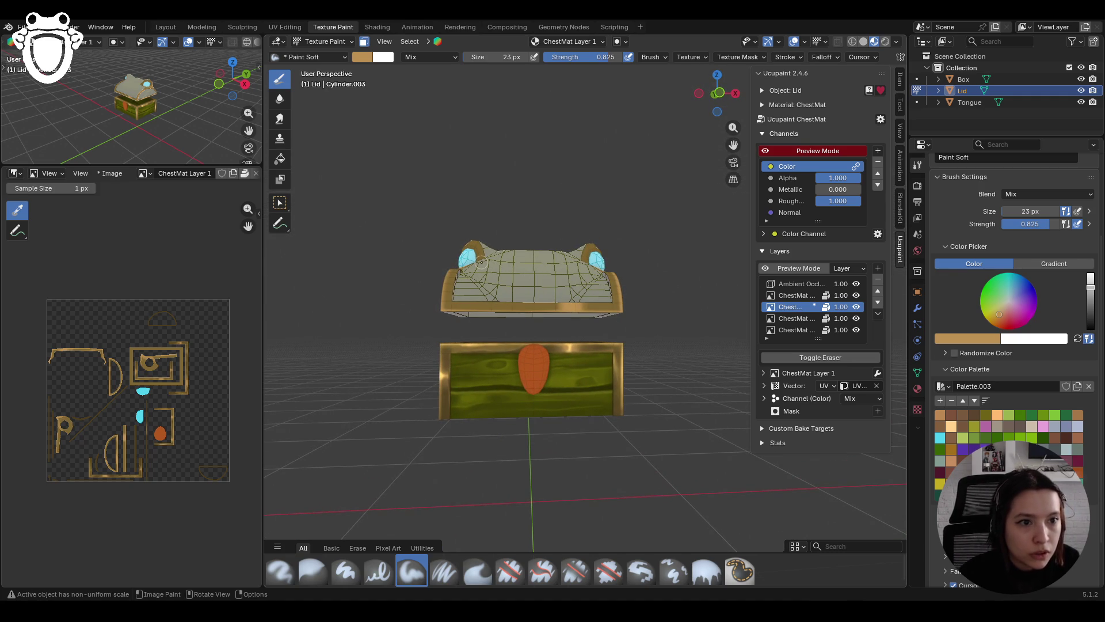
pyautogui.press('KP_1')
# Step: In front view, paint a gold band across the lid's lower edge and up its right side
pyautogui.scroll(3, 561, 173)
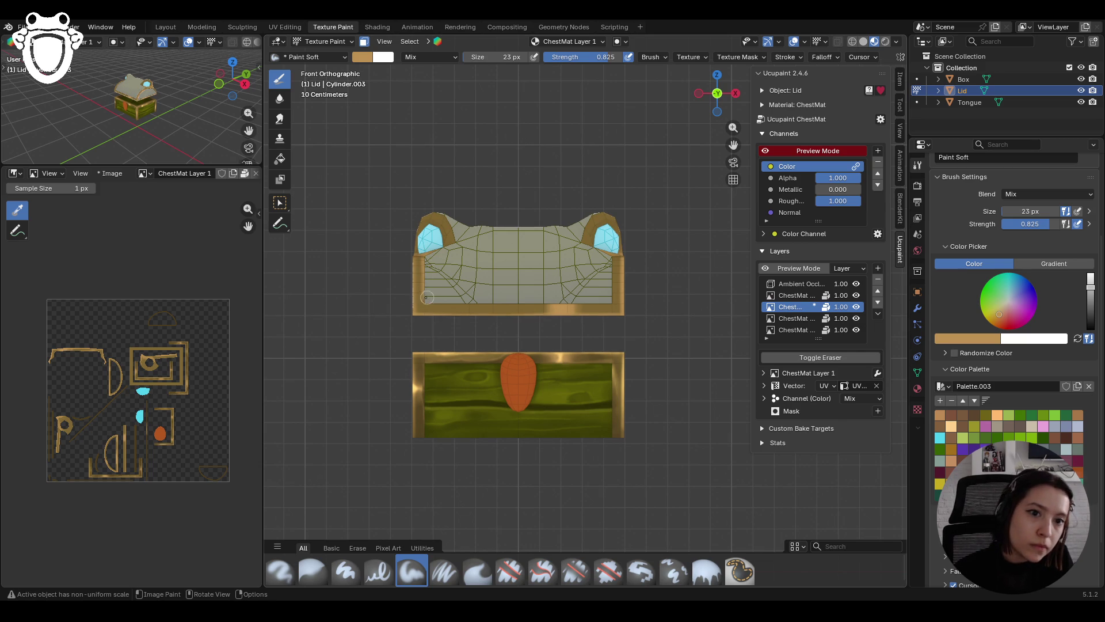
pyautogui.moveTo(523, 299)
pyautogui.mouseDown()
pyautogui.moveTo(489, 298)
pyautogui.moveTo(602, 300)
pyautogui.moveTo(622, 250)
pyautogui.mouseUp()
pyautogui.moveTo(613, 316); pyautogui.dragTo(609, 261)
pyautogui.moveTo(609, 266)
pyautogui.mouseDown()
pyautogui.moveTo(607, 296)
pyautogui.moveTo(608, 275)
pyautogui.mouseUp()
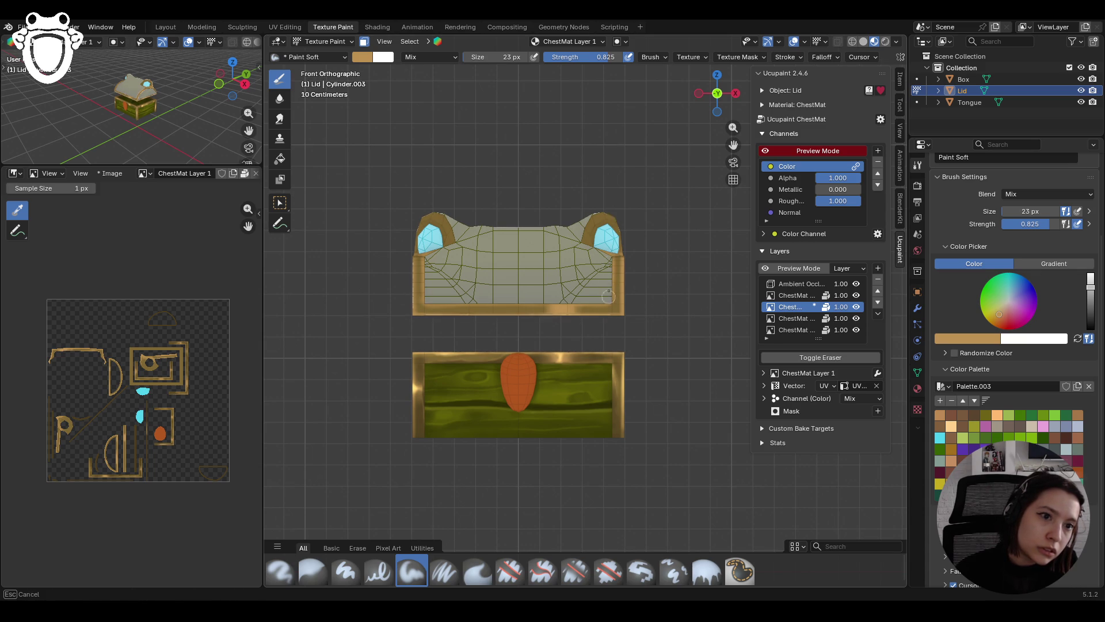
pyautogui.moveTo(610, 187)
pyautogui.mouseDown(button='middle')
pyautogui.moveTo(538, 311)
pyautogui.moveTo(679, 219)
pyautogui.mouseUp(button='middle')
pyautogui.moveTo(733, 144); pyautogui.dragTo(501, 133)
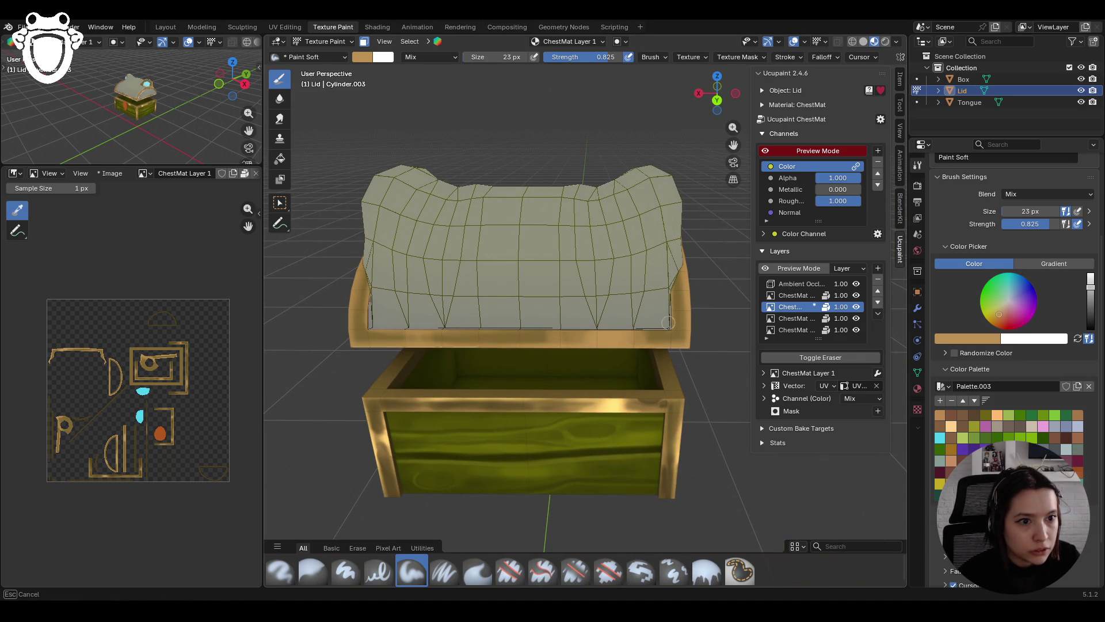
pyautogui.moveTo(419, 329); pyautogui.dragTo(592, 332)
pyautogui.moveTo(685, 322); pyautogui.dragTo(670, 323)
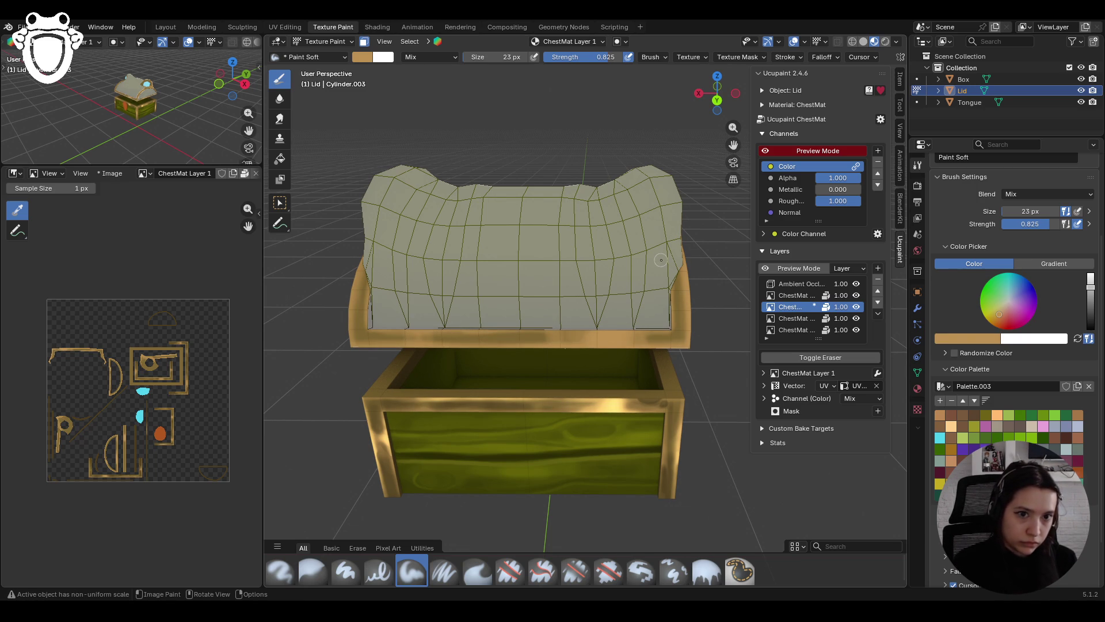
pyautogui.moveTo(661, 260); pyautogui.dragTo(724, 180, button='middle')
pyautogui.moveTo(733, 144); pyautogui.dragTo(897, 408)
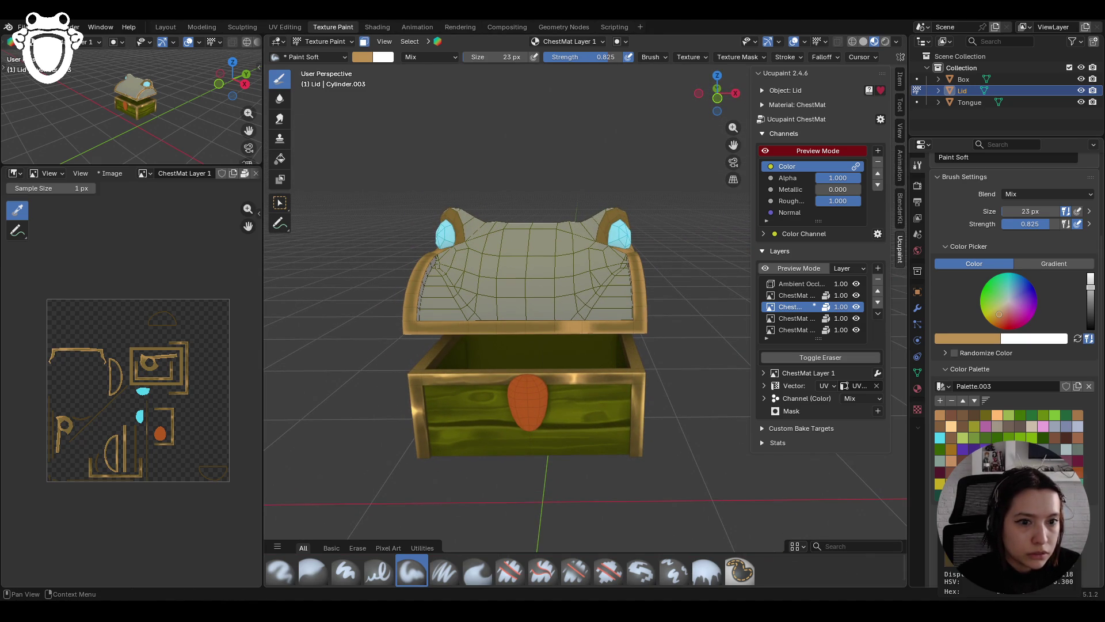
# Step: Sample the dark olive colour and paint it along the lid's front and left inner rim
pyautogui.press('s')
pyautogui.moveTo(506, 331)
pyautogui.mouseDown(button='middle')
pyautogui.moveTo(526, 330)
pyautogui.moveTo(542, 362)
pyautogui.mouseUp(button='middle')
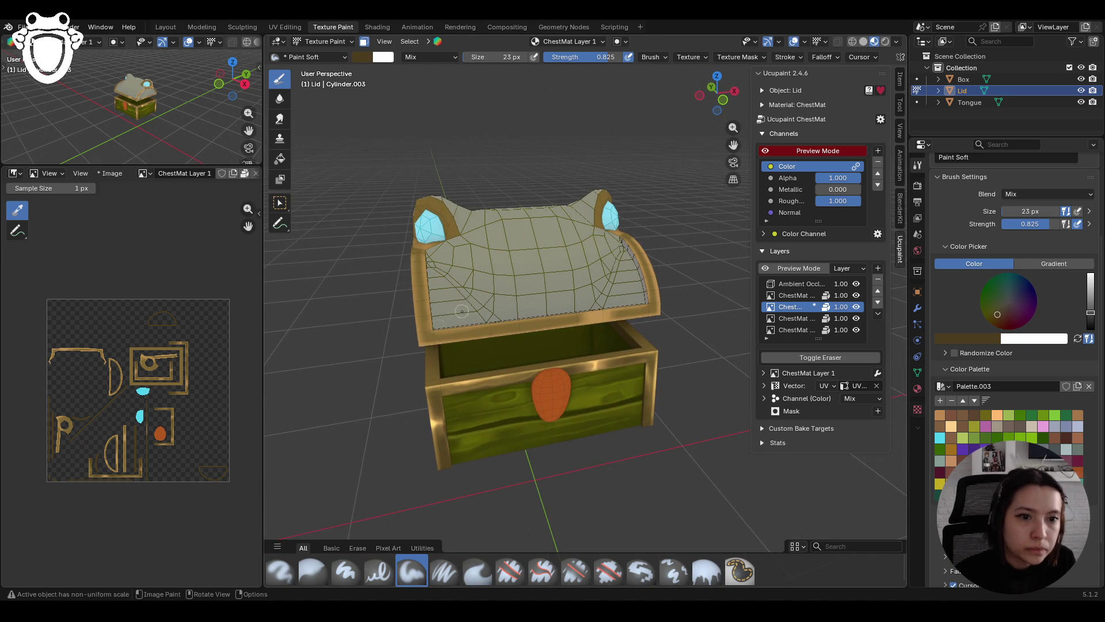
pyautogui.keyDown('ctrl'); pyautogui.moveTo(516, 298); pyautogui.dragTo(553, 330, button='middle'); pyautogui.keyUp('ctrl')
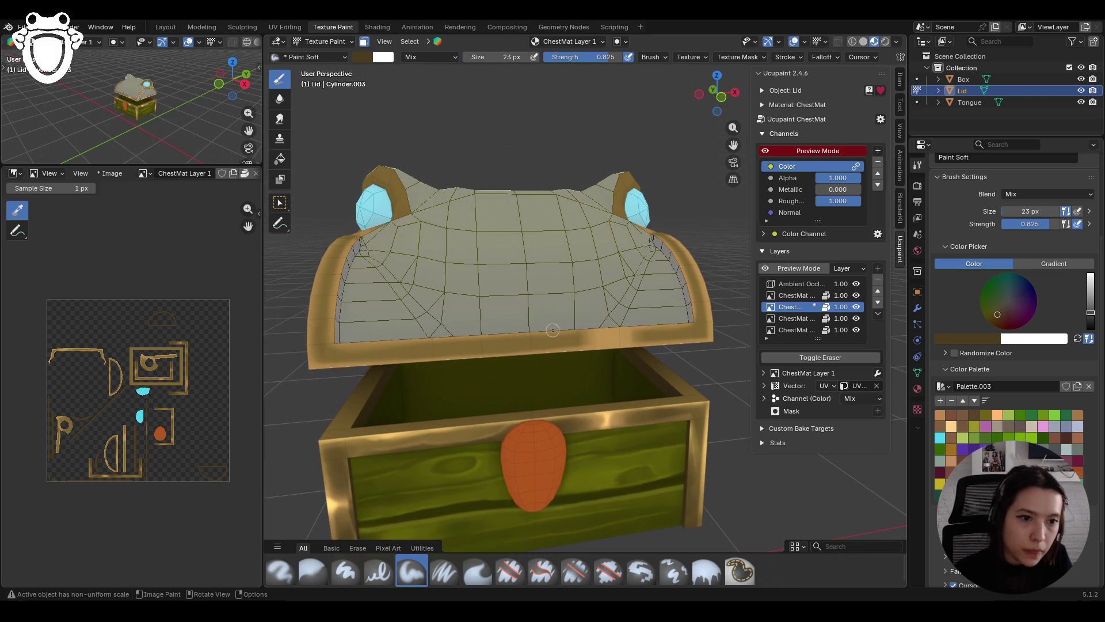
pyautogui.moveTo(479, 344)
pyautogui.mouseDown()
pyautogui.moveTo(705, 329)
pyautogui.moveTo(680, 248)
pyautogui.mouseUp()
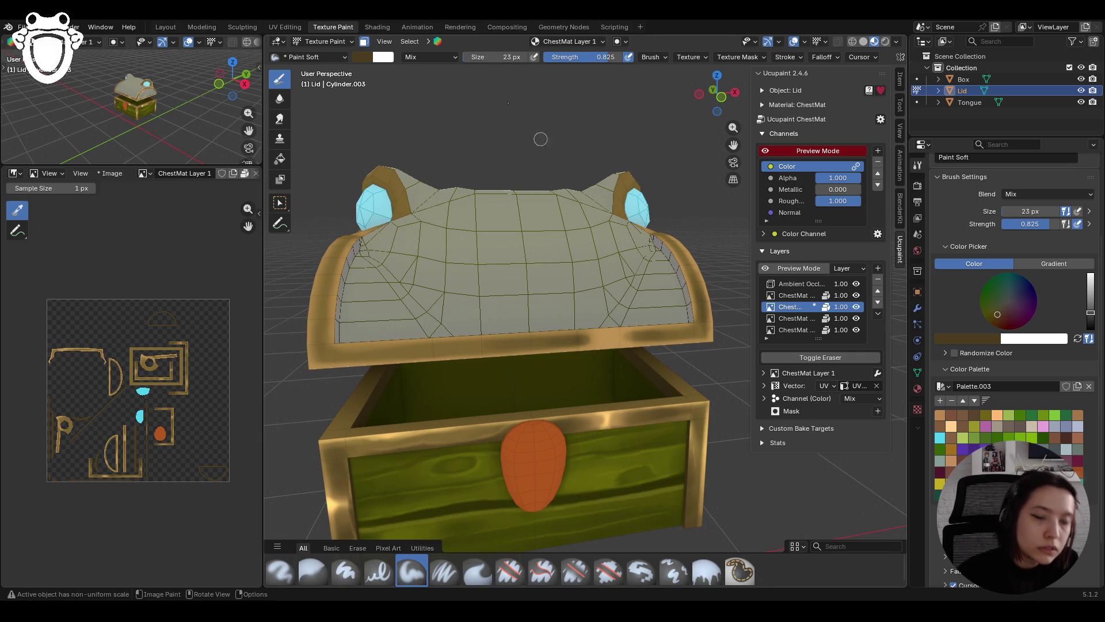
pyautogui.moveTo(319, 347); pyautogui.dragTo(340, 243)
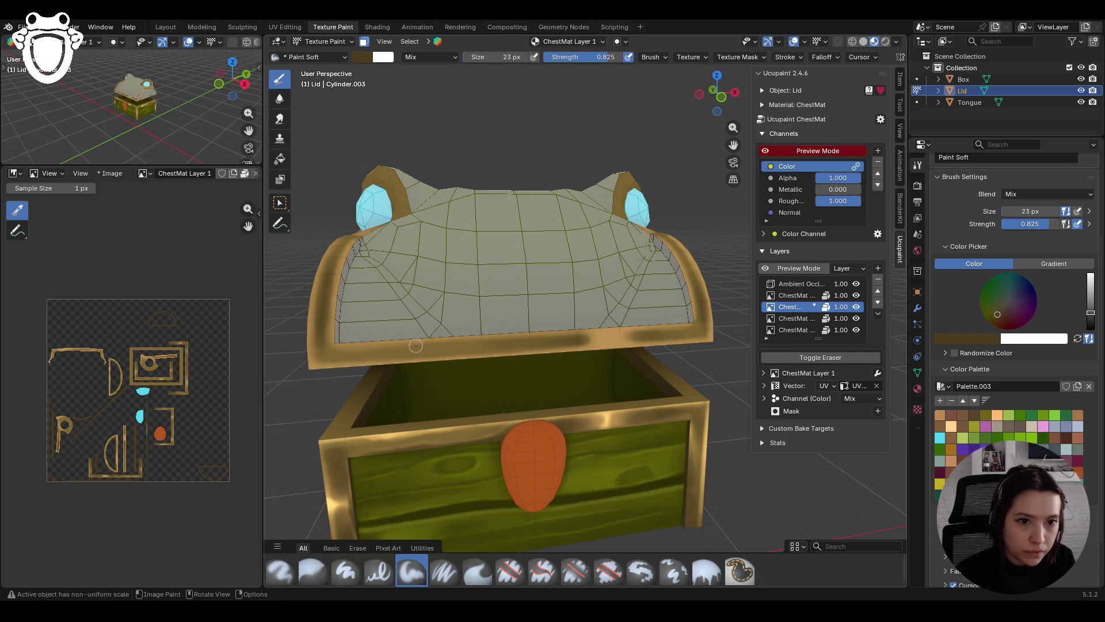
pyautogui.moveTo(392, 335); pyautogui.dragTo(423, 343)
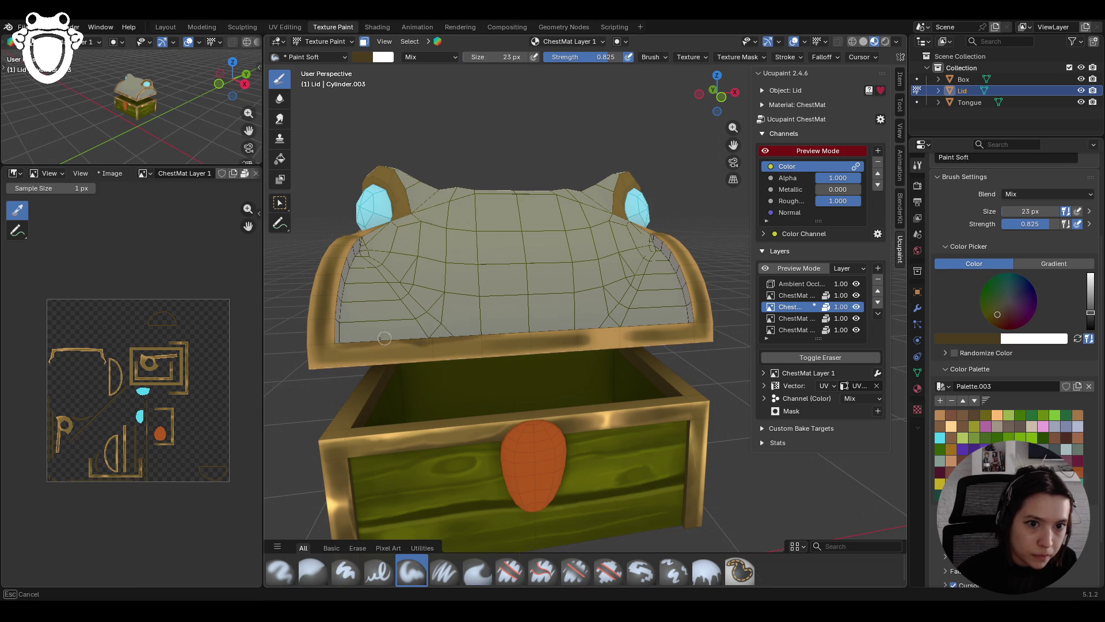
pyautogui.moveTo(389, 336); pyautogui.dragTo(391, 336)
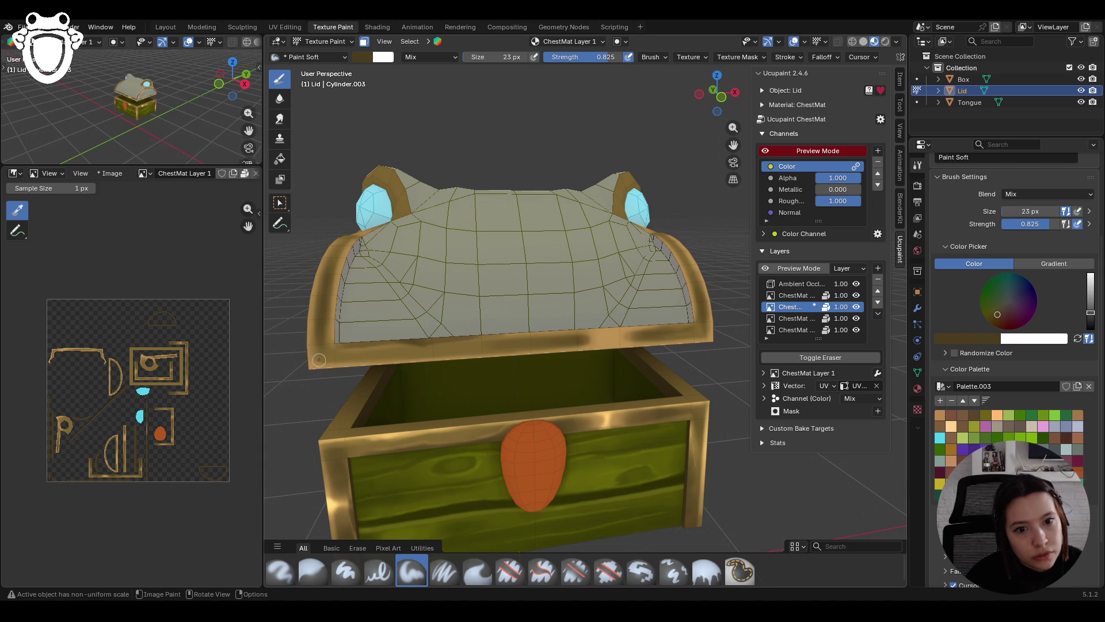
# Step: Add more strokes along the lid's lower edge and right end, then toggle face masking
pyautogui.moveTo(364, 333); pyautogui.dragTo(541, 349)
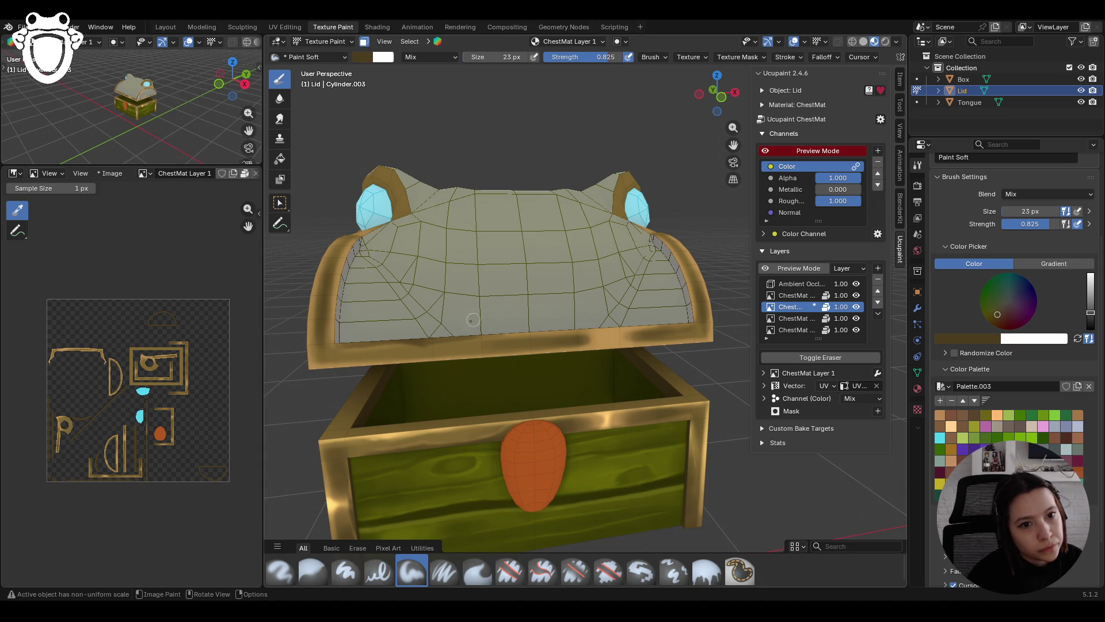
pyautogui.moveTo(472, 344); pyautogui.dragTo(486, 339)
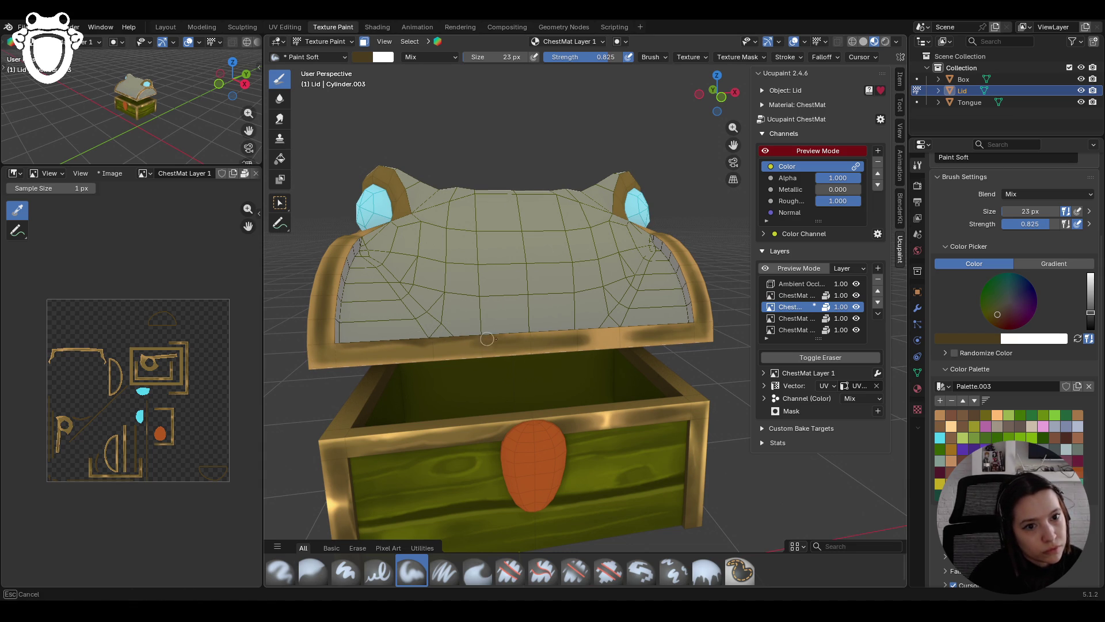
pyautogui.moveTo(487, 339); pyautogui.dragTo(512, 368, button='middle')
pyautogui.scroll(-4, 512, 368)
pyautogui.moveTo(595, 406)
pyautogui.mouseDown(button='middle')
pyautogui.moveTo(604, 409)
pyautogui.moveTo(606, 366)
pyautogui.mouseUp(button='middle')
pyautogui.moveTo(539, 327)
pyautogui.mouseDown()
pyautogui.moveTo(506, 329)
pyautogui.moveTo(525, 318)
pyautogui.mouseUp()
pyautogui.click(645, 328)
pyautogui.moveTo(645, 328)
pyautogui.mouseDown(button='middle')
pyautogui.moveTo(523, 263)
pyautogui.moveTo(522, 250)
pyautogui.mouseUp(button='middle')
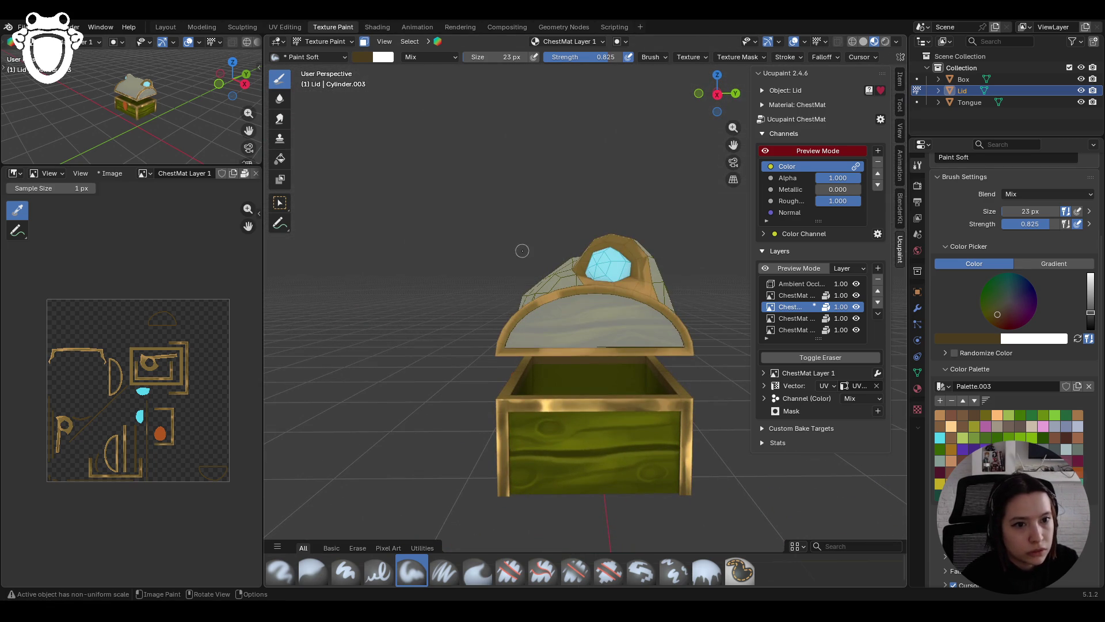
pyautogui.moveTo(730, 127); pyautogui.dragTo(673, 305, button='middle')
pyautogui.press('w')
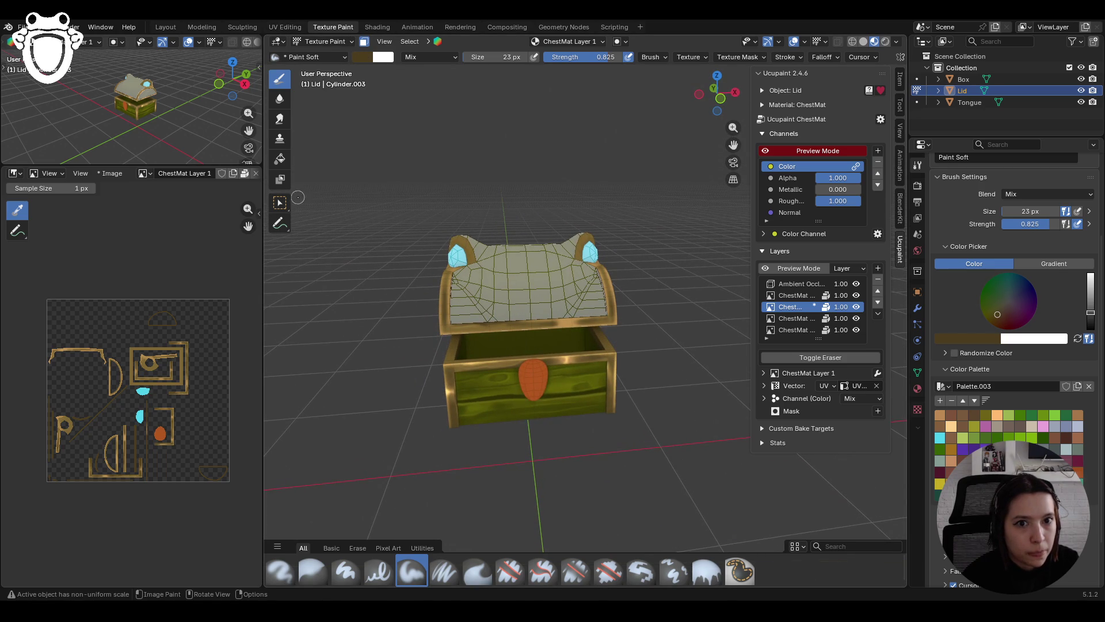
pyautogui.click(364, 42)
# Step: Re-enable face masking, select the lid faces with L, and deselect the lower rim faces with Shift+L
pyautogui.click(364, 42)
pyautogui.press('l')
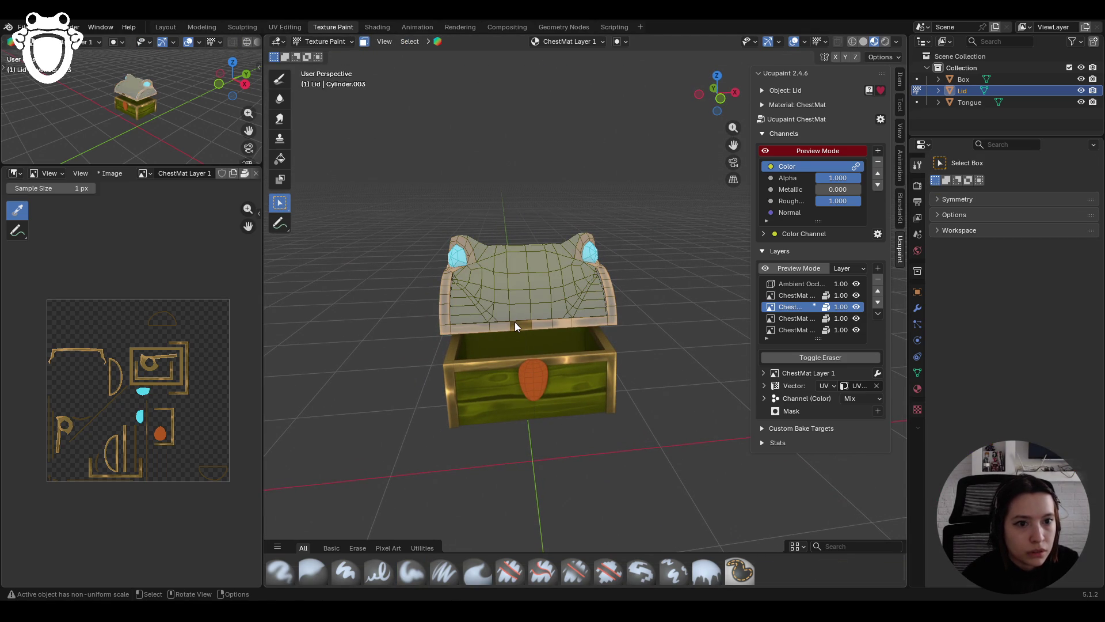
pyautogui.hotkey('shift', 'l')
pyautogui.hotkey('shift', 'l')
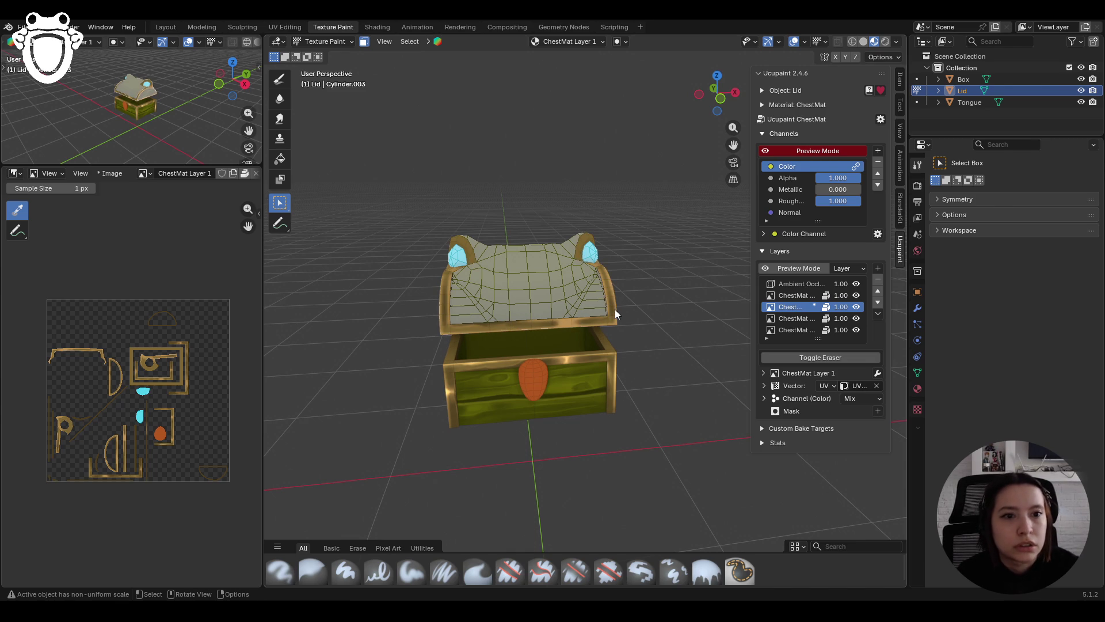
pyautogui.moveTo(512, 267)
pyautogui.mouseDown(button='middle')
pyautogui.moveTo(621, 310)
pyautogui.moveTo(657, 310)
pyautogui.moveTo(658, 322)
pyautogui.moveTo(721, 281)
pyautogui.moveTo(492, 310)
pyautogui.moveTo(511, 285)
pyautogui.mouseUp(button='middle')
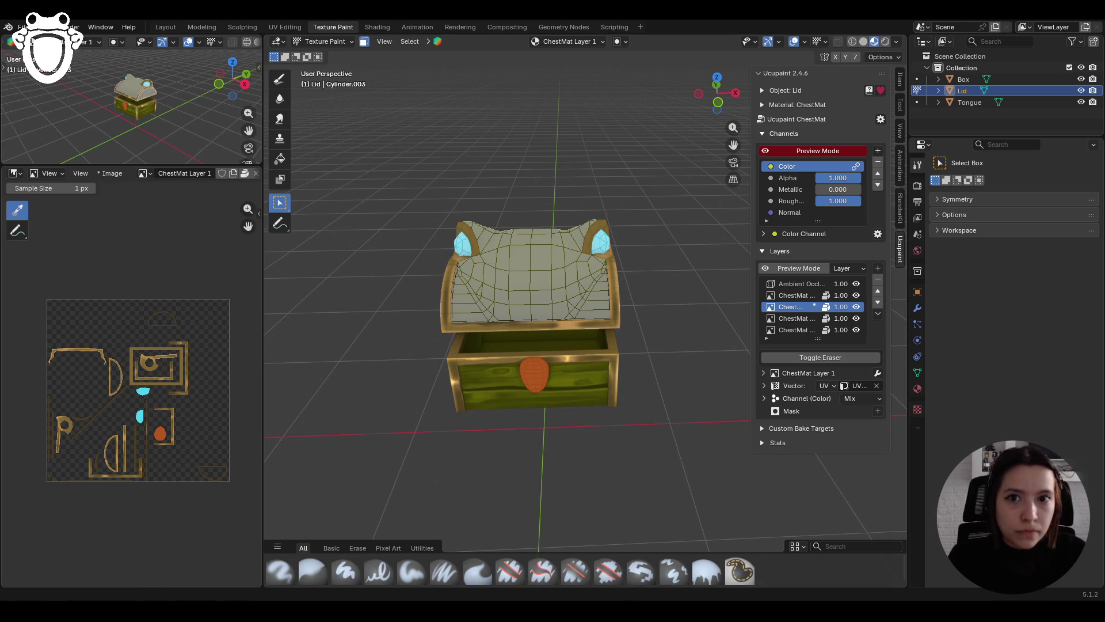
pyautogui.moveTo(667, 340)
pyautogui.mouseDown(button='middle')
pyautogui.moveTo(577, 373)
pyautogui.moveTo(558, 425)
pyautogui.moveTo(574, 413)
pyautogui.moveTo(504, 382)
pyautogui.moveTo(549, 371)
pyautogui.moveTo(531, 377)
pyautogui.mouseUp(button='middle')
pyautogui.scroll(3, 530, 369)
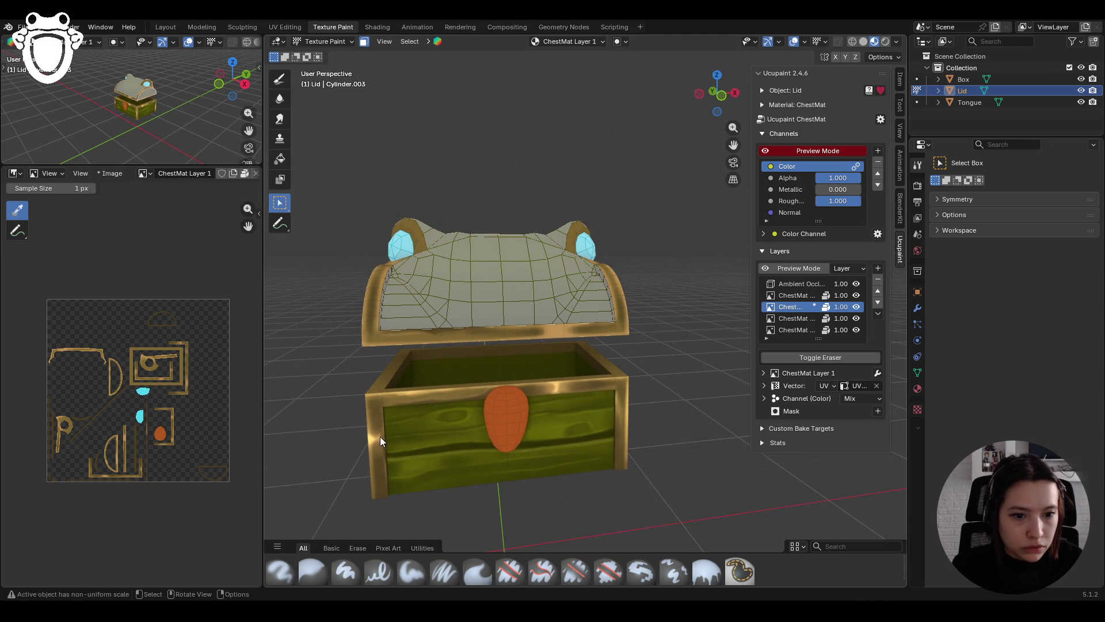
pyautogui.click(411, 571)
# Step: Sample the gold with S and touch up the lid's right rim and lower edge
pyautogui.scroll(-3, 924, 393)
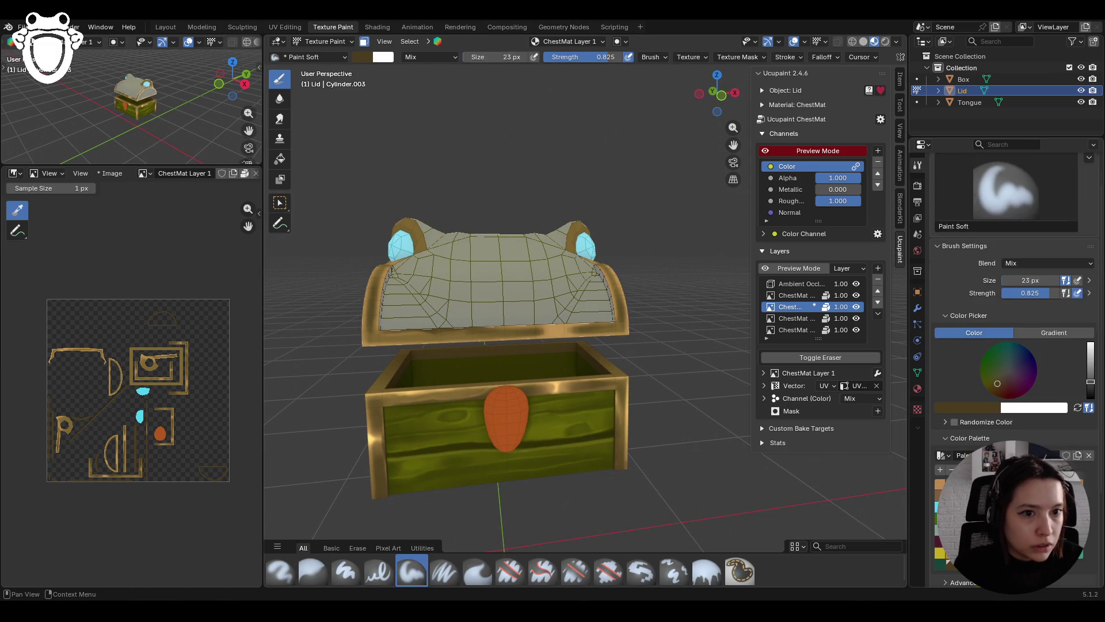
pyautogui.scroll(1, 924, 393)
pyautogui.moveTo(535, 363)
pyautogui.mouseDown(button='middle')
pyautogui.moveTo(561, 379)
pyautogui.moveTo(523, 426)
pyautogui.moveTo(500, 368)
pyautogui.mouseUp(button='middle')
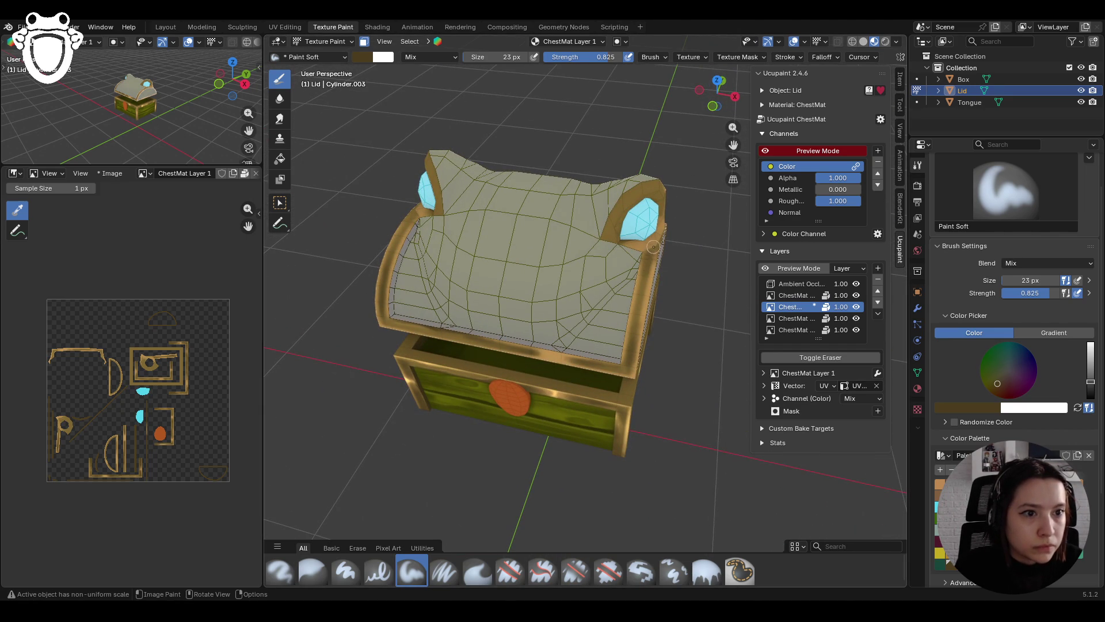
pyautogui.moveTo(650, 256)
pyautogui.mouseDown()
pyautogui.moveTo(638, 316)
pyautogui.moveTo(652, 259)
pyautogui.mouseUp()
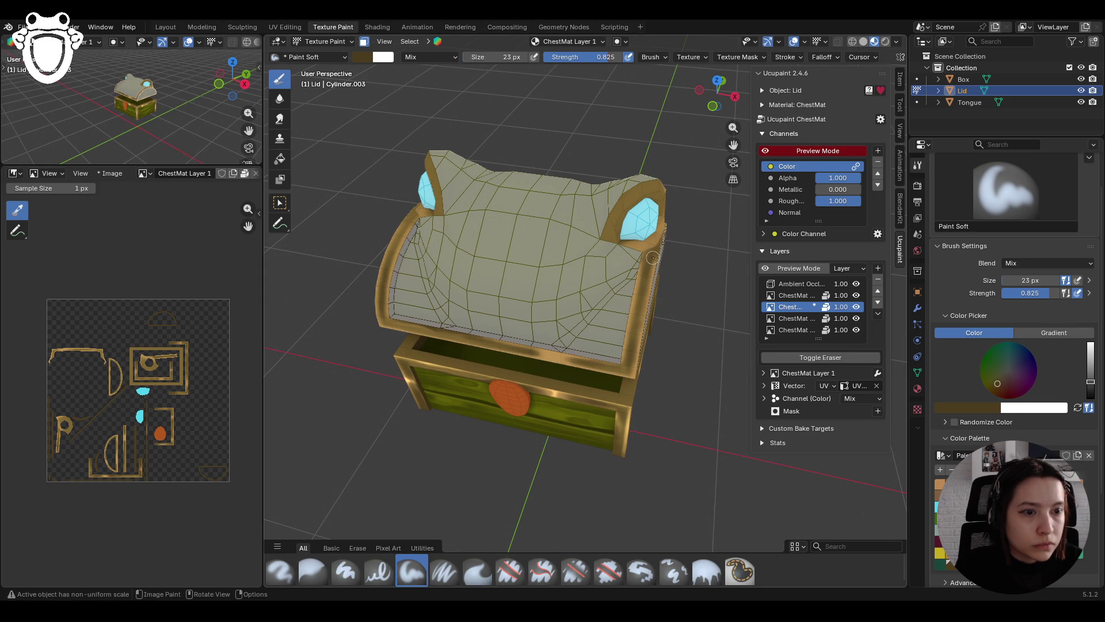
pyautogui.moveTo(638, 303); pyautogui.dragTo(629, 341)
pyautogui.moveTo(548, 213); pyautogui.dragTo(544, 161, button='middle')
pyautogui.press('s')
pyautogui.moveTo(691, 299); pyautogui.dragTo(617, 342, button='middle')
pyautogui.moveTo(631, 318); pyautogui.dragTo(638, 306)
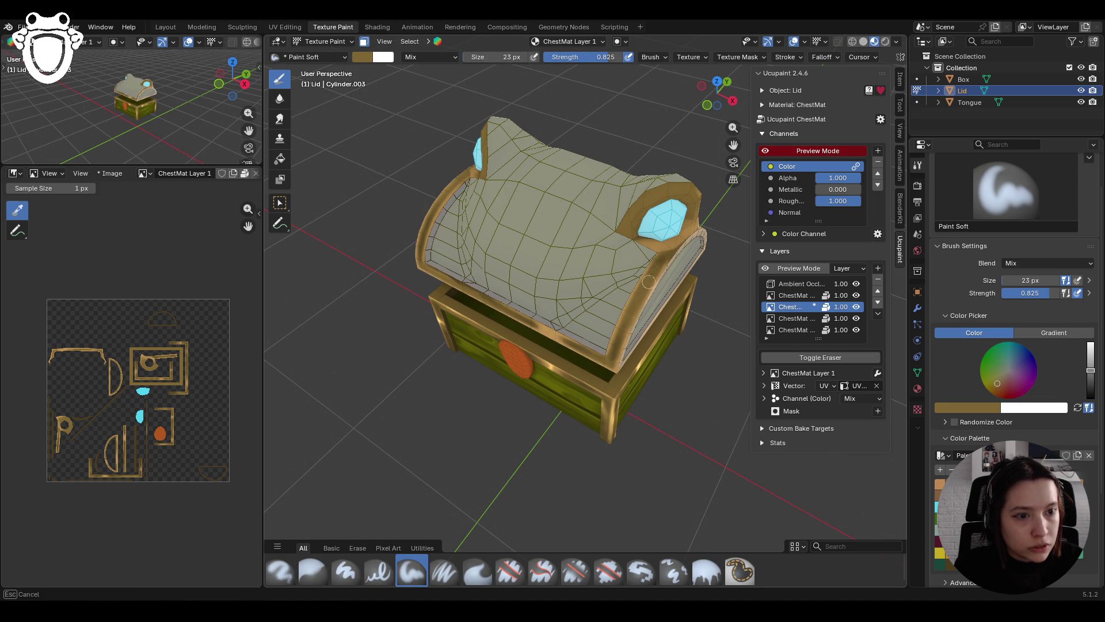
# Step: Turn off face masking and orbit to inspect the painted lid from the front
pyautogui.moveTo(571, 469)
pyautogui.mouseDown(button='middle')
pyautogui.moveTo(597, 404)
pyautogui.moveTo(299, 291)
pyautogui.moveTo(284, 266)
pyautogui.mouseUp(button='middle')
pyautogui.moveTo(357, 282)
pyautogui.mouseDown(button='middle')
pyautogui.moveTo(456, 284)
pyautogui.moveTo(291, 260)
pyautogui.moveTo(375, 311)
pyautogui.mouseUp(button='middle')
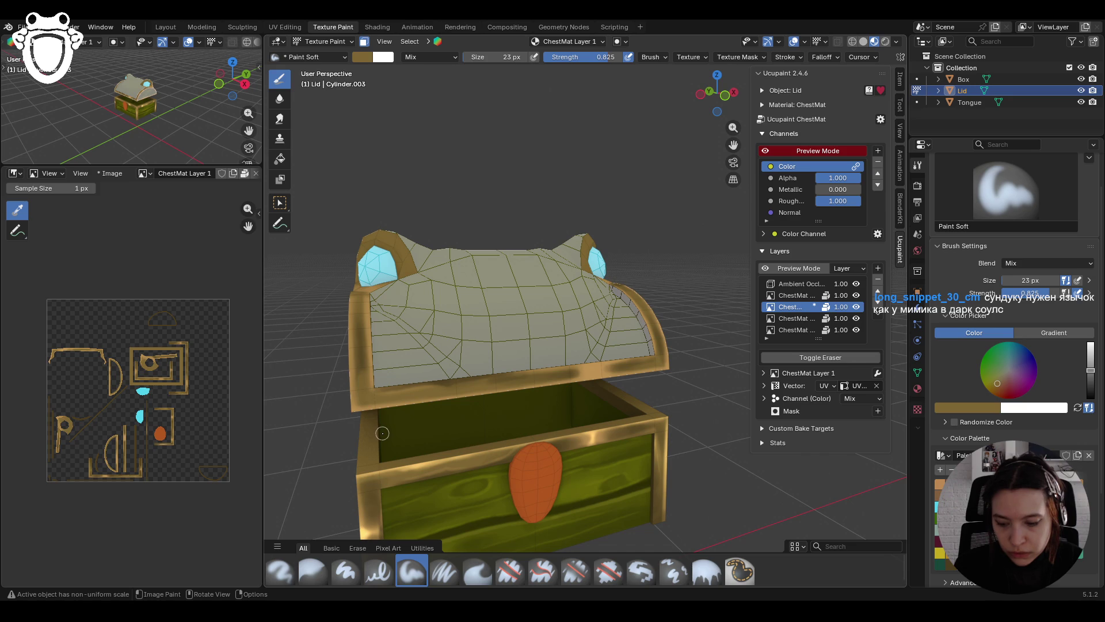
pyautogui.moveTo(608, 486); pyautogui.dragTo(556, 441, button='middle')
pyautogui.scroll(-5, 555, 403)
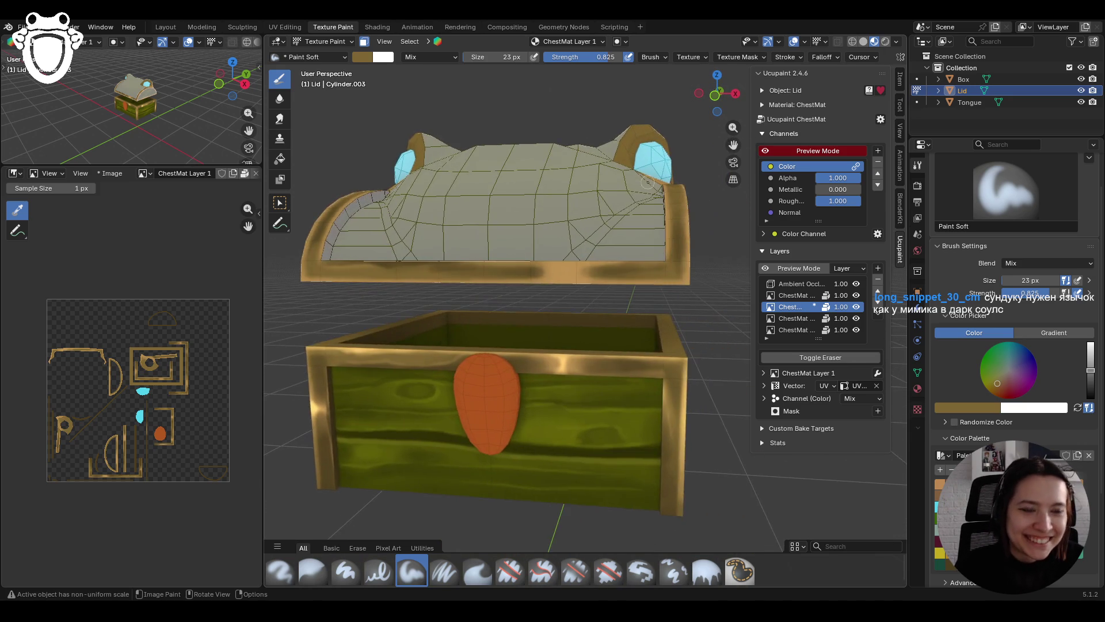
pyautogui.moveTo(555, 403); pyautogui.dragTo(518, 345, button='middle')
pyautogui.click(363, 41)
pyautogui.moveTo(518, 288)
pyautogui.mouseDown(button='middle')
pyautogui.moveTo(599, 247)
pyautogui.moveTo(564, 230)
pyautogui.moveTo(642, 203)
pyautogui.moveTo(633, 207)
pyautogui.mouseUp(button='middle')
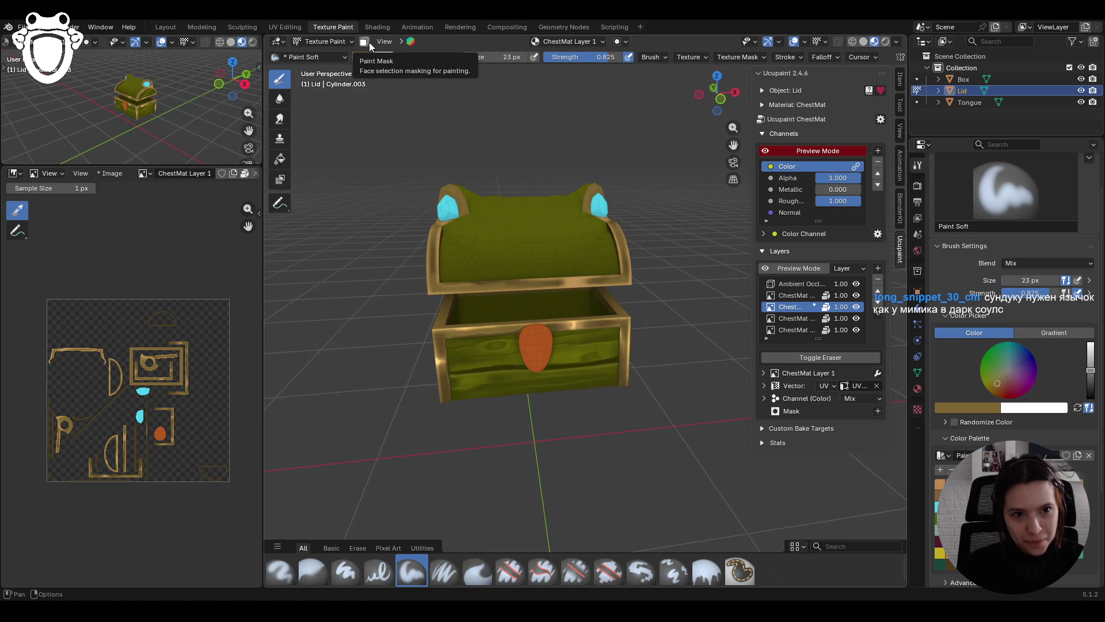
# Step: Toggle face masking on and off, then save chest.blend with Ctrl+S
pyautogui.scroll(-5, 576, 256)
pyautogui.scroll(5, 576, 255)
pyautogui.scroll(3, 575, 256)
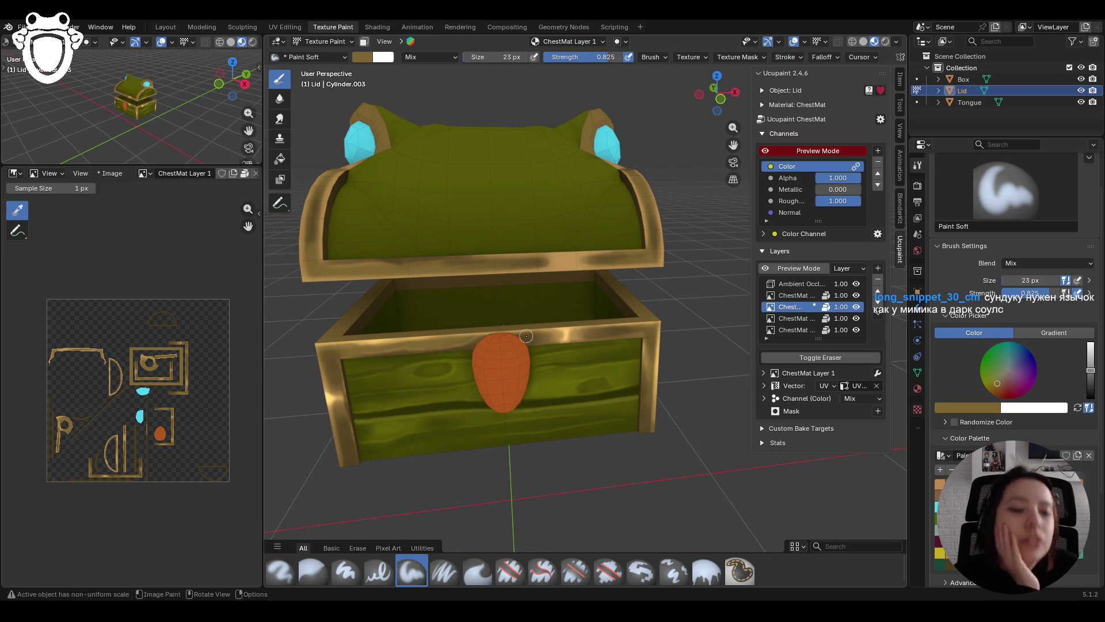
pyautogui.click(364, 44)
pyautogui.click(363, 44)
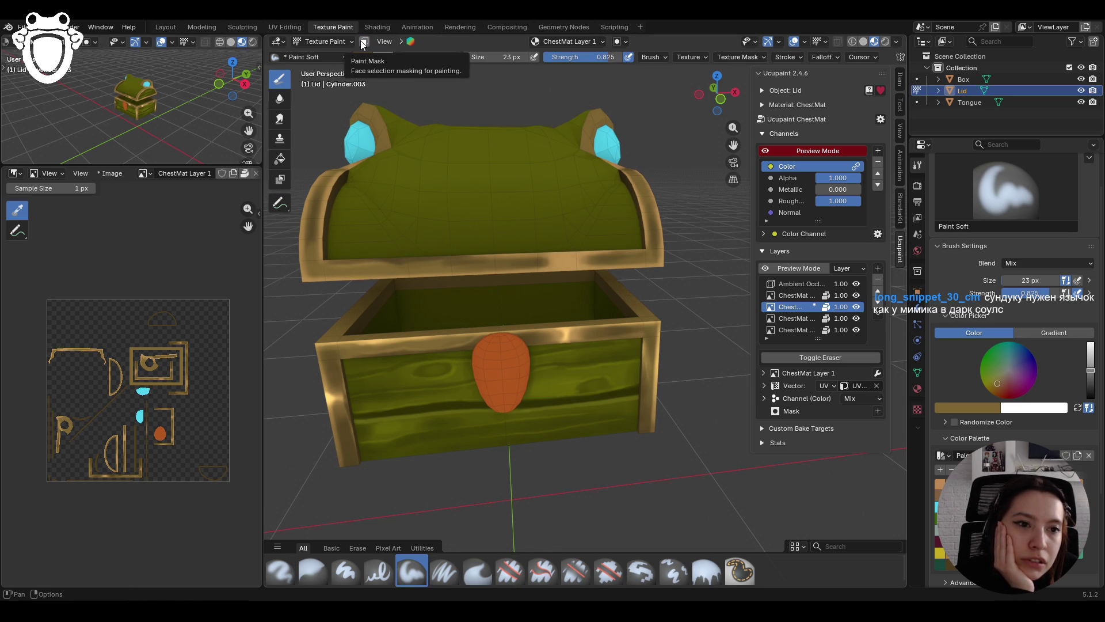
pyautogui.scroll(3, 507, 259)
pyautogui.moveTo(506, 259)
pyautogui.mouseDown(button='middle')
pyautogui.moveTo(532, 244)
pyautogui.moveTo(594, 287)
pyautogui.moveTo(627, 258)
pyautogui.moveTo(518, 184)
pyautogui.moveTo(425, 85)
pyautogui.mouseUp(button='middle')
pyautogui.hotkey('ctrl', 's')
# Step: Turn face masking back on and orbit to a lower side view of the open chest
pyautogui.click(364, 42)
pyautogui.moveTo(535, 131); pyautogui.dragTo(610, 152, button='middle')
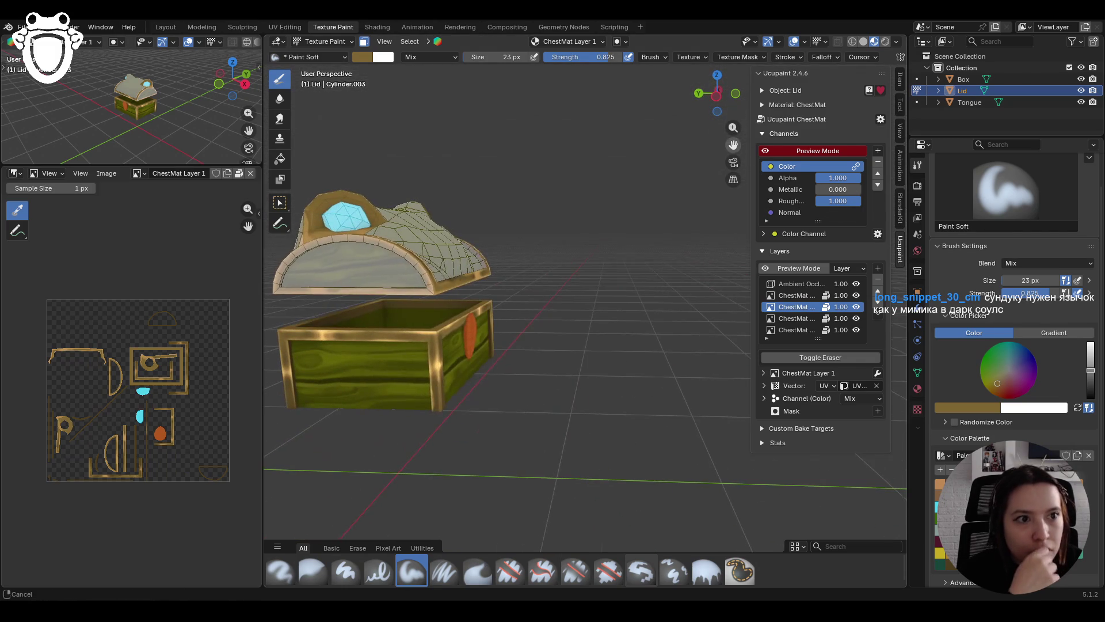
pyautogui.moveTo(518, 259); pyautogui.dragTo(489, 254, button='middle')
pyautogui.click(313, 41)
# Step: In Edit Mode, select the lid's linked rim faces with Ctrl+L for the paint mask
pyautogui.click(314, 70)
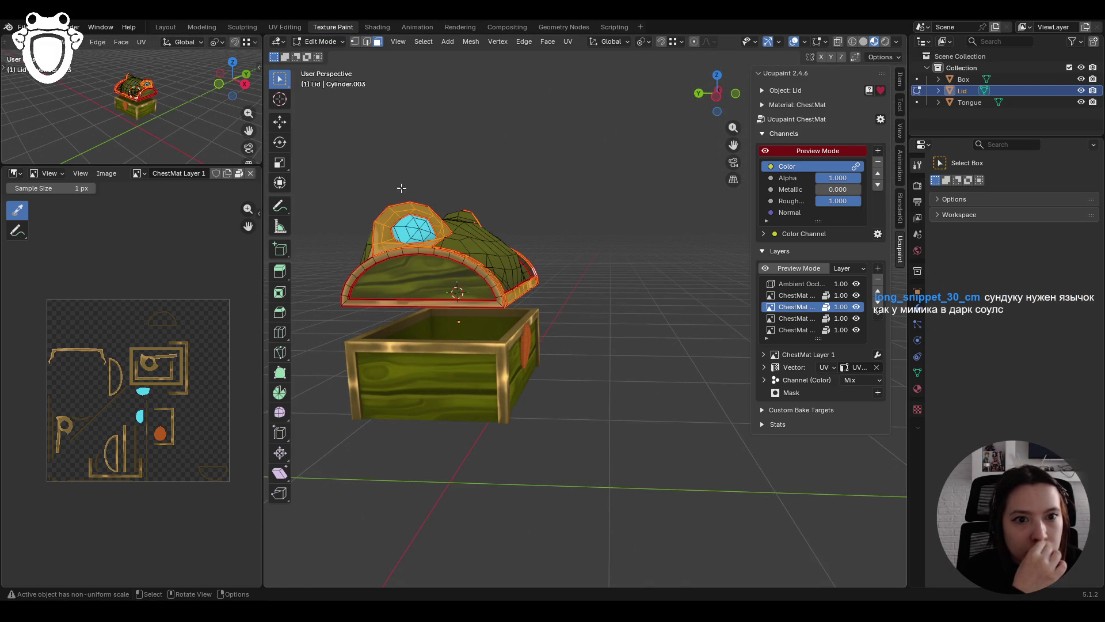
pyautogui.moveTo(414, 253); pyautogui.dragTo(447, 259, button='middle')
pyautogui.click(453, 263)
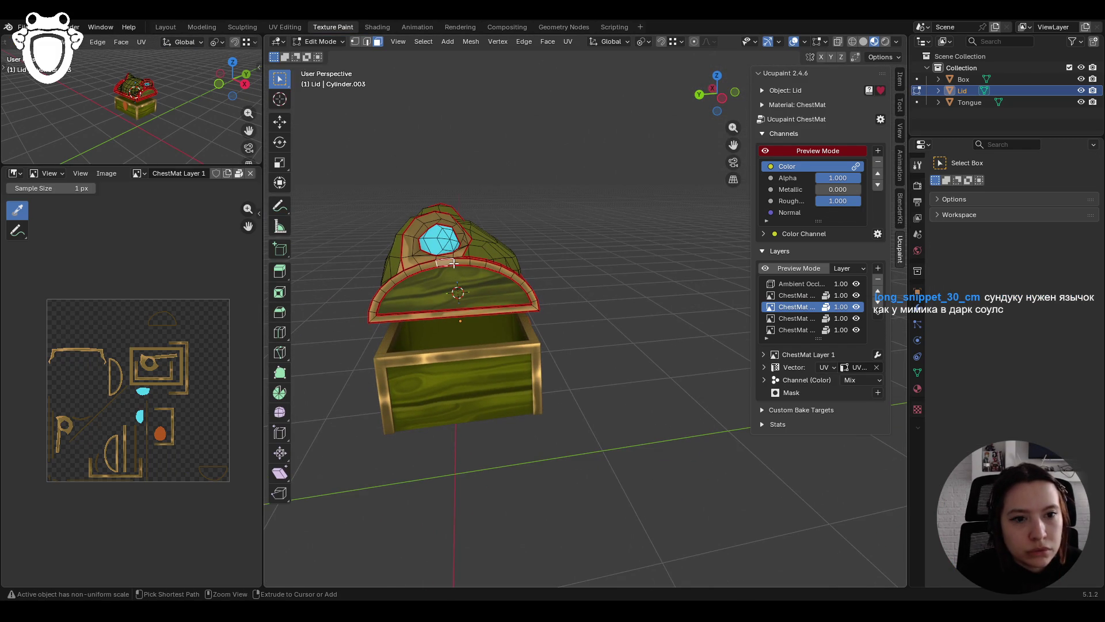
pyautogui.hotkey('ctrl', 'l')
pyautogui.moveTo(655, 242); pyautogui.dragTo(601, 282, button='middle')
pyautogui.click(598, 283)
pyautogui.hotkey('ctrl', 'l')
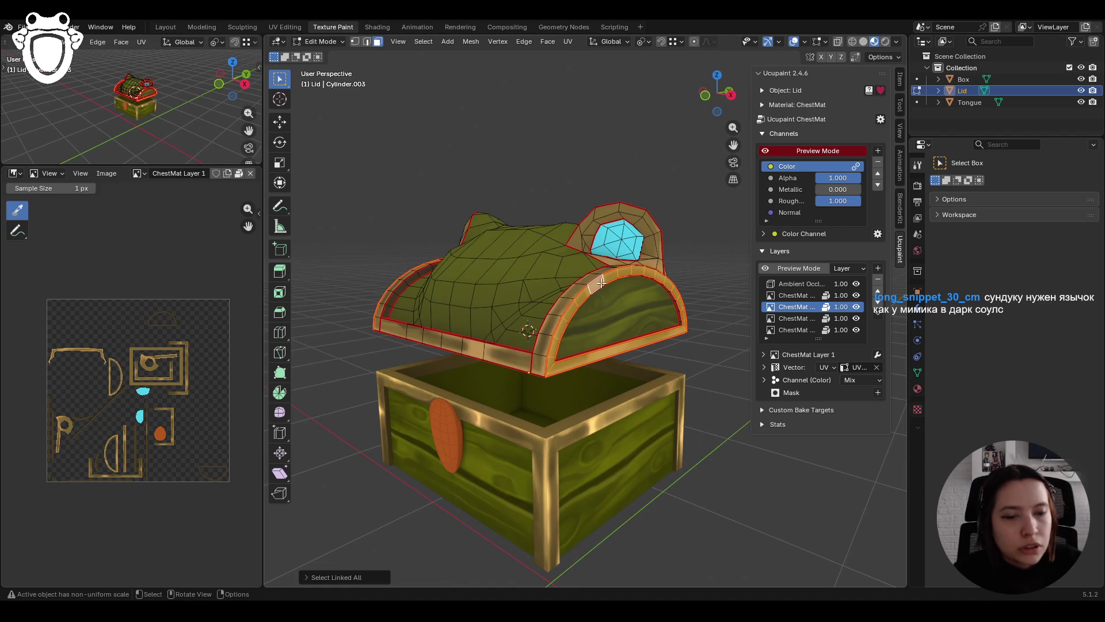
# Step: Back in Texture Paint, darken the brush colour and paint strokes along the lid's lower edge
pyautogui.click(320, 42)
pyautogui.click(325, 120)
pyautogui.moveTo(720, 345); pyautogui.dragTo(626, 344, button='middle')
pyautogui.moveTo(482, 447); pyautogui.dragTo(461, 445, button='middle')
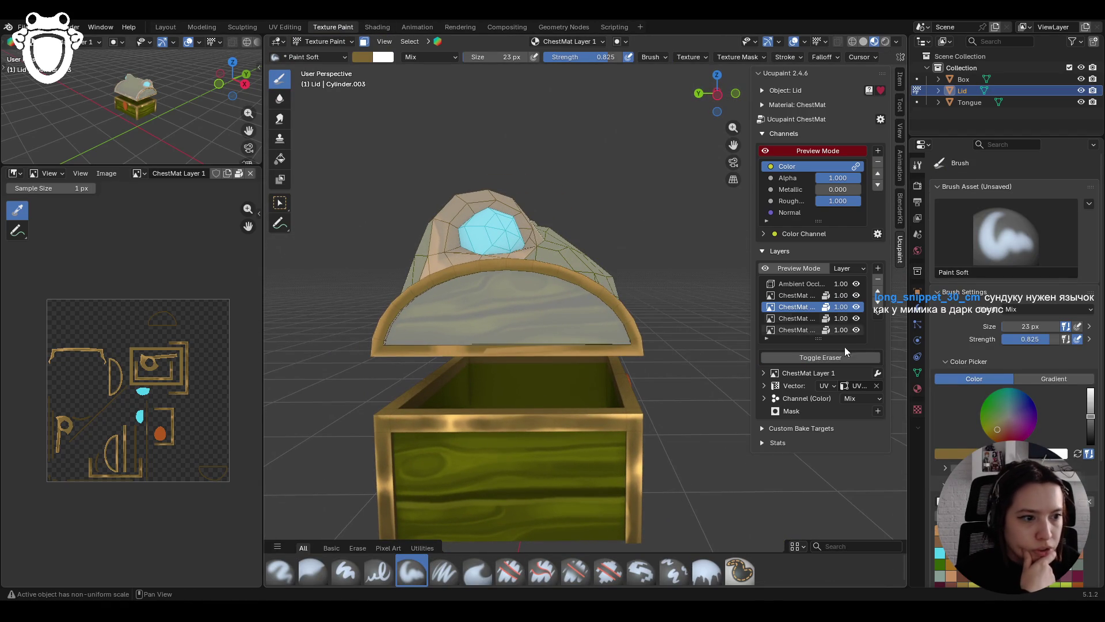
pyautogui.scroll(-4, 1013, 345)
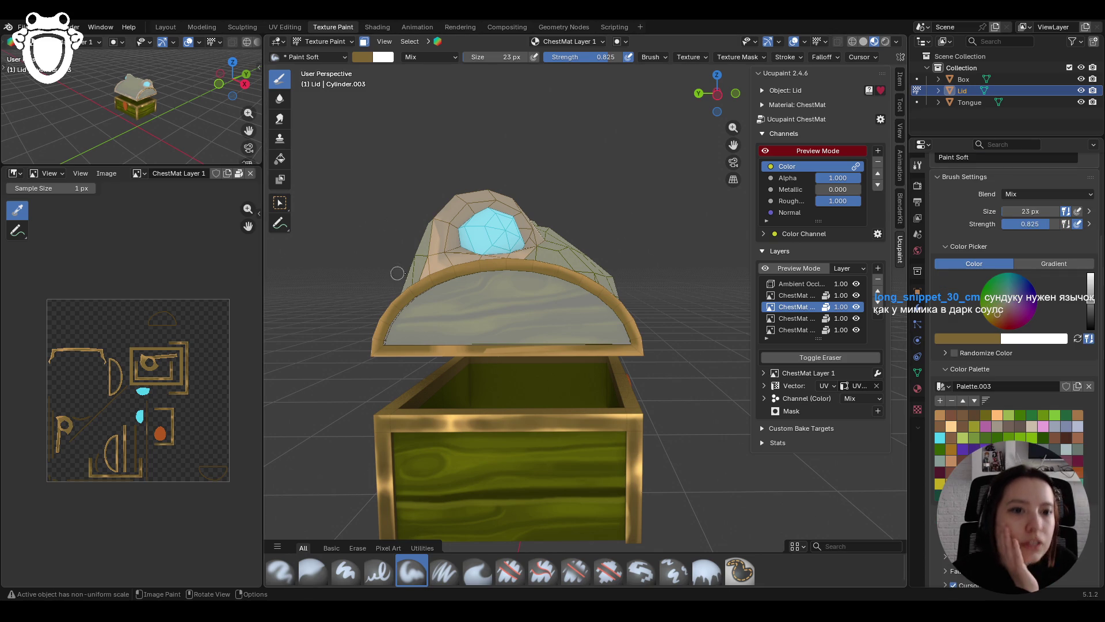
pyautogui.moveTo(489, 282)
pyautogui.mouseDown()
pyautogui.moveTo(516, 278)
pyautogui.moveTo(441, 282)
pyautogui.moveTo(418, 330)
pyautogui.mouseUp()
pyautogui.moveTo(1090, 300); pyautogui.dragTo(1090, 312)
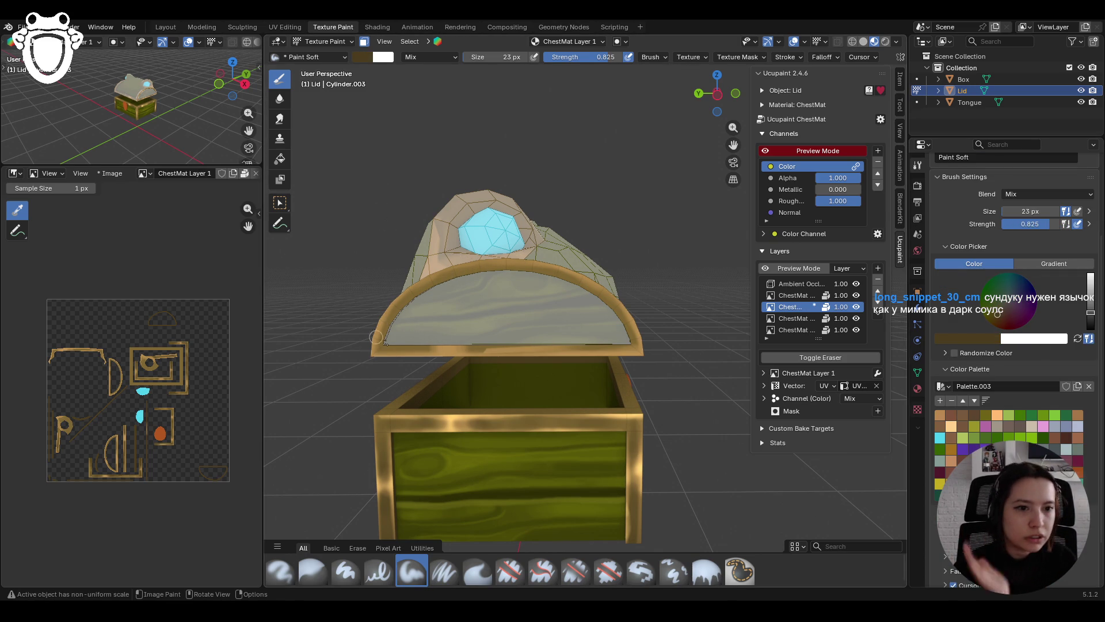
pyautogui.moveTo(411, 345); pyautogui.dragTo(605, 348)
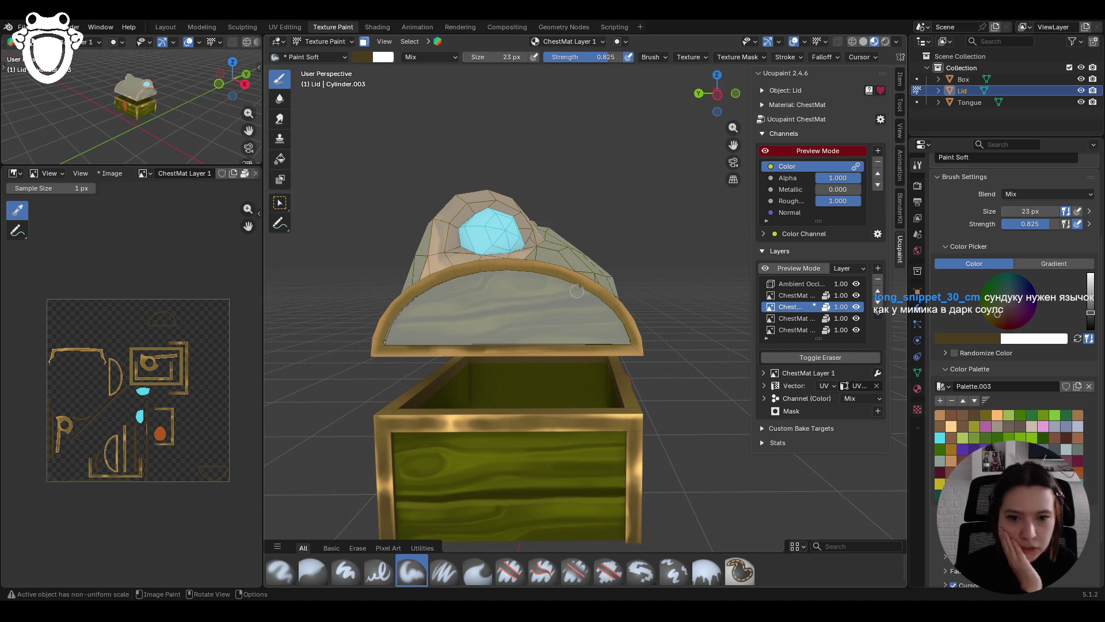
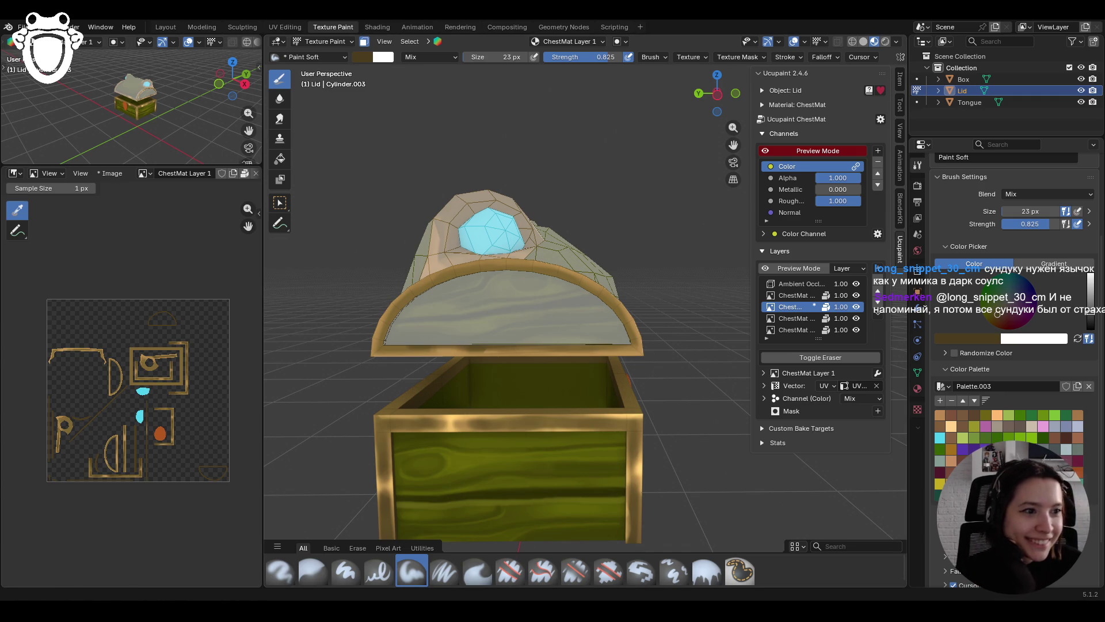
# Step: Paint a stroke across the lid's underside
pyautogui.moveTo(575, 417); pyautogui.dragTo(588, 424, button='middle')
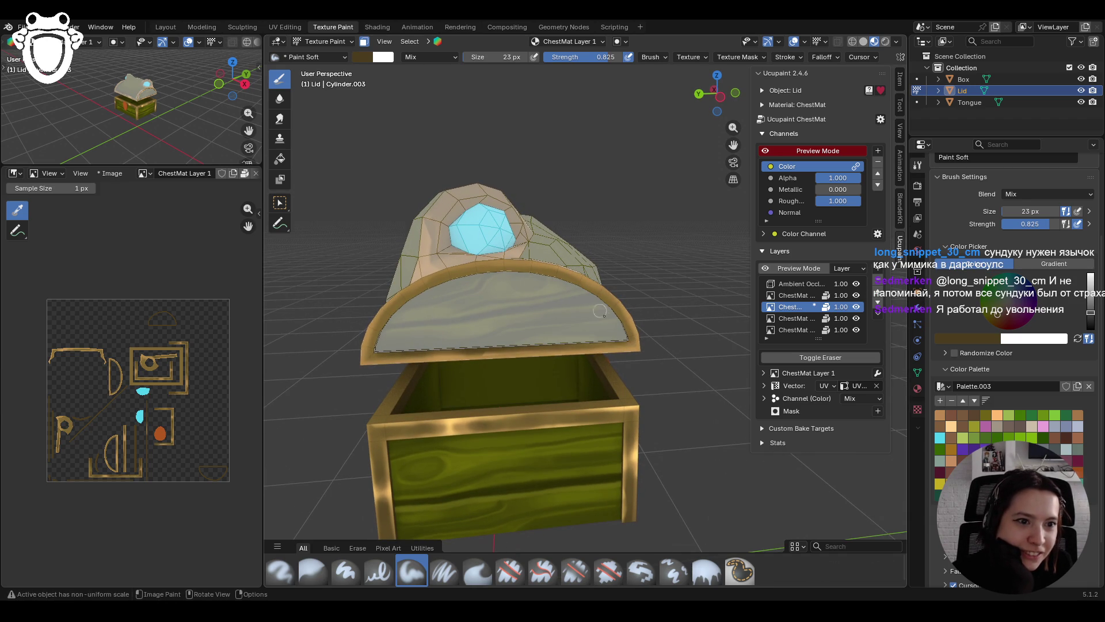
pyautogui.moveTo(607, 313)
pyautogui.mouseDown()
pyautogui.moveTo(443, 291)
pyautogui.moveTo(460, 282)
pyautogui.moveTo(409, 303)
pyautogui.moveTo(376, 340)
pyautogui.mouseUp()
pyautogui.moveTo(528, 287)
pyautogui.mouseDown(button='middle')
pyautogui.moveTo(518, 276)
pyautogui.moveTo(552, 270)
pyautogui.moveTo(541, 269)
pyautogui.mouseUp(button='middle')
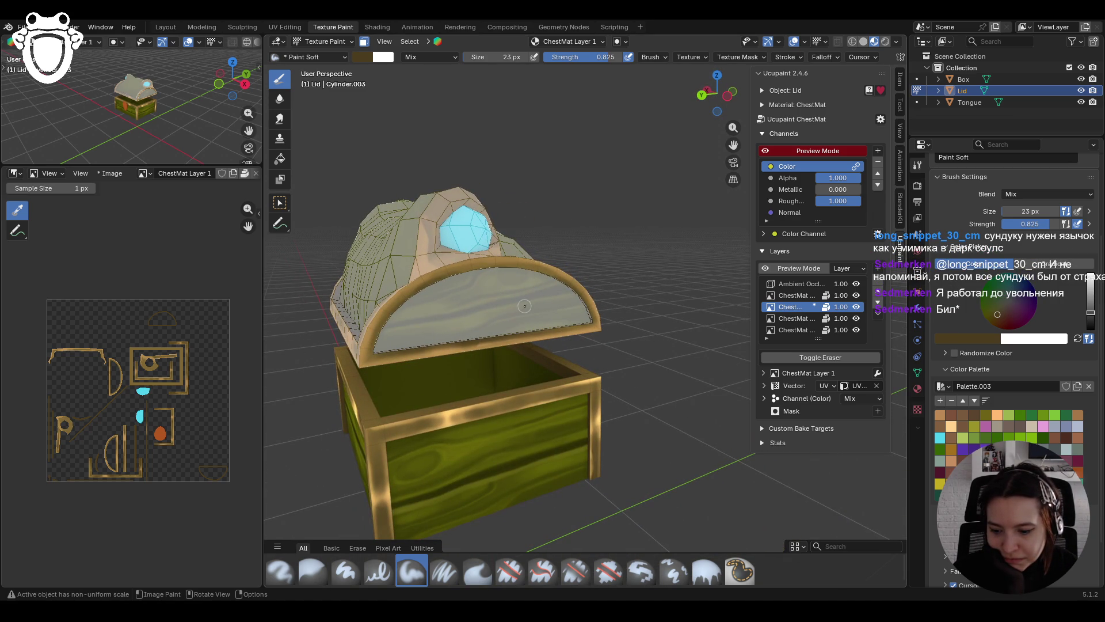
pyautogui.moveTo(495, 294)
pyautogui.mouseDown(button='middle')
pyautogui.moveTo(485, 282)
pyautogui.moveTo(454, 301)
pyautogui.mouseUp(button='middle')
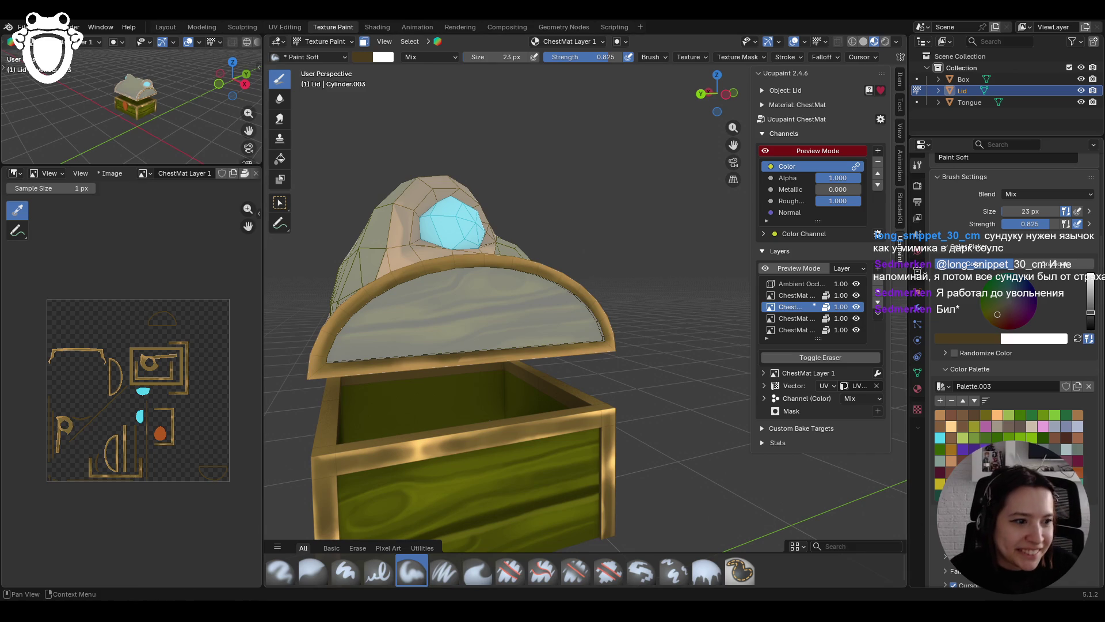
# Step: Sample a tan colour and paint it along the lid's lower edge and upper rim
pyautogui.press('s')
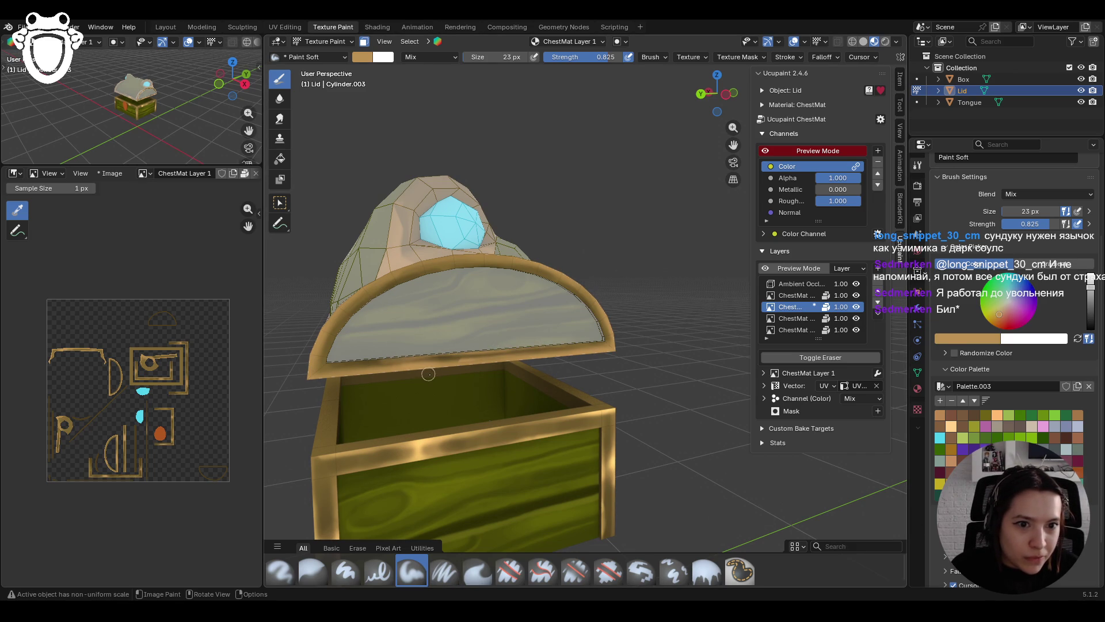
pyautogui.moveTo(311, 371); pyautogui.dragTo(453, 358)
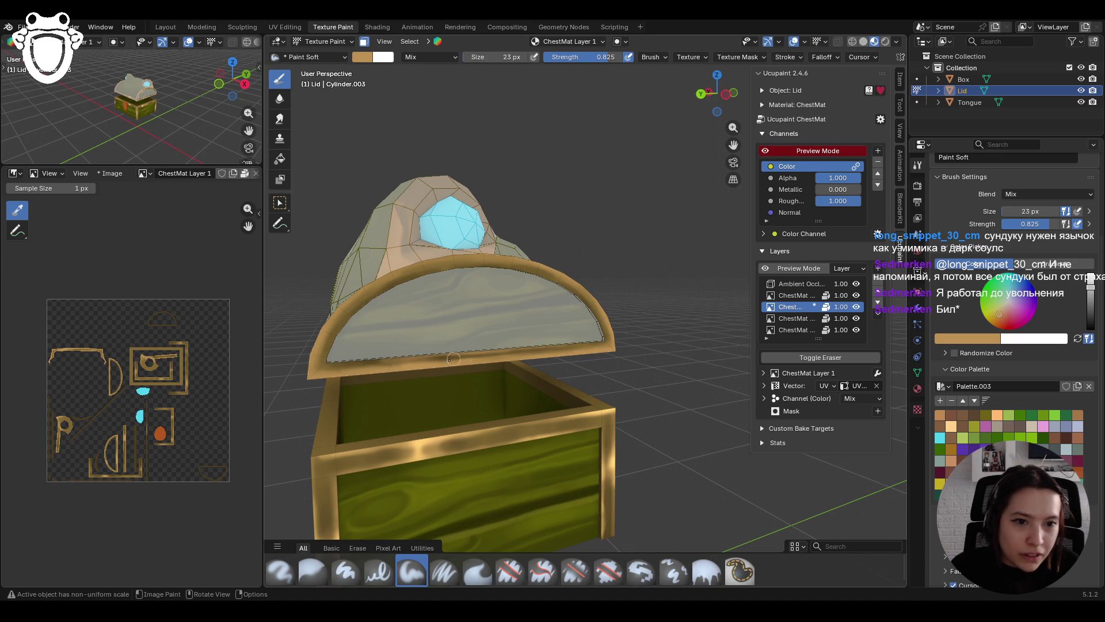
pyautogui.moveTo(344, 358); pyautogui.dragTo(394, 349)
pyautogui.moveTo(531, 257); pyautogui.dragTo(603, 309)
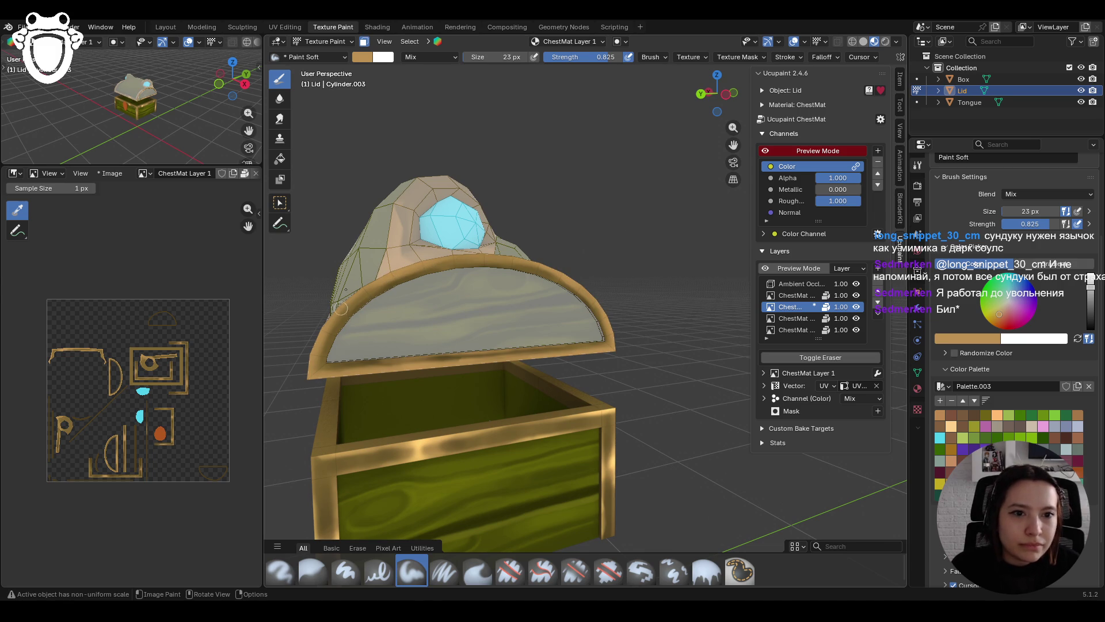
pyautogui.moveTo(358, 245)
pyautogui.mouseDown(button='middle')
pyautogui.moveTo(646, 219)
pyautogui.moveTo(449, 218)
pyautogui.mouseUp(button='middle')
pyautogui.scroll(-3, 518, 231)
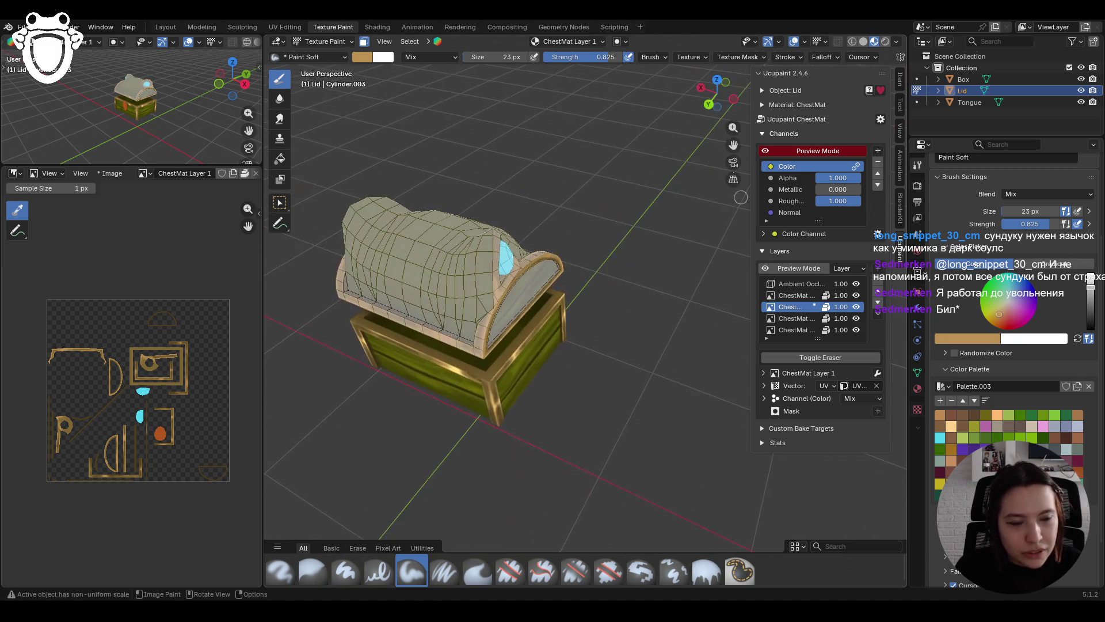
pyautogui.click(364, 43)
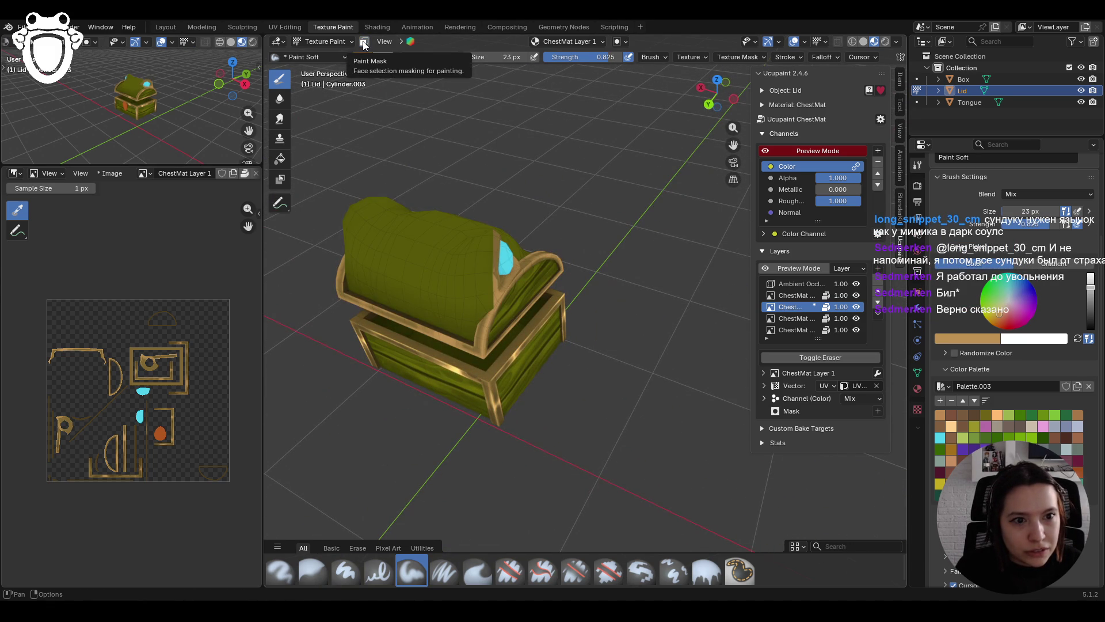
# Step: Re-enable face masking, darken the brush to dark brown, and paint the lid's lower rim
pyautogui.click(364, 43)
pyautogui.moveTo(507, 287)
pyautogui.mouseDown(button='middle')
pyautogui.moveTo(520, 317)
pyautogui.moveTo(487, 334)
pyautogui.mouseUp(button='middle')
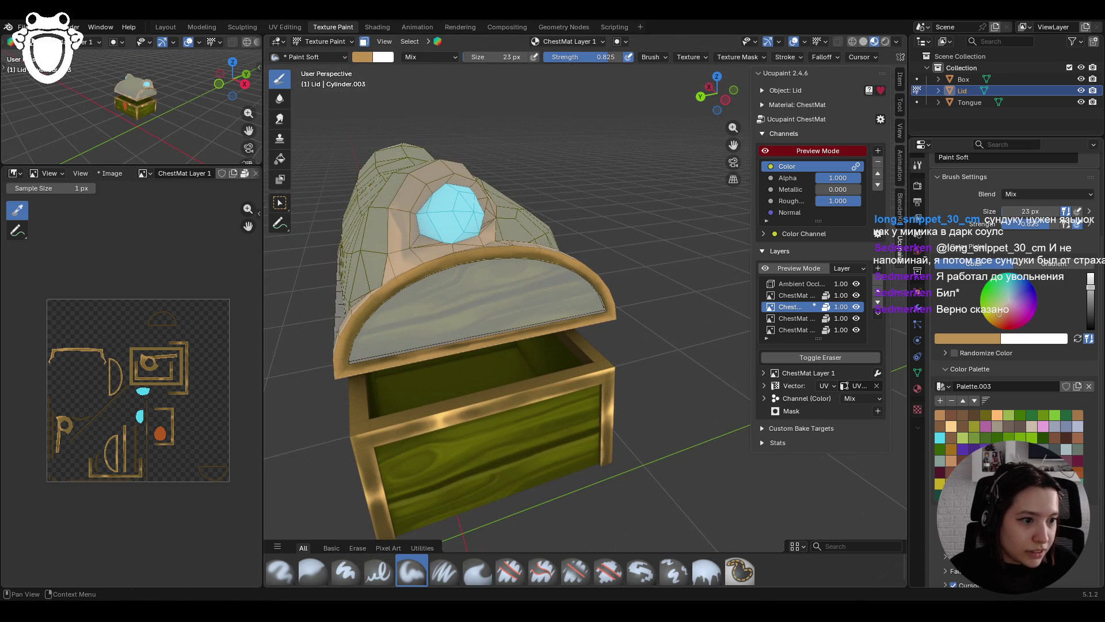
pyautogui.moveTo(1090, 286); pyautogui.dragTo(1090, 313)
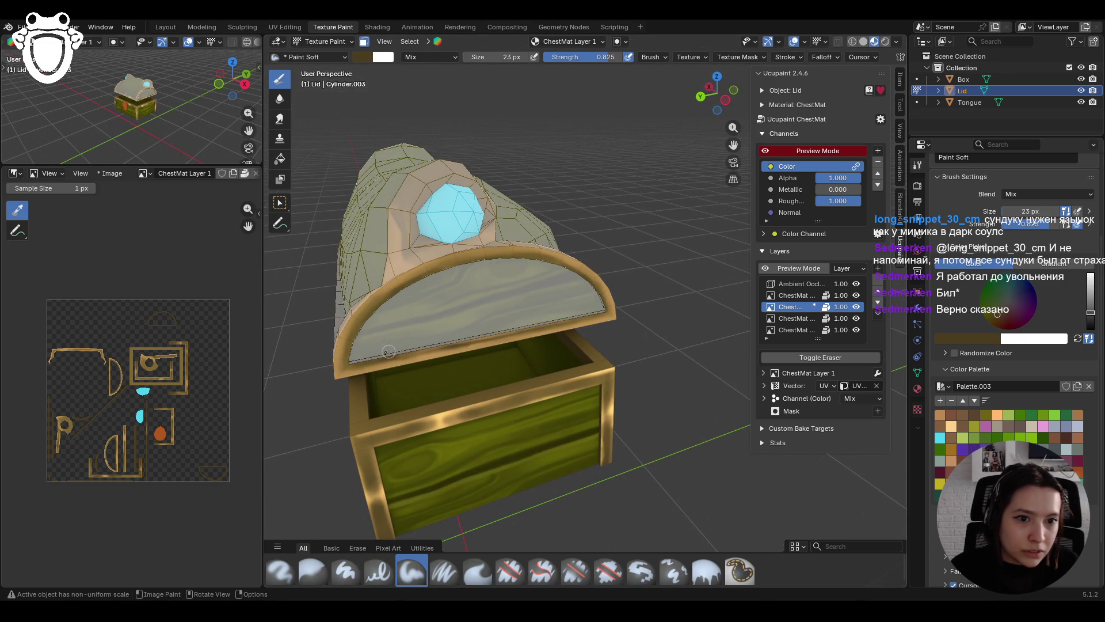
pyautogui.moveTo(581, 315); pyautogui.dragTo(483, 331)
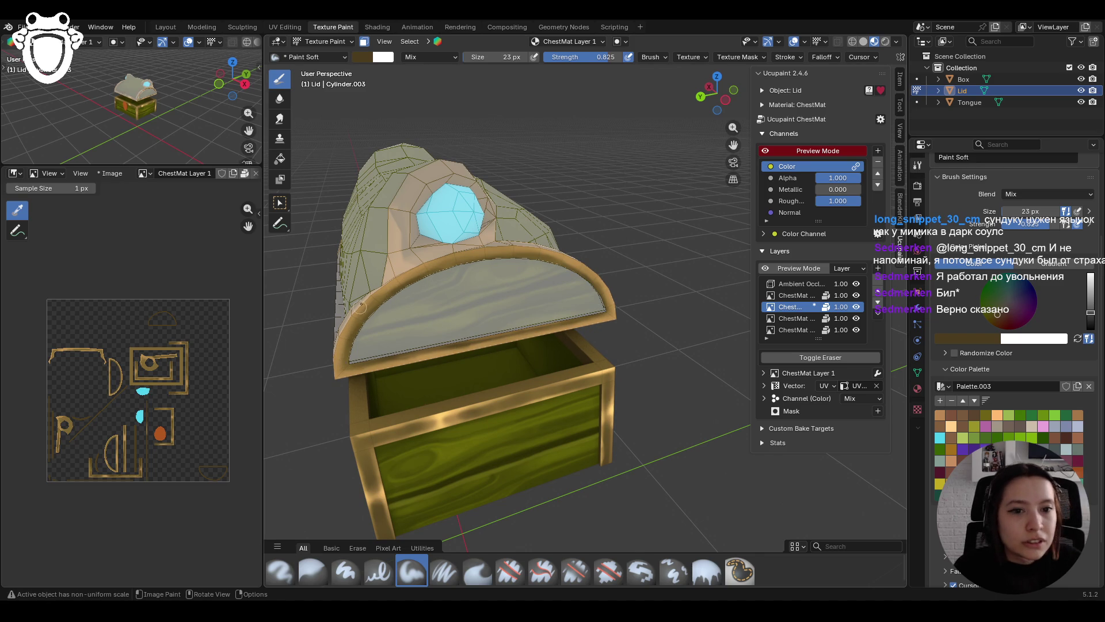
pyautogui.scroll(-3, 625, 251)
pyautogui.moveTo(625, 250)
pyautogui.mouseDown(button='middle')
pyautogui.moveTo(714, 155)
pyautogui.moveTo(574, 239)
pyautogui.mouseUp(button='middle')
pyautogui.scroll(4, 726, 135)
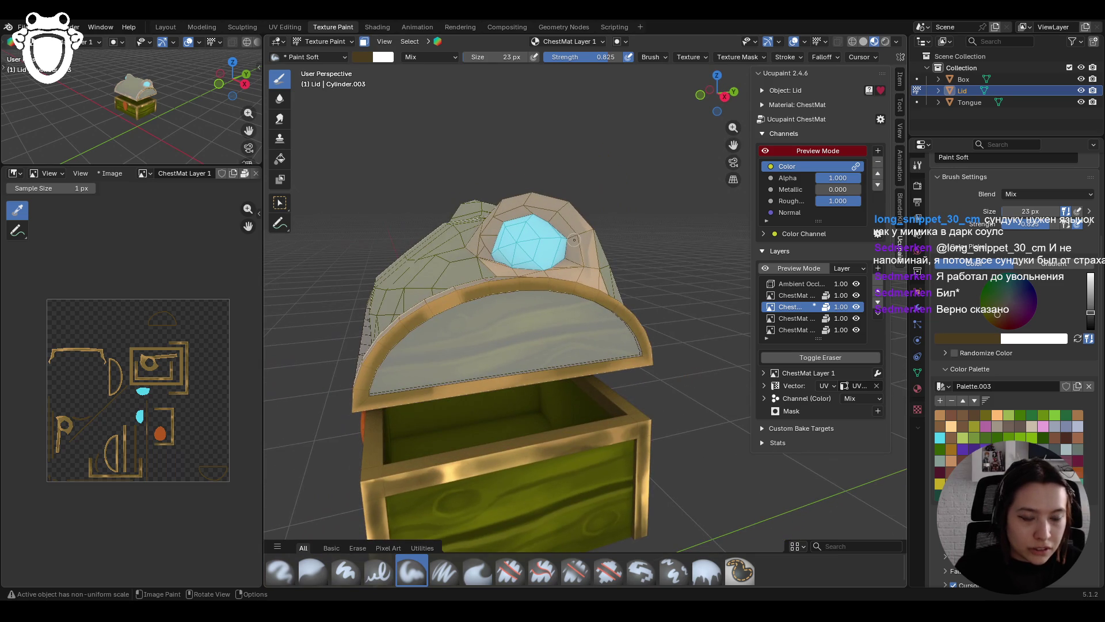
pyautogui.moveTo(416, 316)
pyautogui.mouseDown()
pyautogui.moveTo(427, 311)
pyautogui.moveTo(385, 356)
pyautogui.moveTo(414, 321)
pyautogui.moveTo(466, 297)
pyautogui.mouseUp()
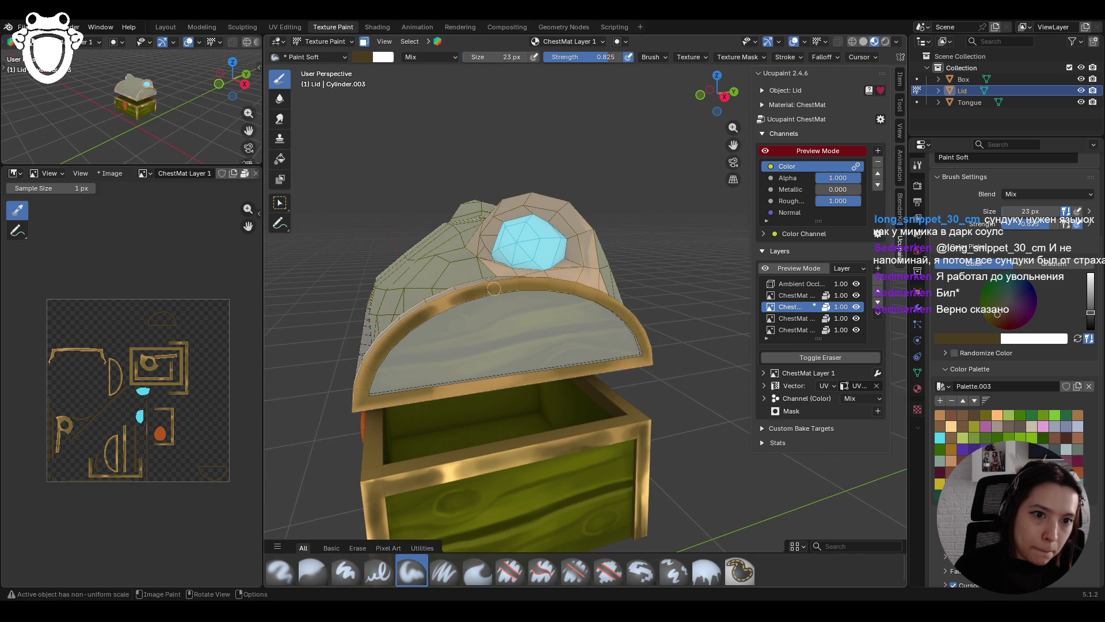
# Step: Paint dark brown along the lid's lower edge and its left and right rims
pyautogui.moveTo(415, 393); pyautogui.dragTo(418, 399)
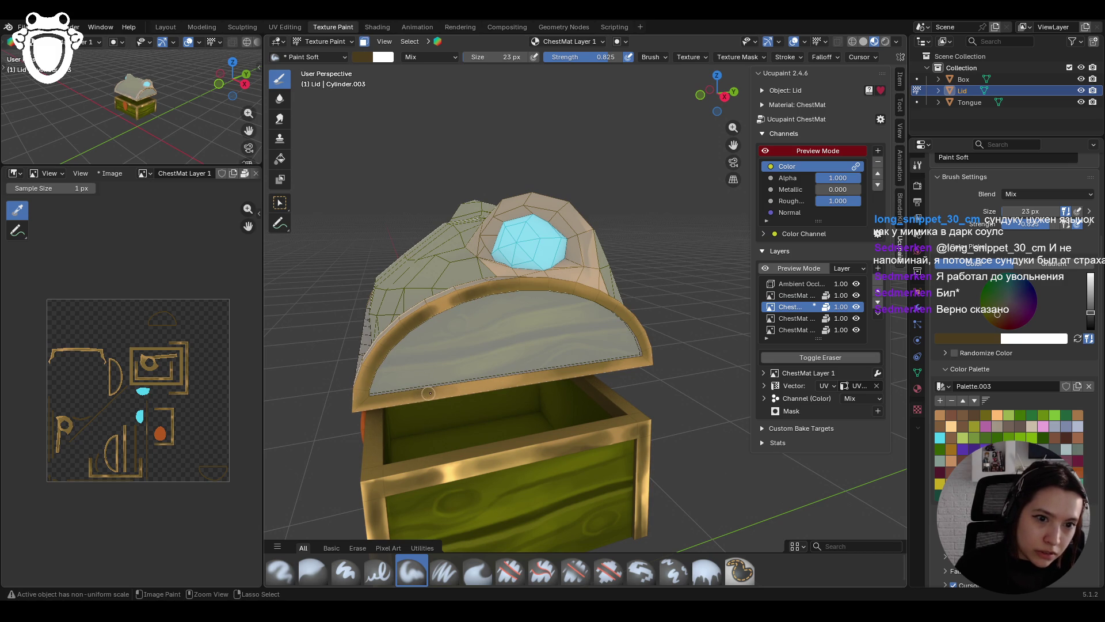
pyautogui.moveTo(419, 395); pyautogui.dragTo(391, 399)
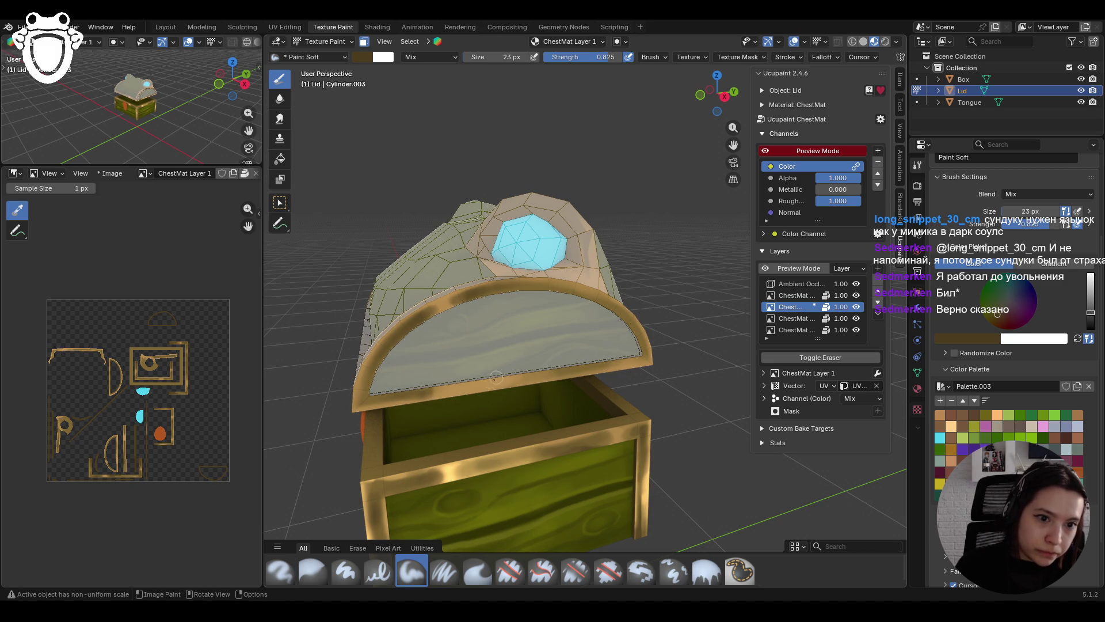
pyautogui.moveTo(464, 387); pyautogui.dragTo(598, 365)
pyautogui.moveTo(633, 325)
pyautogui.mouseDown()
pyautogui.moveTo(641, 339)
pyautogui.moveTo(587, 320)
pyautogui.moveTo(624, 319)
pyautogui.moveTo(578, 290)
pyautogui.moveTo(506, 288)
pyautogui.moveTo(417, 323)
pyautogui.mouseUp()
pyautogui.moveTo(367, 385); pyautogui.dragTo(377, 361)
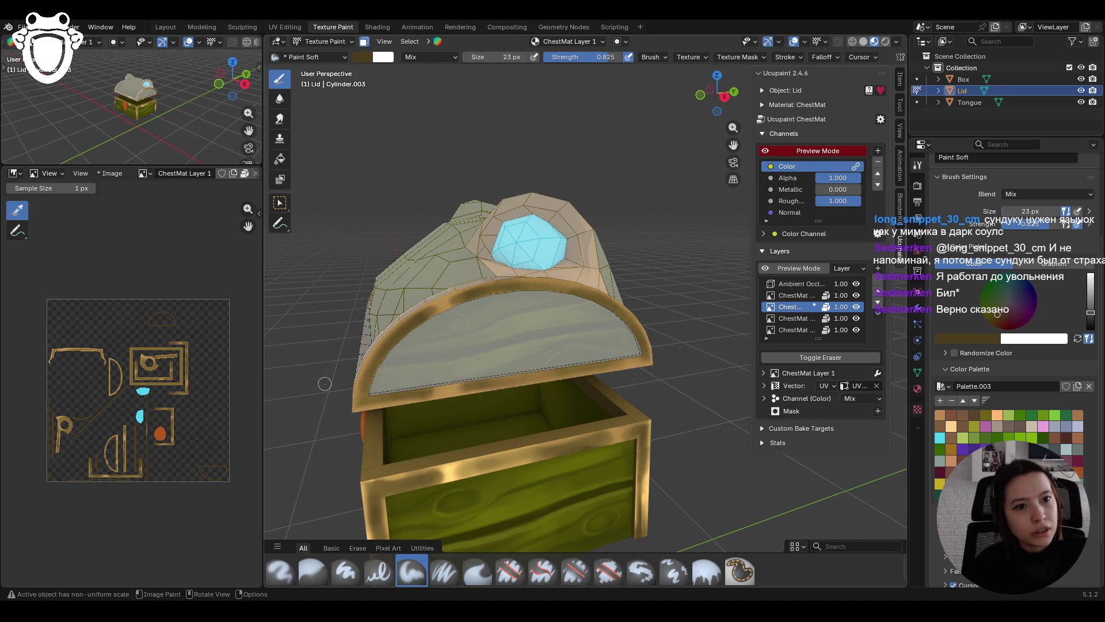
pyautogui.scroll(-5, 583, 299)
pyautogui.moveTo(583, 298); pyautogui.dragTo(621, 323, button='middle')
pyautogui.scroll(8, 620, 324)
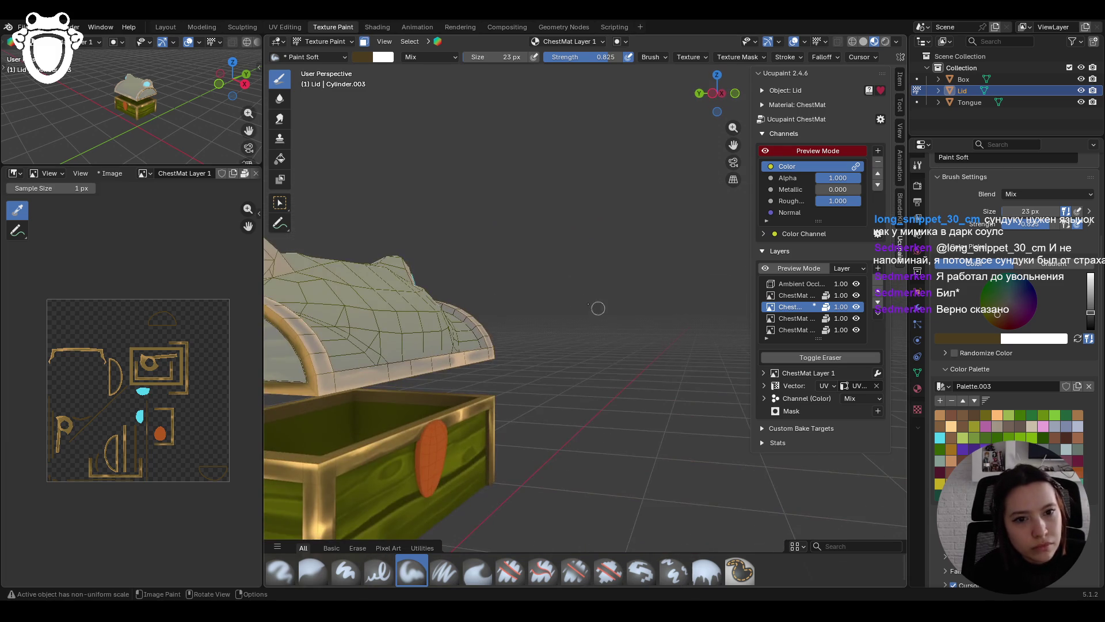
pyautogui.moveTo(486, 318); pyautogui.dragTo(518, 345, button='middle')
pyautogui.moveTo(749, 403); pyautogui.dragTo(878, 470, button='middle')
# Step: Lighten the brush back to tan and touch up the lid's left and lower rim
pyautogui.moveTo(1090, 312); pyautogui.dragTo(1090, 287)
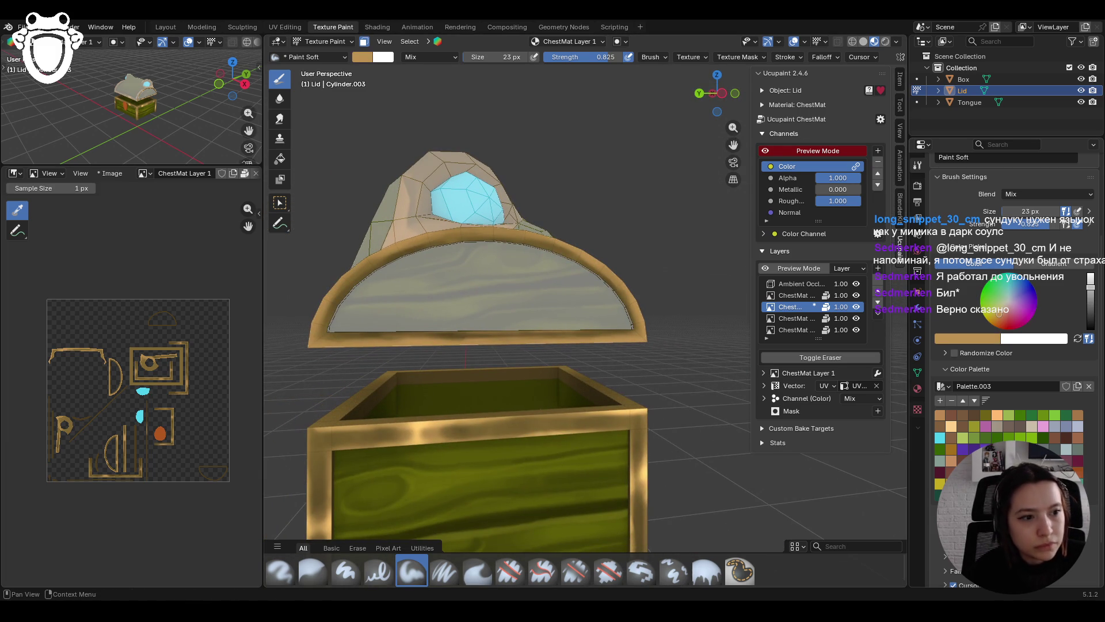
pyautogui.moveTo(321, 308); pyautogui.dragTo(332, 301)
pyautogui.moveTo(331, 304); pyautogui.dragTo(358, 263)
pyautogui.moveTo(604, 275)
pyautogui.mouseDown()
pyautogui.moveTo(593, 259)
pyautogui.moveTo(600, 269)
pyautogui.mouseUp()
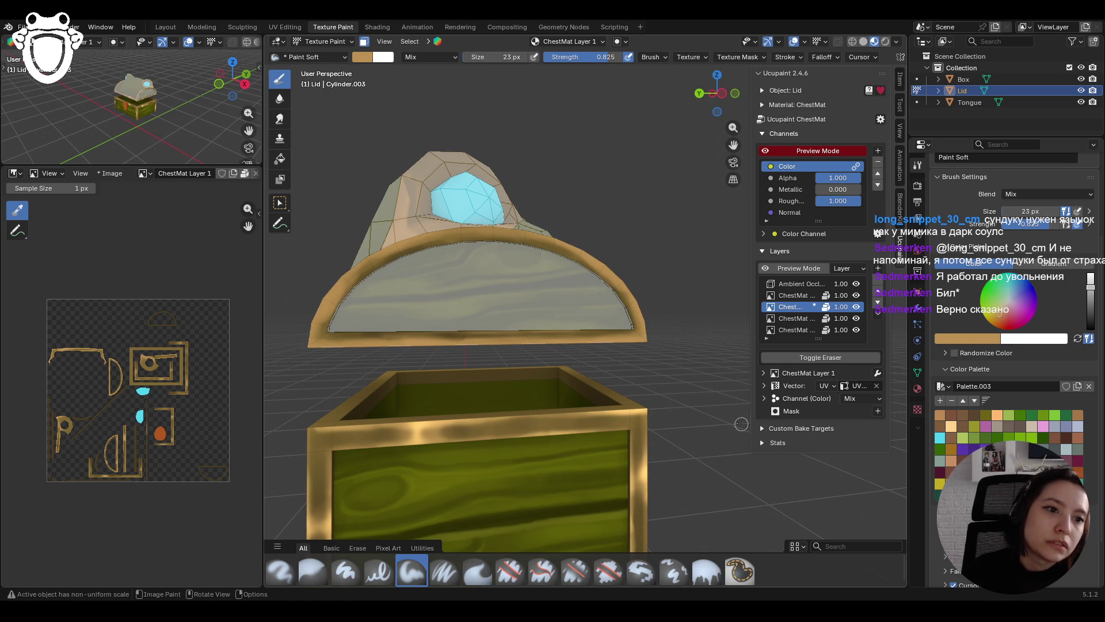
pyautogui.moveTo(429, 340); pyautogui.dragTo(427, 338)
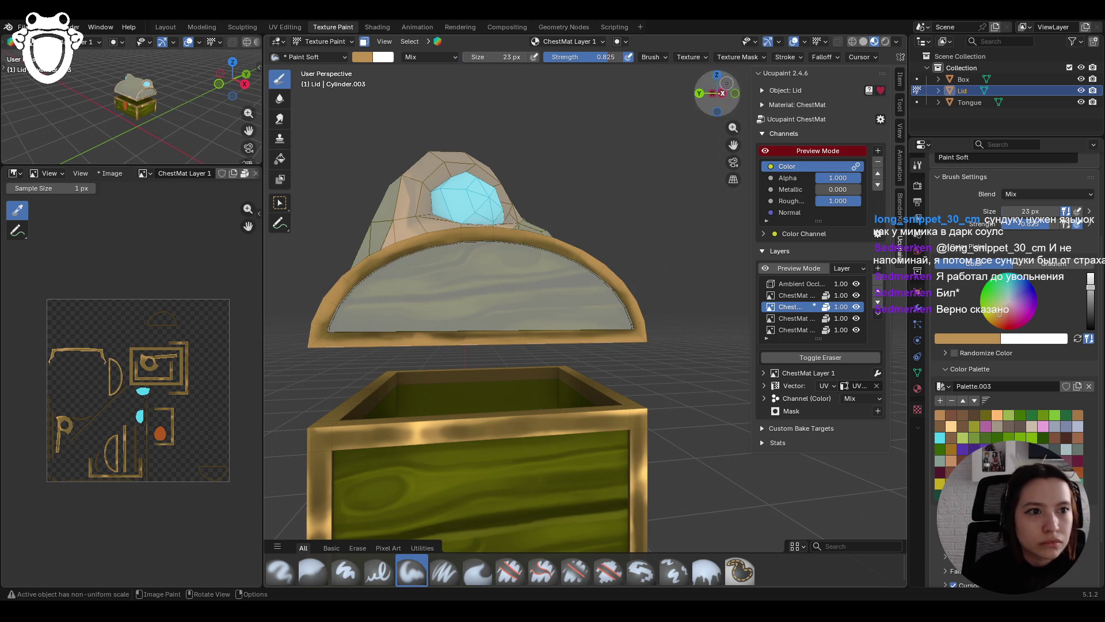
pyautogui.click(718, 94)
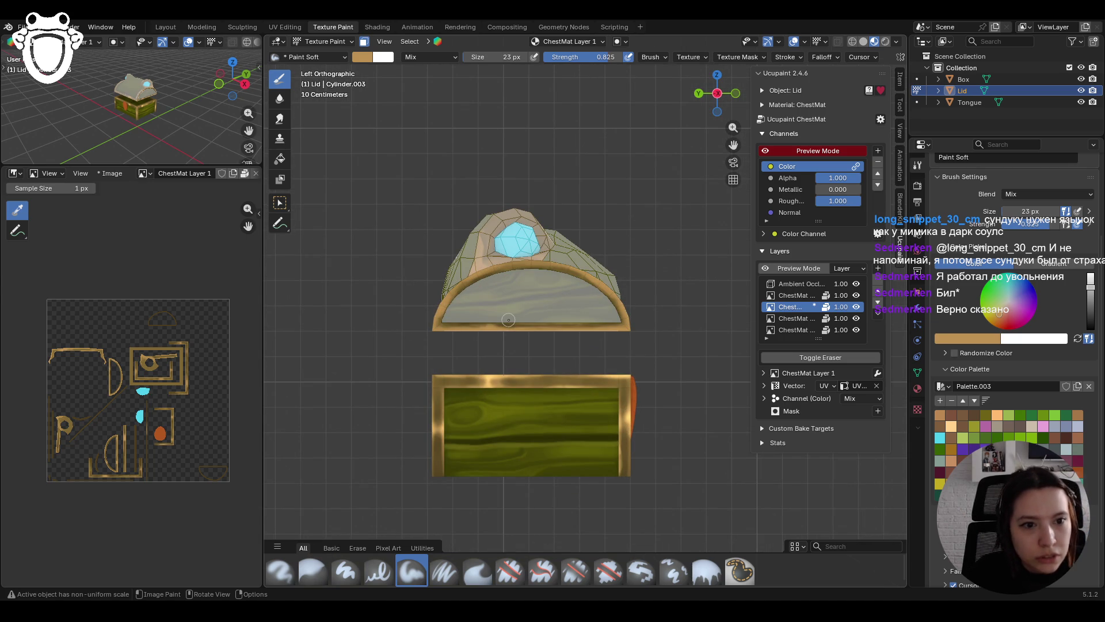
# Step: Dab tan paint along the lid's lower rim in Left Orthographic view, then return to perspective
pyautogui.moveTo(489, 339); pyautogui.dragTo(495, 336)
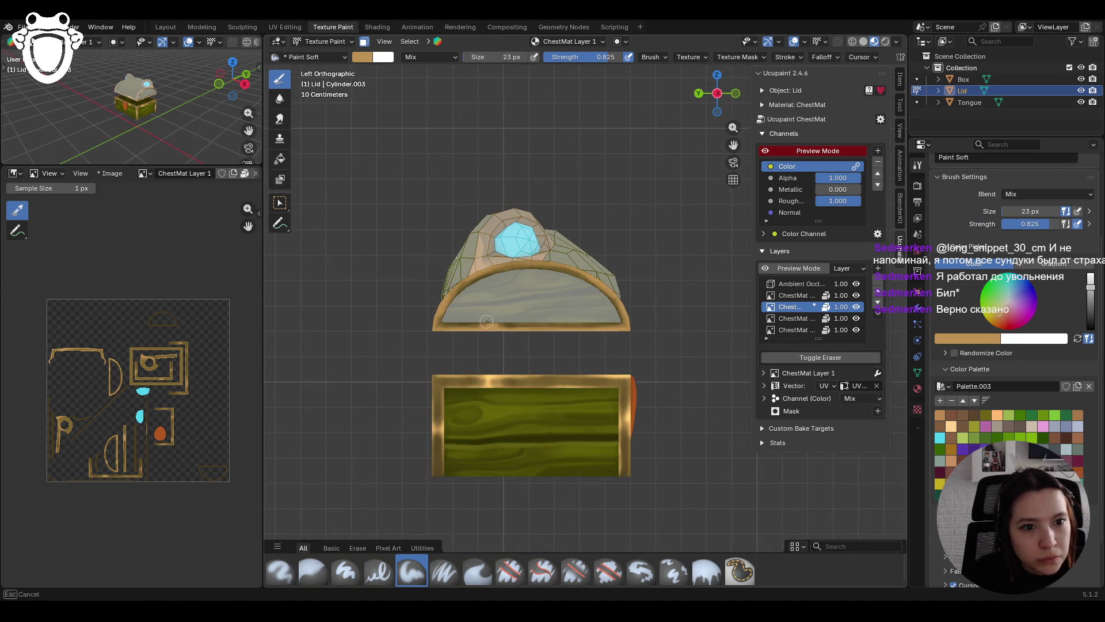
pyautogui.moveTo(486, 321); pyautogui.dragTo(485, 325)
pyautogui.moveTo(484, 327); pyautogui.dragTo(490, 333)
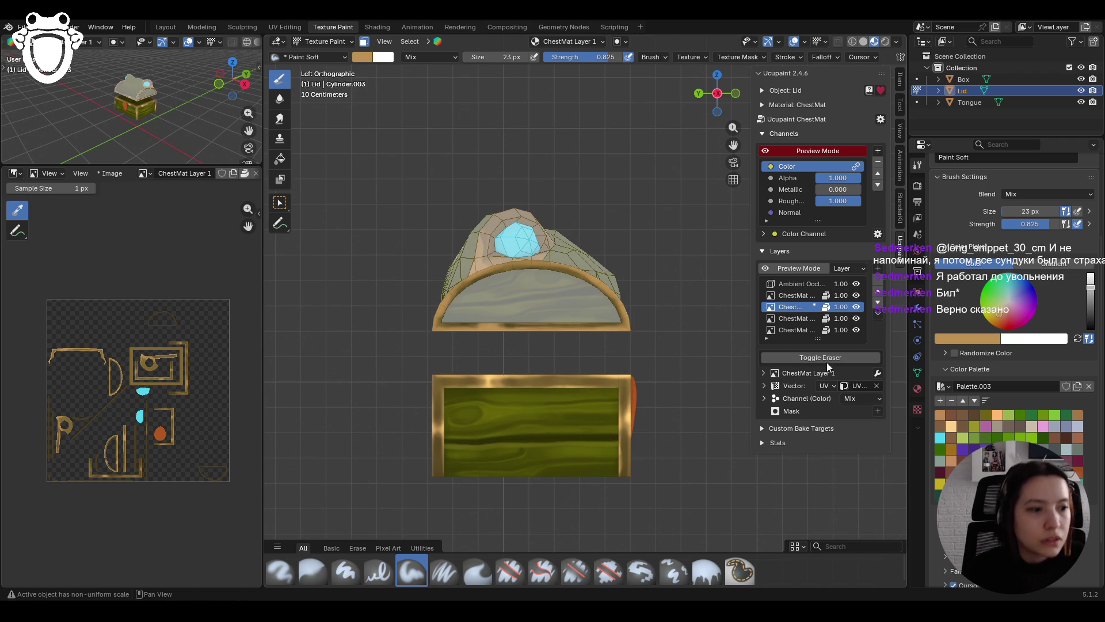
pyautogui.moveTo(444, 322); pyautogui.dragTo(553, 326)
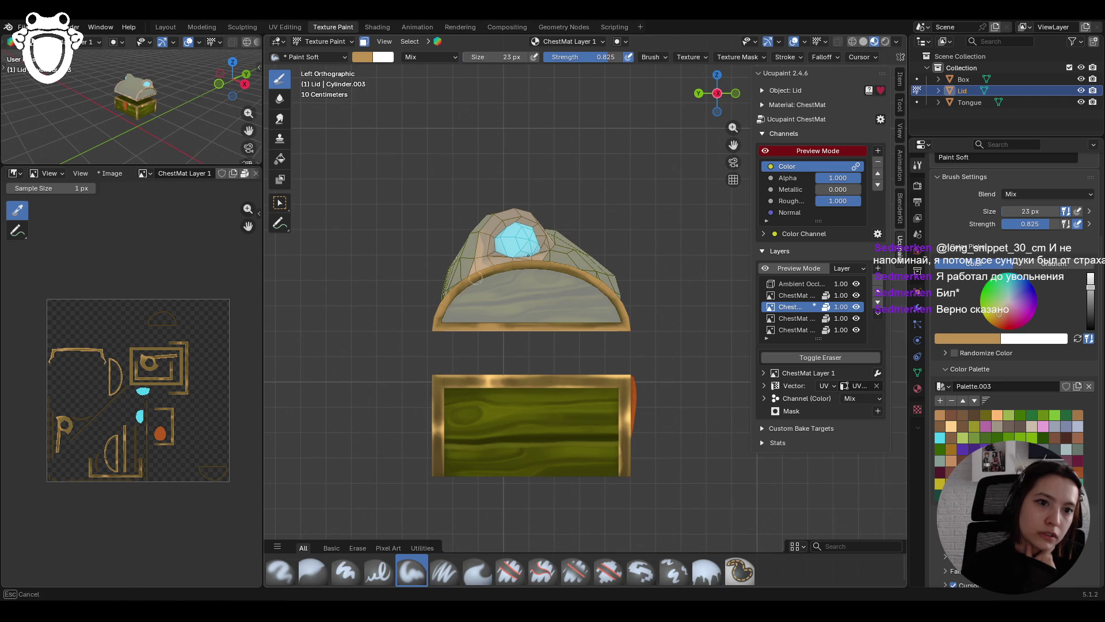
pyautogui.moveTo(633, 260)
pyautogui.mouseDown(button='middle')
pyautogui.moveTo(649, 264)
pyautogui.moveTo(592, 286)
pyautogui.moveTo(579, 308)
pyautogui.moveTo(623, 327)
pyautogui.moveTo(488, 260)
pyautogui.moveTo(553, 267)
pyautogui.mouseUp(button='middle')
# Step: Toggle face masking and adjust the lid's face selection with box select
pyautogui.click(364, 42)
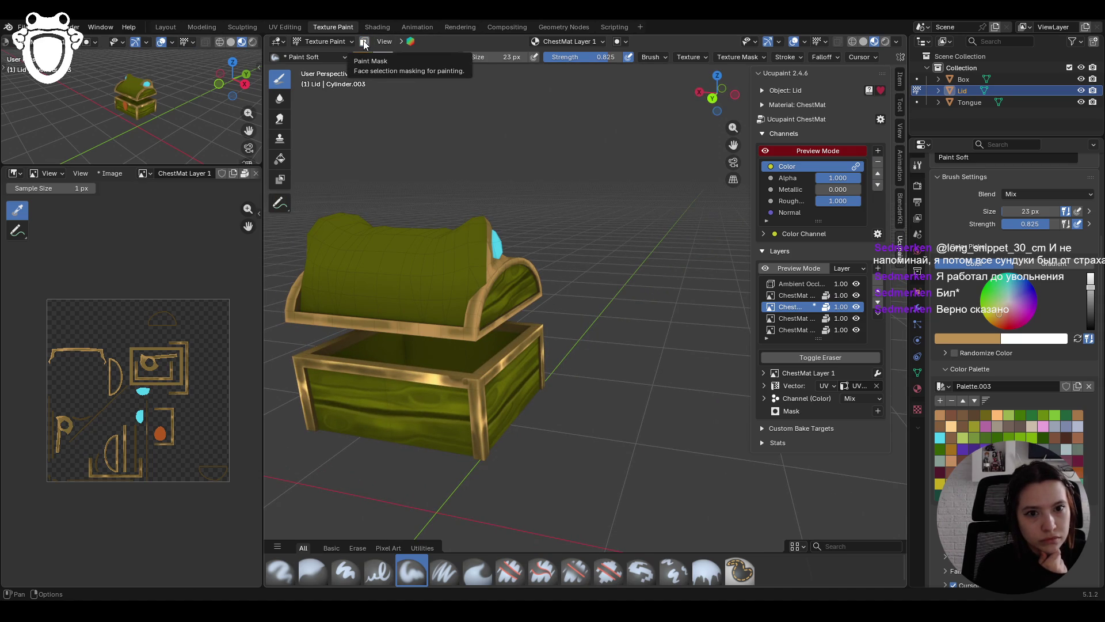
pyautogui.click(364, 41)
pyautogui.click(281, 204)
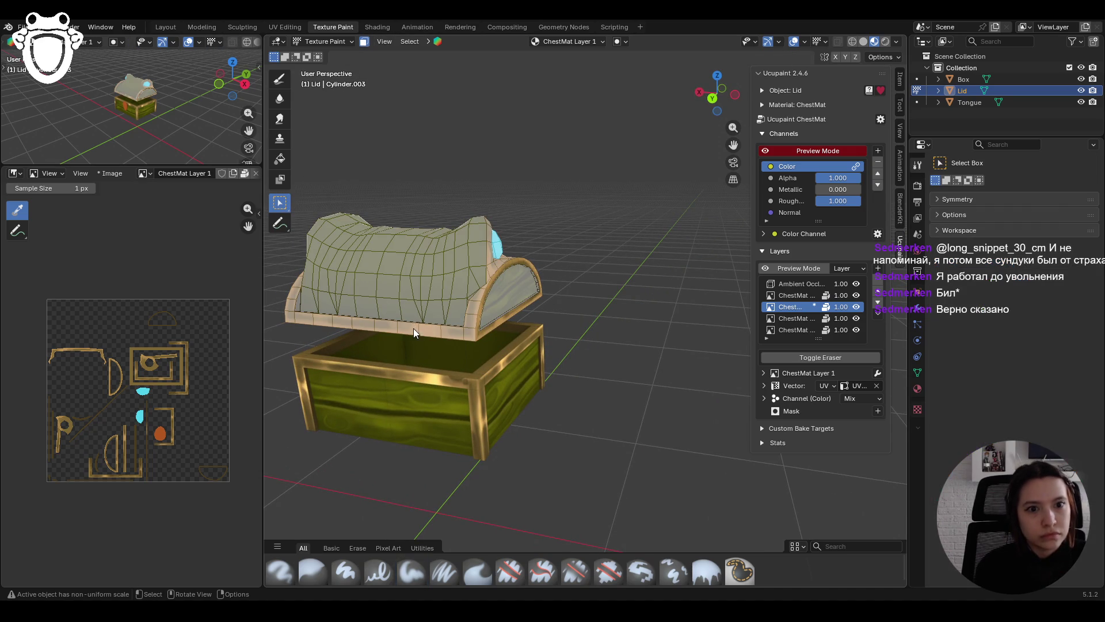
pyautogui.click(417, 329)
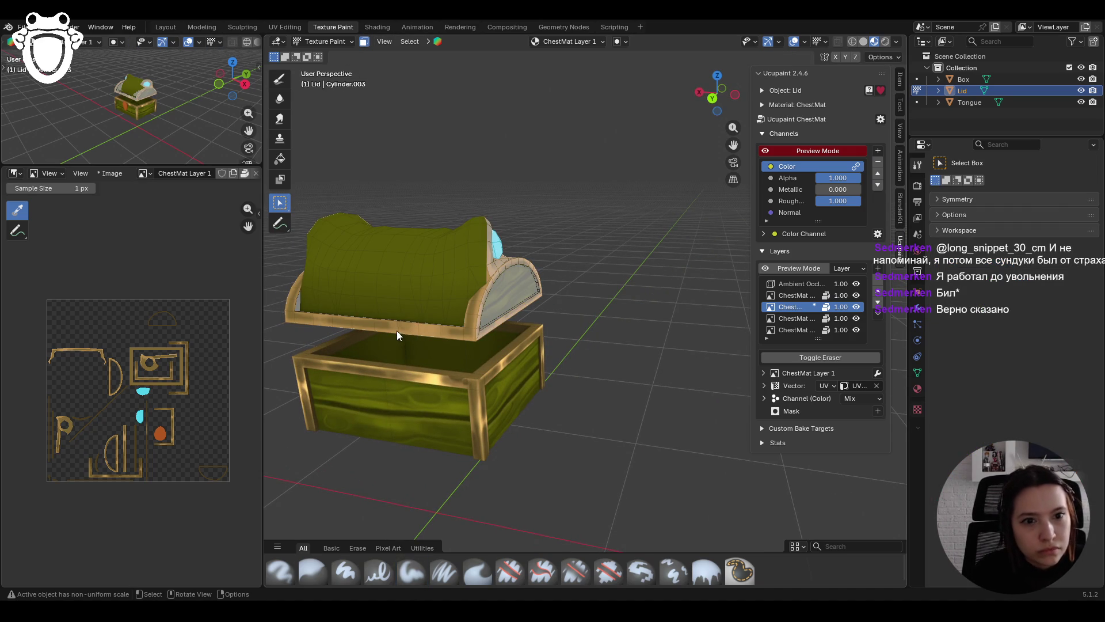
pyautogui.scroll(3, 396, 330)
pyautogui.moveTo(733, 145); pyautogui.dragTo(863, 148)
# Step: In Edit Mode, select the lid's linked faces delimited by sharp edges, then return to Texture Paint
pyautogui.click(322, 42)
pyautogui.click(333, 65)
pyautogui.hotkey('alt', 'a')
pyautogui.hotkey('ctrl', 'l')
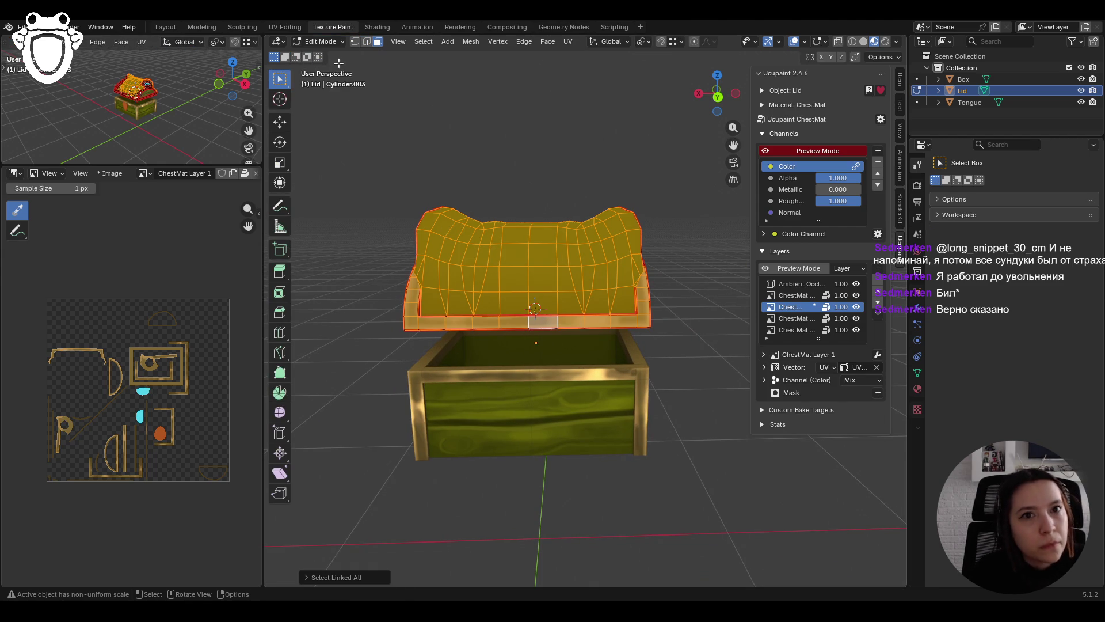
pyautogui.click(340, 576)
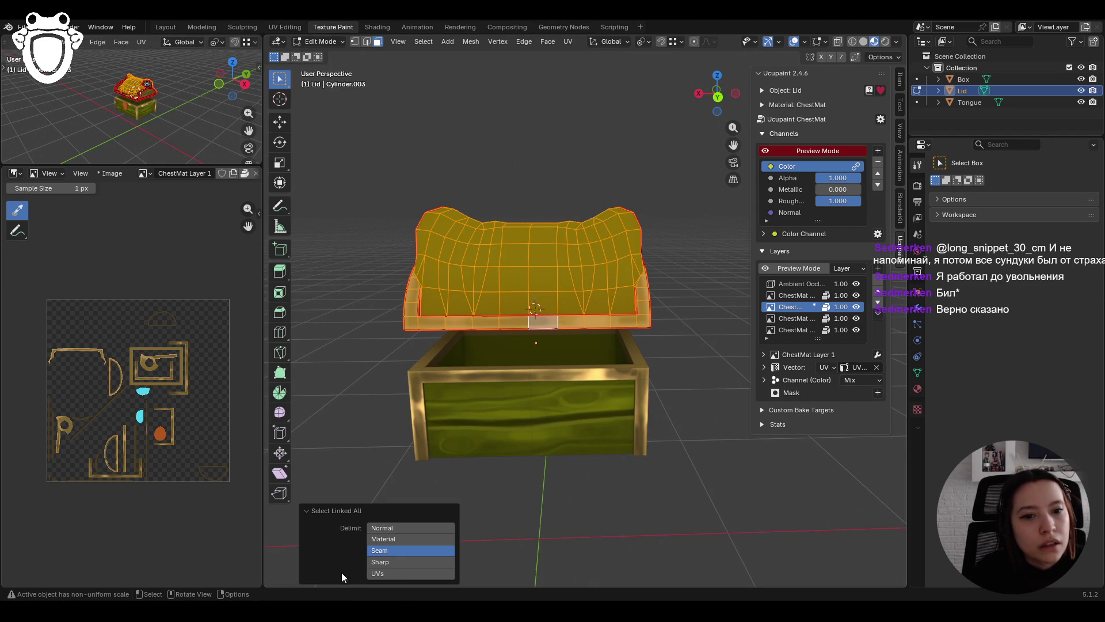
pyautogui.click(404, 562)
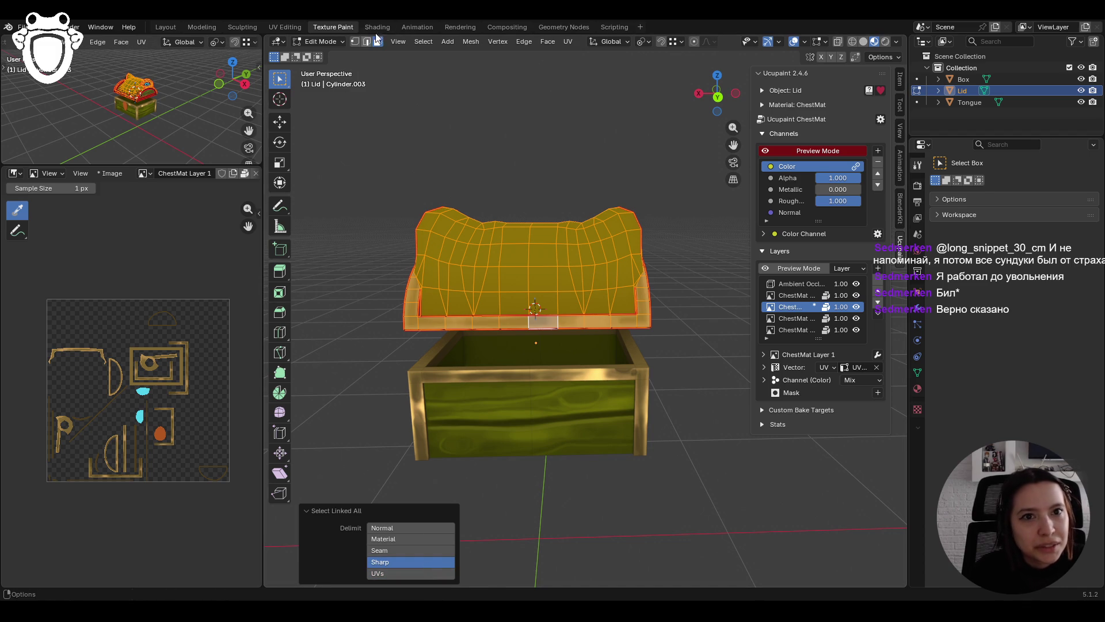
pyautogui.click(320, 41)
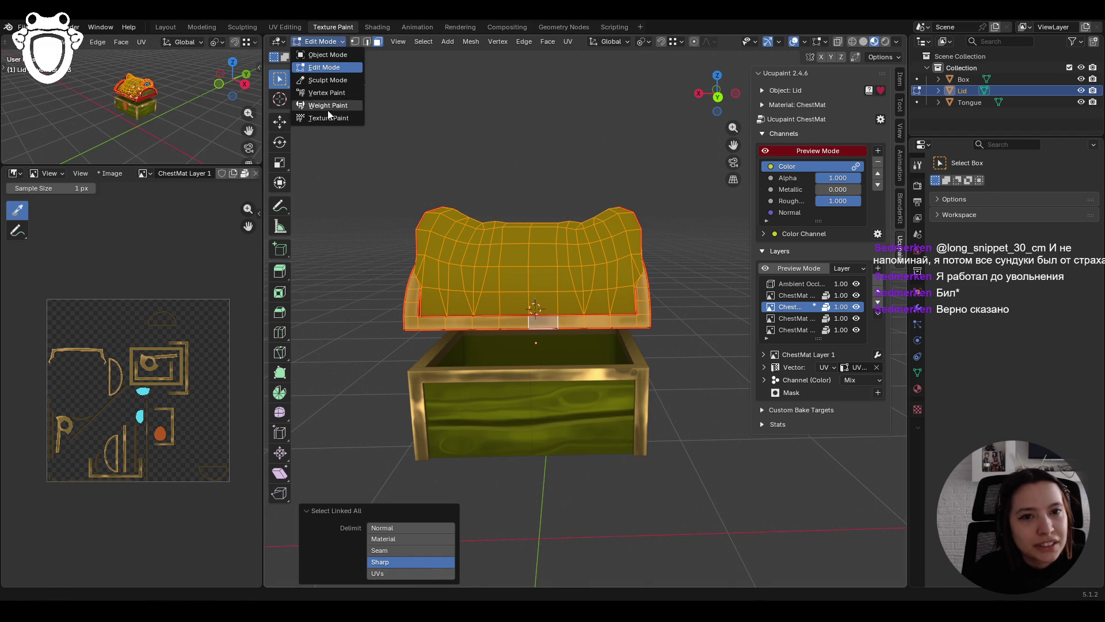
pyautogui.click(328, 118)
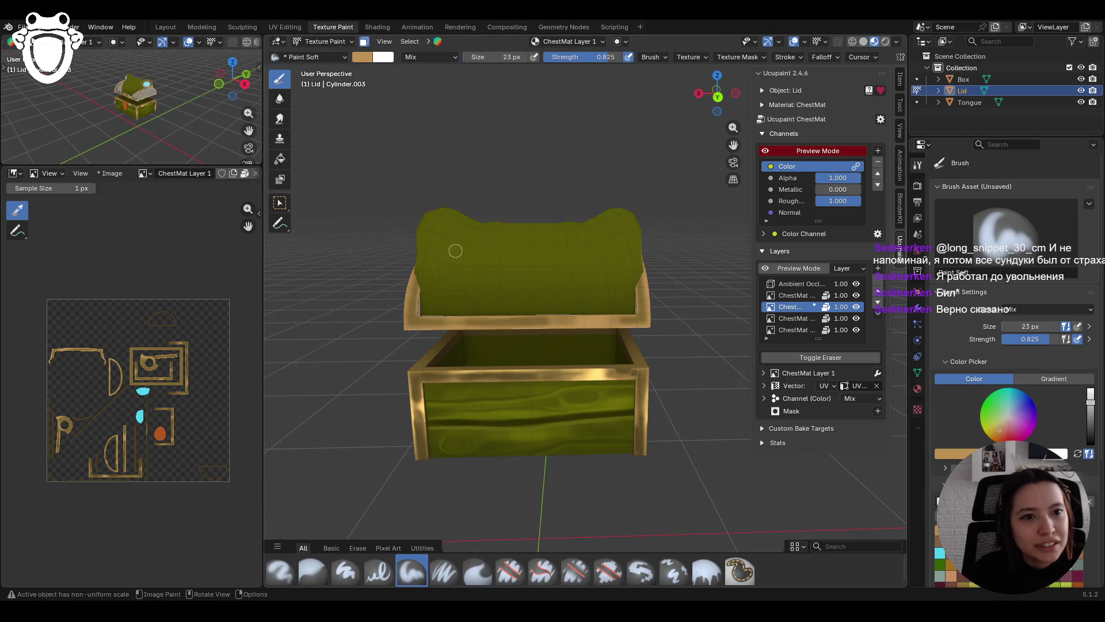
pyautogui.click(280, 202)
pyautogui.moveTo(530, 346)
pyautogui.mouseDown(button='middle')
pyautogui.moveTo(492, 327)
pyautogui.moveTo(482, 352)
pyautogui.moveTo(445, 345)
pyautogui.moveTo(540, 326)
pyautogui.moveTo(519, 312)
pyautogui.moveTo(519, 323)
pyautogui.mouseUp(button='middle')
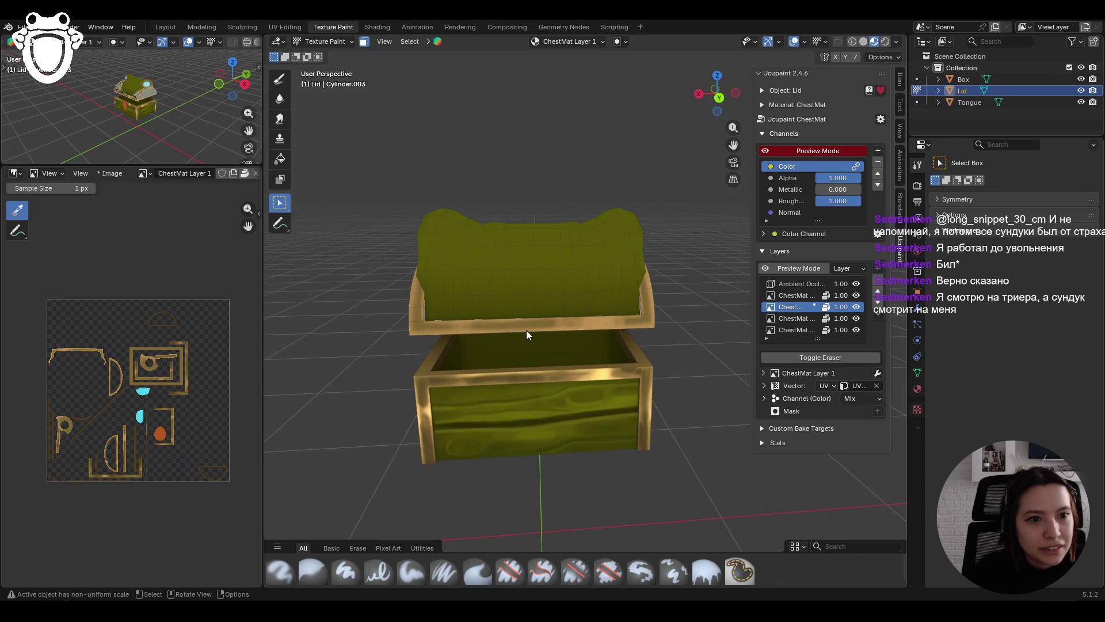
# Step: Restrict painting to the selected lid faces and switch to the Paint Soft brush
pyautogui.click(528, 326)
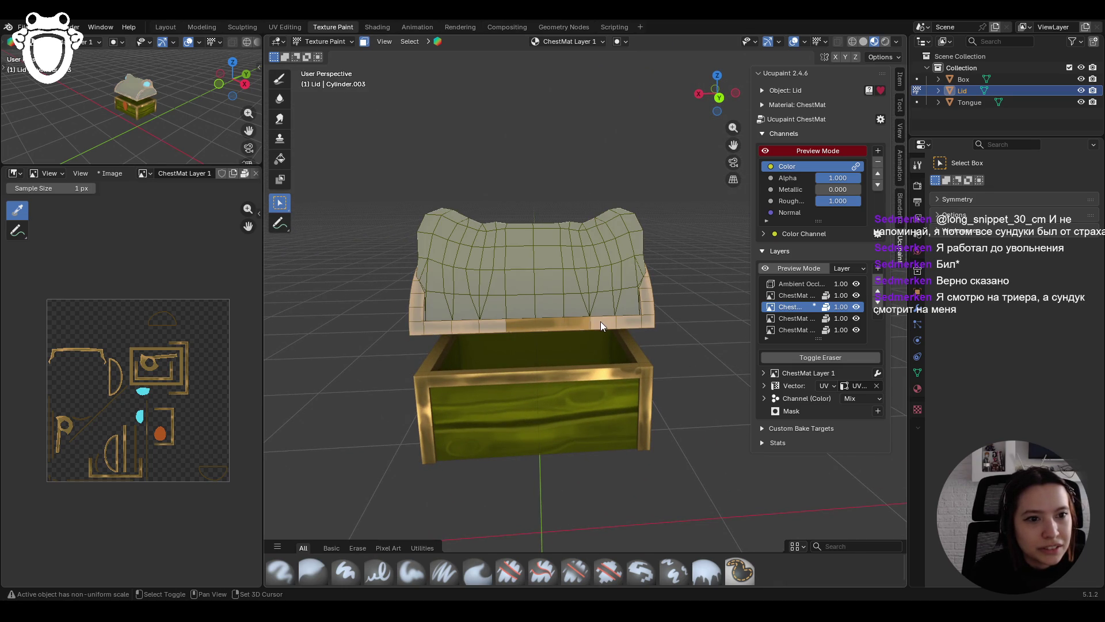
pyautogui.moveTo(647, 282)
pyautogui.mouseDown(button='middle')
pyautogui.moveTo(554, 311)
pyautogui.moveTo(552, 333)
pyautogui.mouseUp(button='middle')
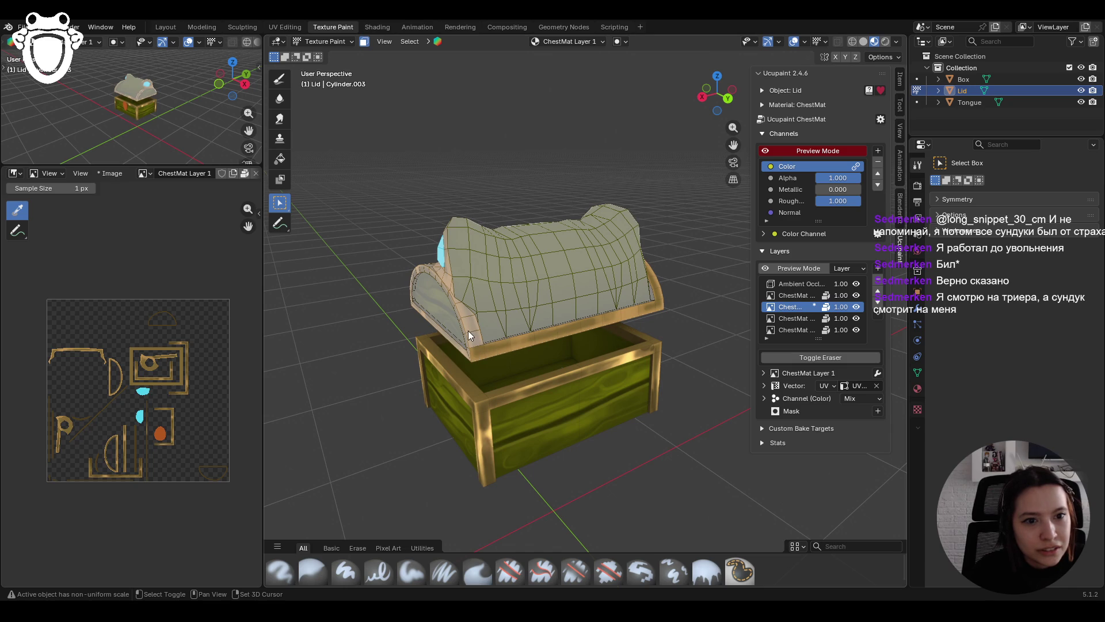
pyautogui.moveTo(458, 300)
pyautogui.mouseDown(button='middle')
pyautogui.moveTo(571, 334)
pyautogui.moveTo(302, 98)
pyautogui.mouseUp(button='middle')
pyautogui.click(279, 79)
pyautogui.moveTo(554, 278); pyautogui.dragTo(545, 290, button='middle')
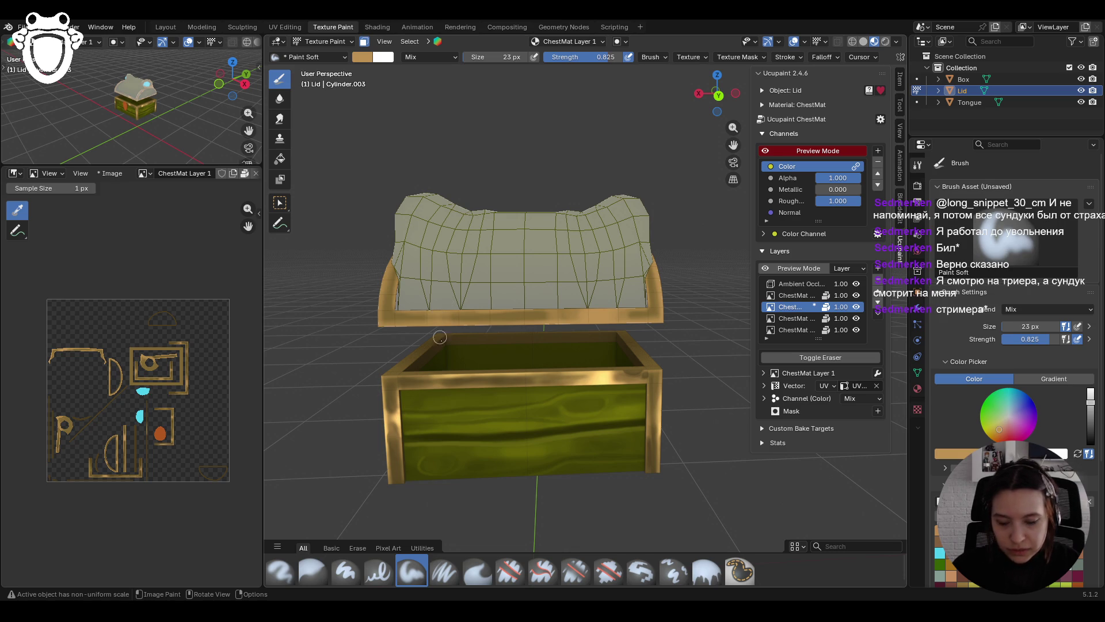
pyautogui.scroll(2, 440, 337)
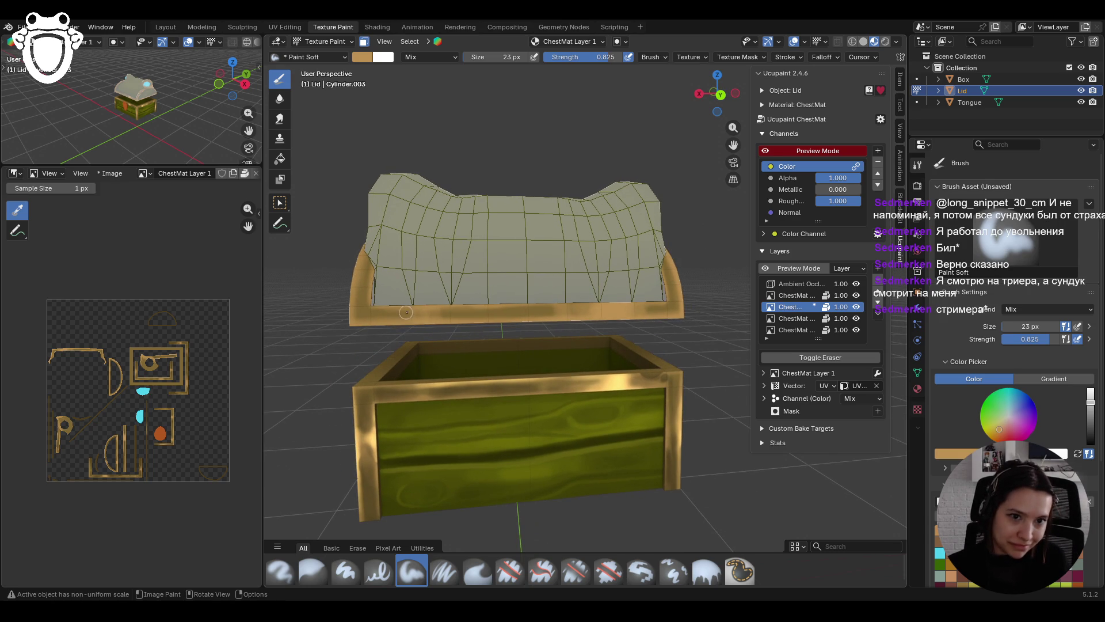
pyautogui.scroll(-3, 1013, 288)
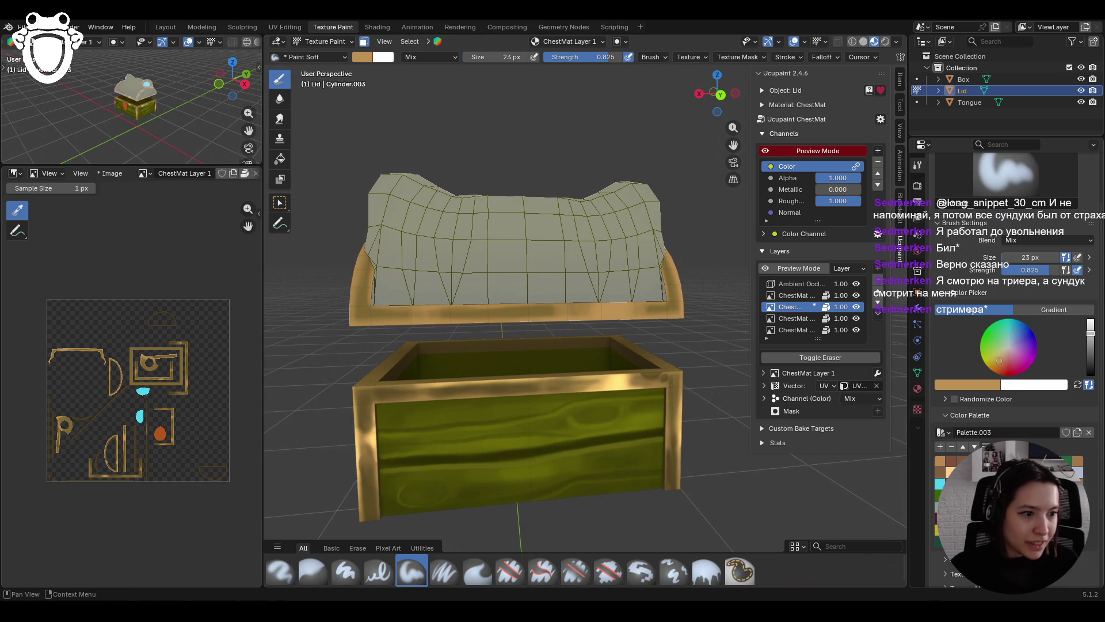
# Step: Paint dark brown streaks along the lid's front trim, left edge and rim
pyautogui.moveTo(1090, 333); pyautogui.dragTo(1090, 358)
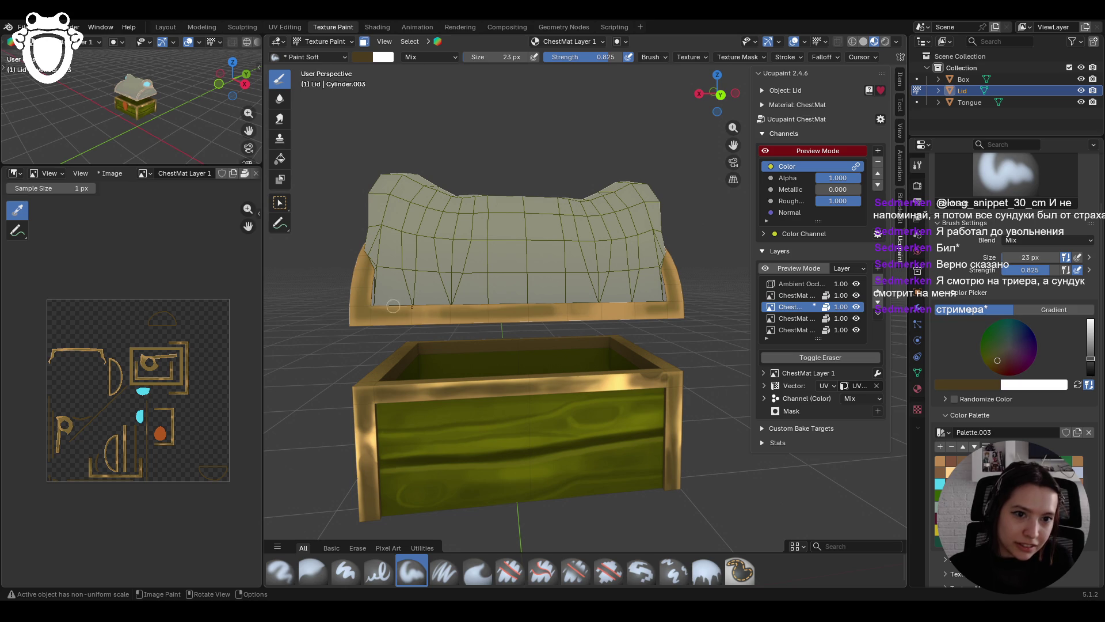
pyautogui.moveTo(412, 314)
pyautogui.mouseDown()
pyautogui.moveTo(340, 319)
pyautogui.moveTo(360, 311)
pyautogui.moveTo(360, 286)
pyautogui.moveTo(360, 310)
pyautogui.moveTo(547, 311)
pyautogui.moveTo(525, 313)
pyautogui.mouseUp()
pyautogui.moveTo(646, 314); pyautogui.dragTo(666, 310)
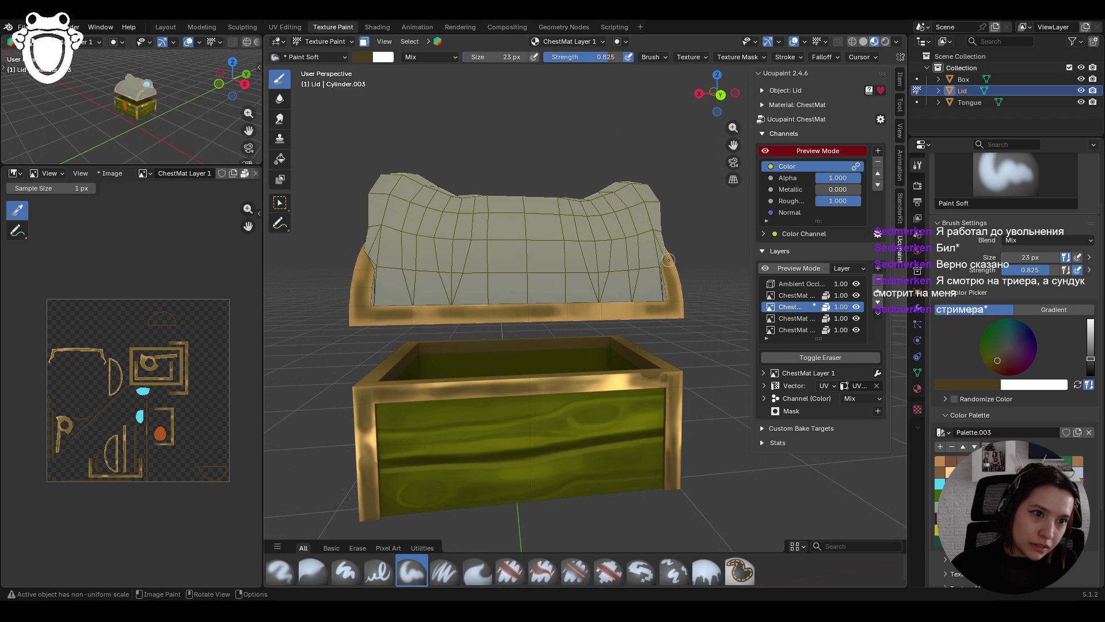
pyautogui.moveTo(313, 248)
pyautogui.mouseDown(button='middle')
pyautogui.moveTo(521, 276)
pyautogui.moveTo(523, 290)
pyautogui.mouseUp(button='middle')
pyautogui.moveTo(464, 289)
pyautogui.mouseDown()
pyautogui.moveTo(454, 320)
pyautogui.moveTo(473, 384)
pyautogui.mouseUp()
pyautogui.moveTo(476, 361)
pyautogui.mouseDown(button='middle')
pyautogui.moveTo(548, 349)
pyautogui.moveTo(529, 400)
pyautogui.mouseUp(button='middle')
pyautogui.moveTo(470, 349)
pyautogui.mouseDown()
pyautogui.moveTo(461, 352)
pyautogui.moveTo(557, 343)
pyautogui.mouseUp()
pyautogui.moveTo(375, 358); pyautogui.dragTo(428, 352)
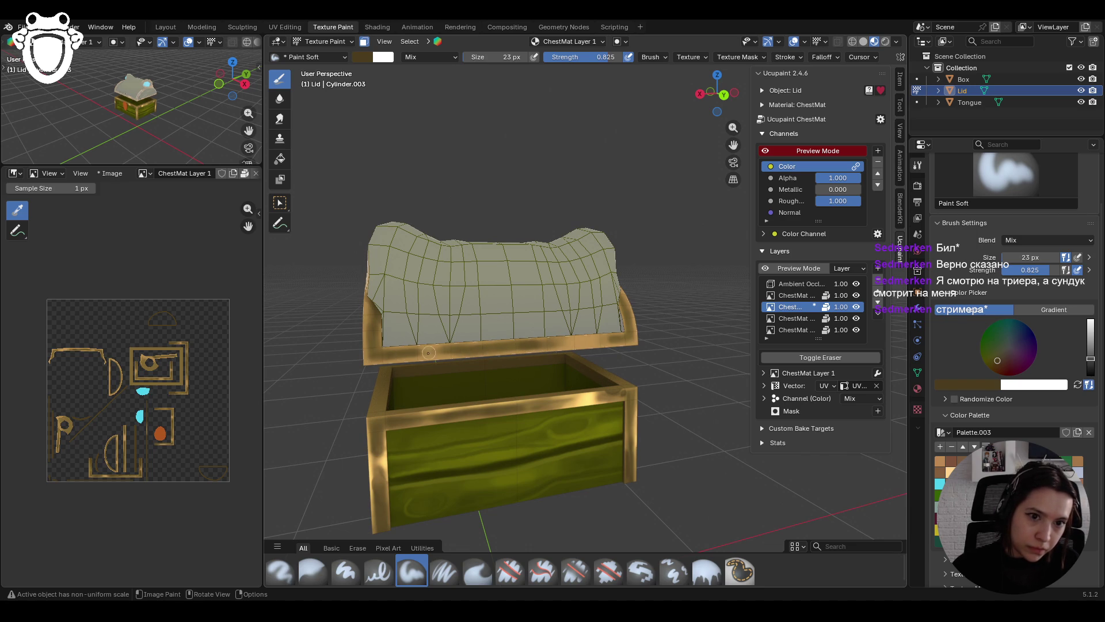
pyautogui.scroll(-4, 485, 305)
pyautogui.moveTo(427, 247)
pyautogui.mouseDown(button='middle')
pyautogui.moveTo(469, 288)
pyautogui.moveTo(449, 321)
pyautogui.moveTo(679, 357)
pyautogui.moveTo(624, 349)
pyautogui.mouseUp(button='middle')
# Step: On ChestMat Layer 3, paint brighter gold along the lid's lower rim
pyautogui.click(786, 296)
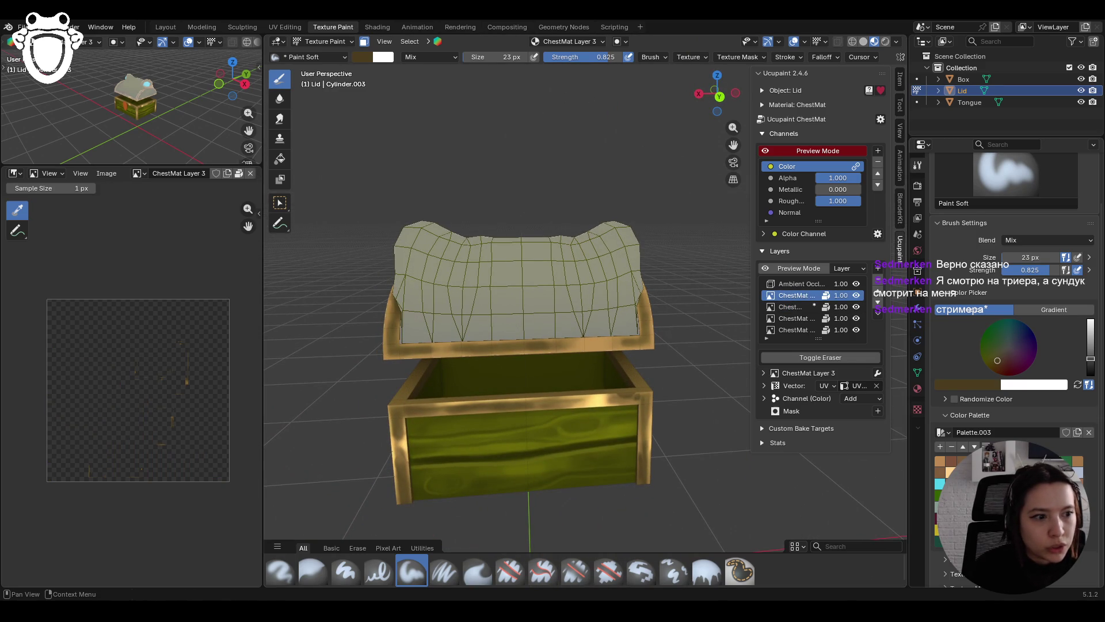
pyautogui.moveTo(1090, 358); pyautogui.dragTo(1090, 346)
pyautogui.moveTo(495, 328); pyautogui.dragTo(506, 331, button='middle')
pyautogui.moveTo(387, 362); pyautogui.dragTo(447, 366)
pyautogui.moveTo(377, 359)
pyautogui.mouseDown()
pyautogui.moveTo(659, 354)
pyautogui.moveTo(597, 357)
pyautogui.moveTo(603, 347)
pyautogui.mouseUp()
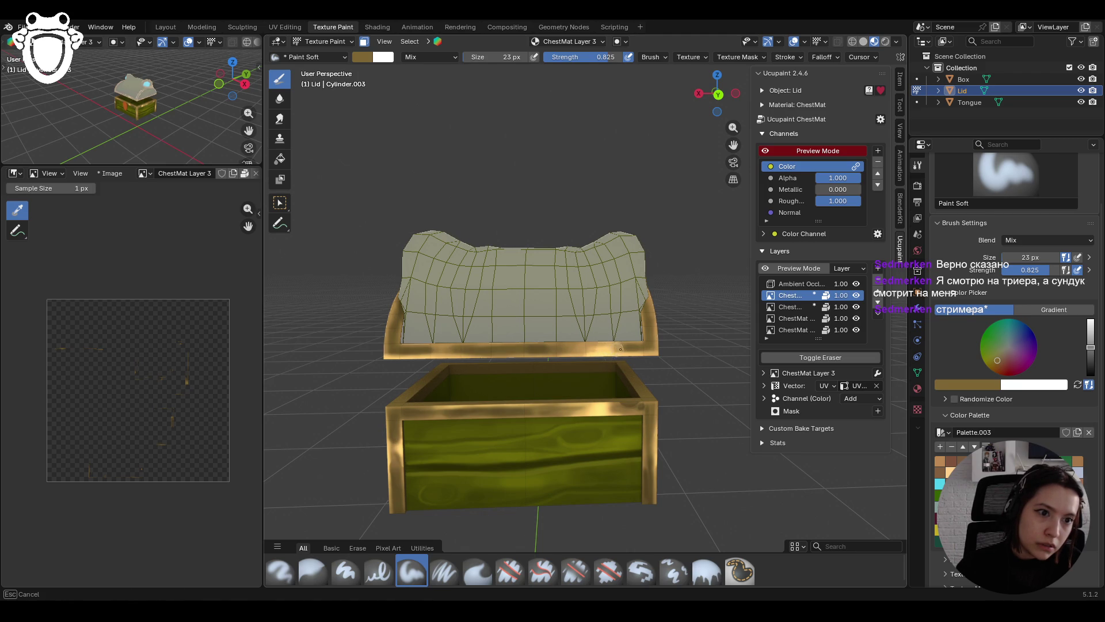
pyautogui.moveTo(615, 338); pyautogui.dragTo(594, 340)
pyautogui.moveTo(512, 345); pyautogui.dragTo(506, 346)
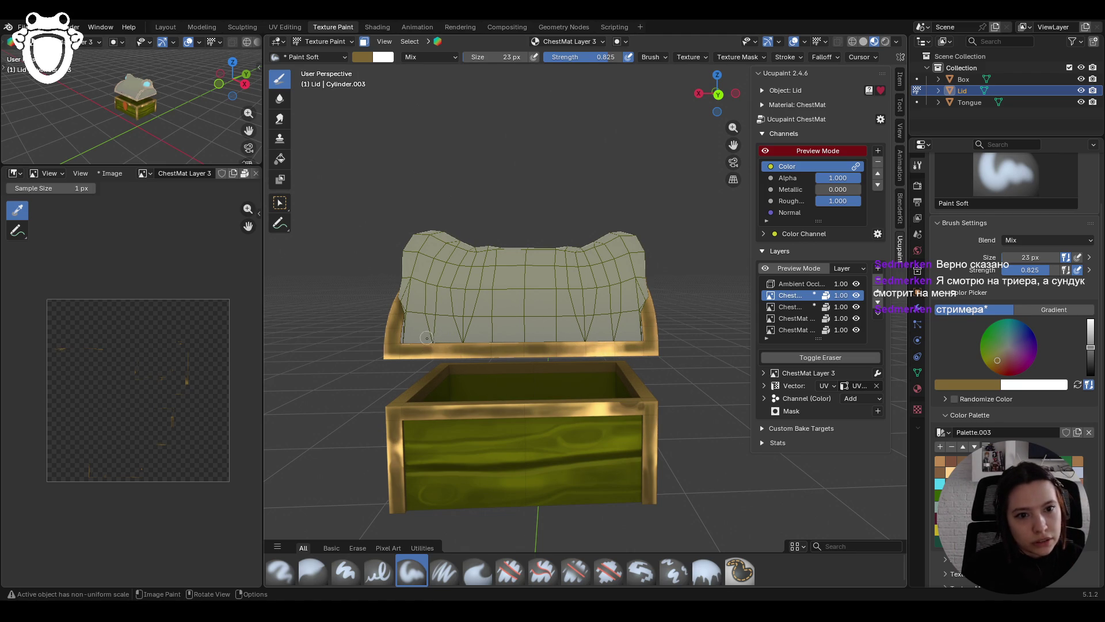
pyautogui.moveTo(478, 364); pyautogui.dragTo(504, 368)
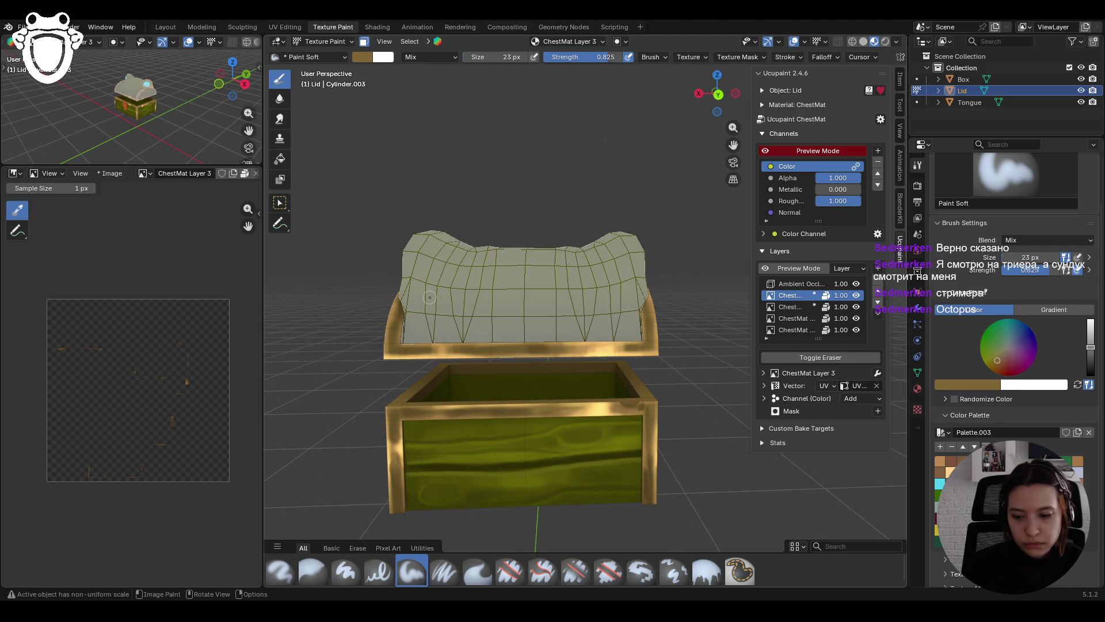
pyautogui.moveTo(576, 359); pyautogui.dragTo(500, 363, button='middle')
pyautogui.scroll(-2, 530, 361)
pyautogui.moveTo(628, 363)
pyautogui.mouseDown(button='middle')
pyautogui.moveTo(394, 311)
pyautogui.moveTo(564, 319)
pyautogui.moveTo(577, 339)
pyautogui.moveTo(718, 370)
pyautogui.moveTo(451, 249)
pyautogui.mouseUp(button='middle')
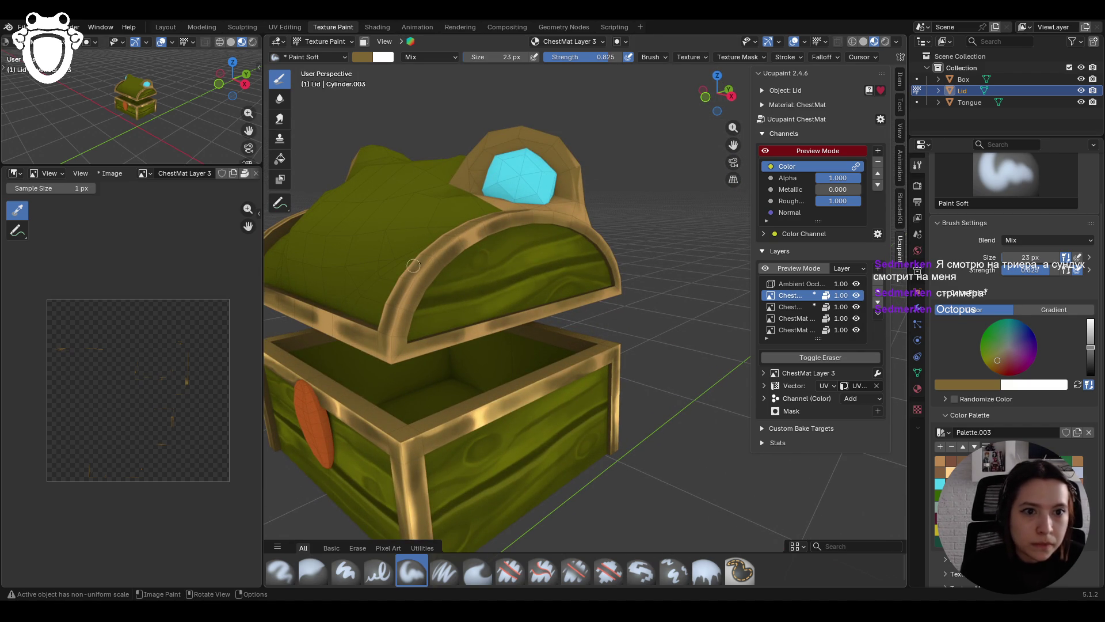
# Step: Set the brush size to 14 px
pyautogui.scroll(-6, 413, 270)
pyautogui.moveTo(507, 299); pyautogui.dragTo(512, 271, button='middle')
pyautogui.click(1004, 259)
pyautogui.write('4')
pyautogui.press('Return')
pyautogui.moveTo(1002, 260); pyautogui.dragTo(1003, 260)
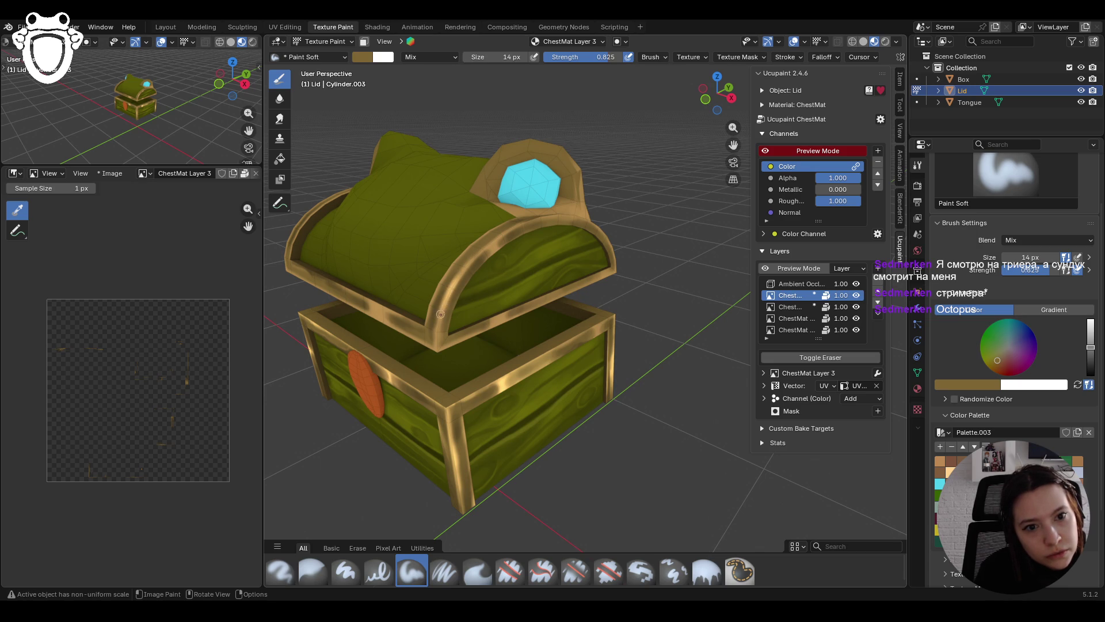
# Step: Paint a highlight along the lid's gold rim and re-enable face masking
pyautogui.moveTo(438, 321); pyautogui.dragTo(447, 294)
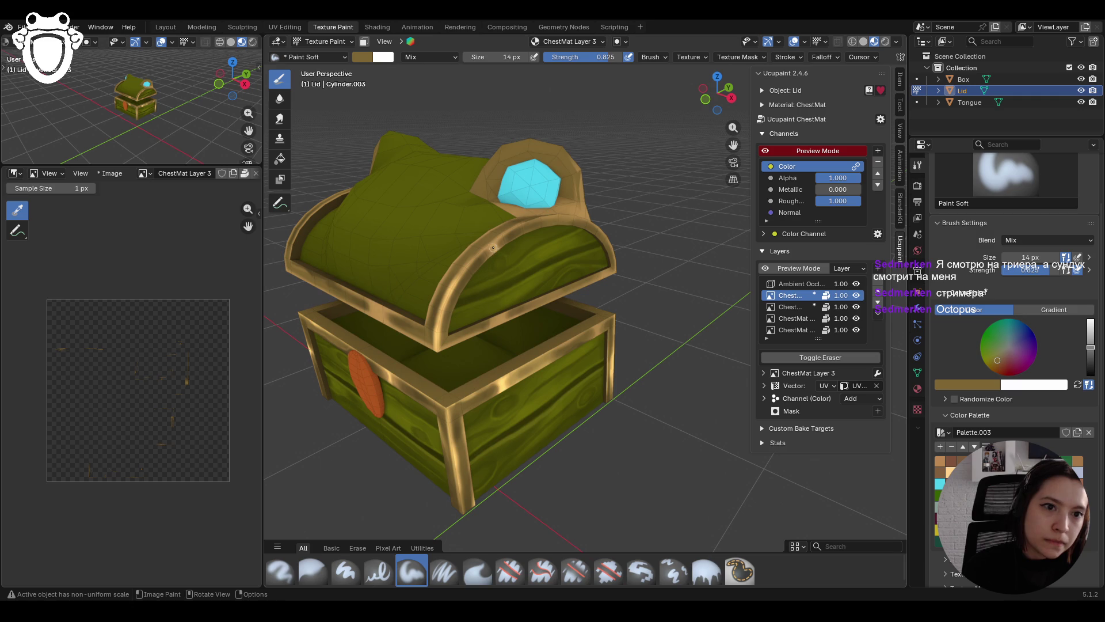
pyautogui.moveTo(539, 232); pyautogui.dragTo(479, 218, button='middle')
pyautogui.click(364, 41)
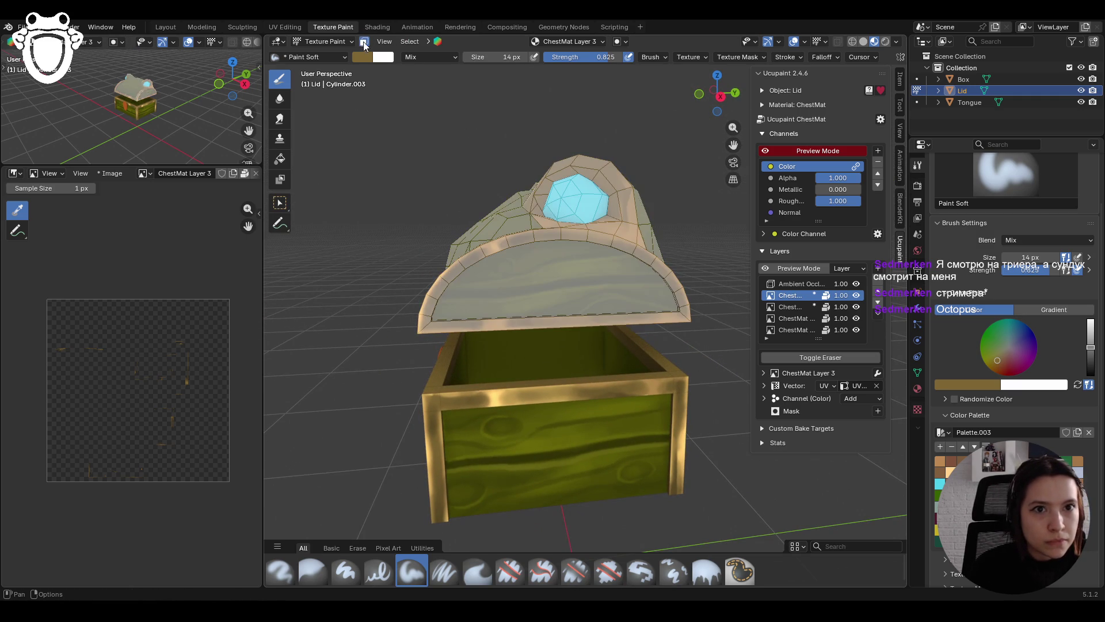
# Step: With box face selection and Paint Soft, paint gold strokes along the lid's left, right and curved rims
pyautogui.click(280, 203)
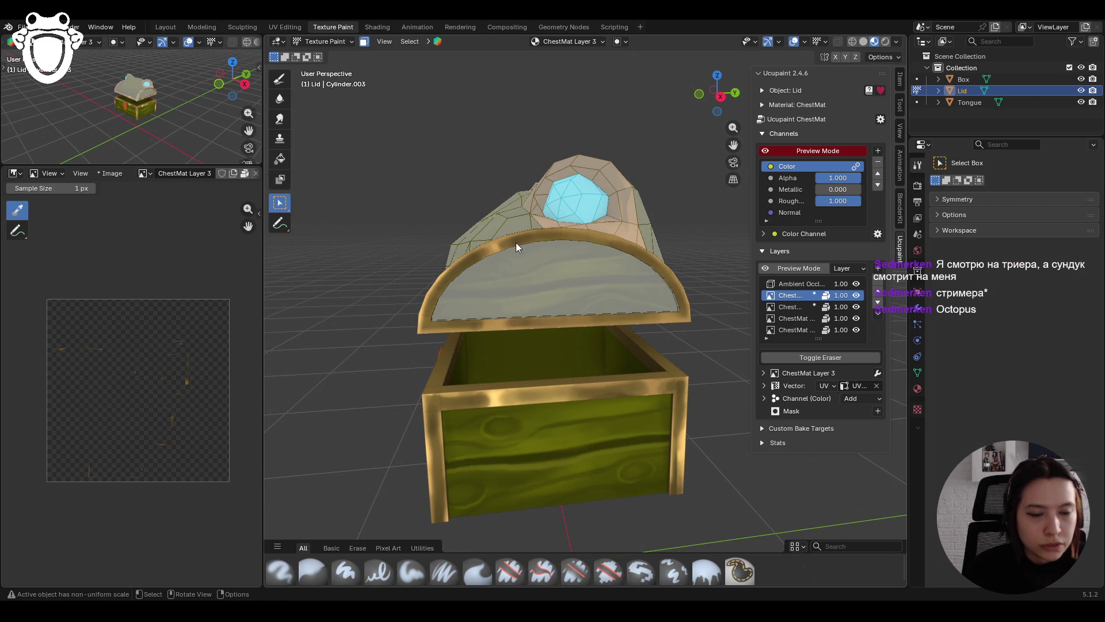
pyautogui.click(278, 80)
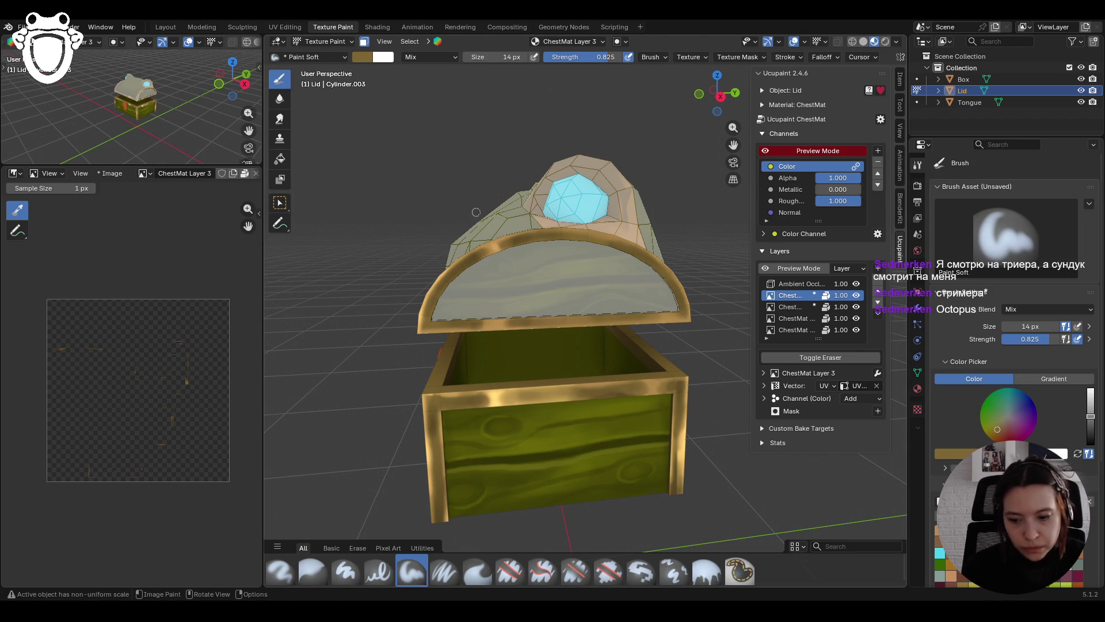
pyautogui.moveTo(497, 256)
pyautogui.mouseDown()
pyautogui.moveTo(499, 235)
pyautogui.moveTo(483, 244)
pyautogui.moveTo(577, 251)
pyautogui.mouseUp()
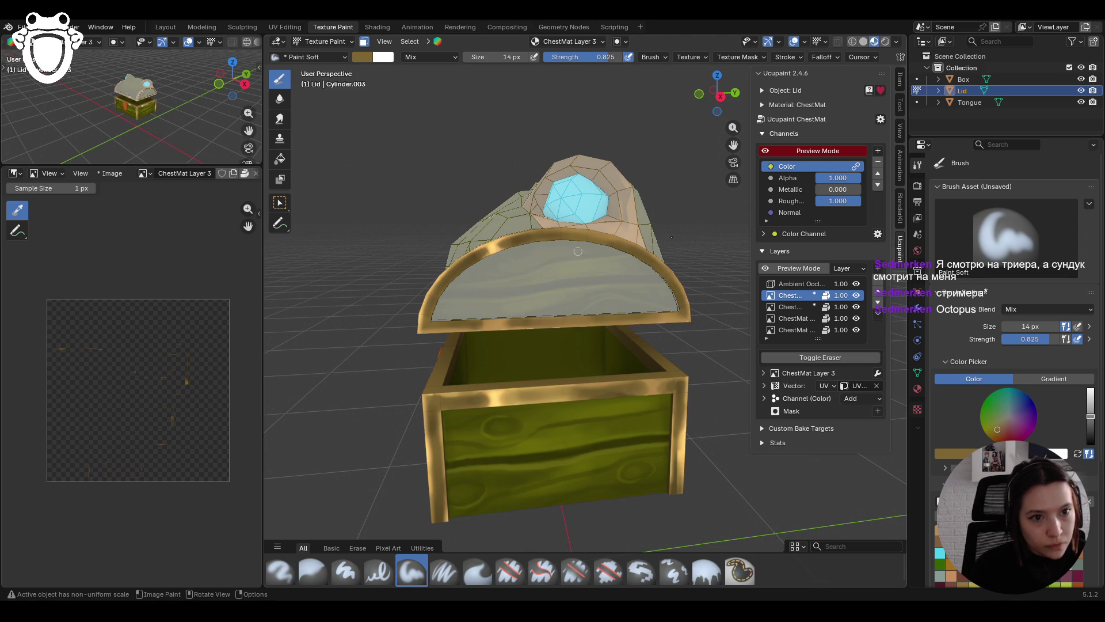
pyautogui.moveTo(483, 320); pyautogui.dragTo(489, 324)
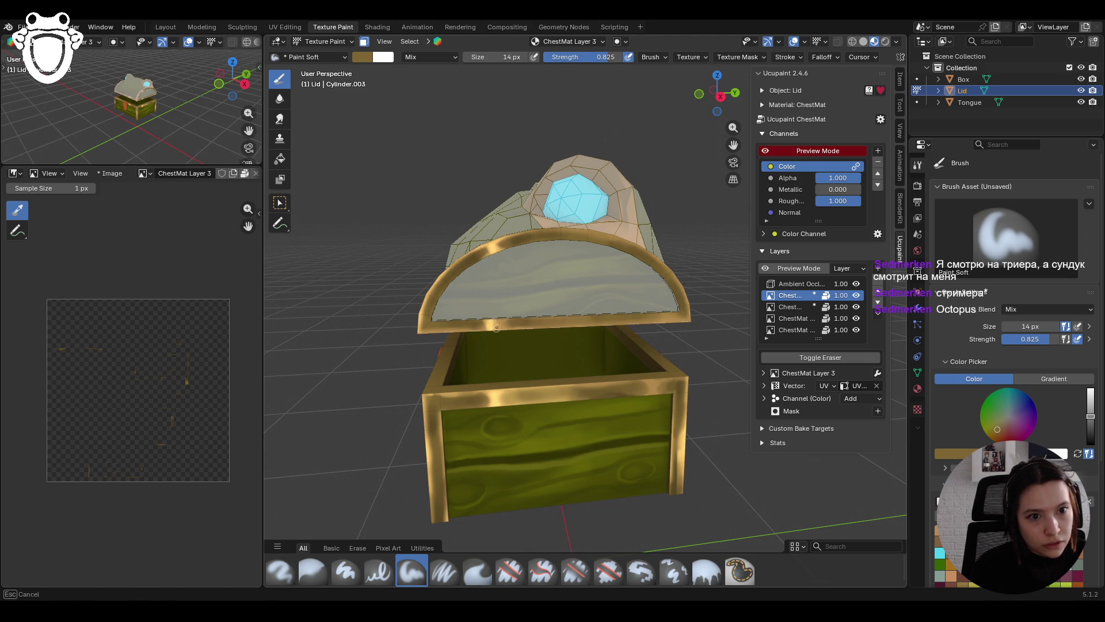
pyautogui.moveTo(494, 316)
pyautogui.mouseDown()
pyautogui.moveTo(451, 338)
pyautogui.moveTo(678, 325)
pyautogui.moveTo(665, 329)
pyautogui.mouseUp()
pyautogui.moveTo(644, 344); pyautogui.dragTo(543, 230, button='middle')
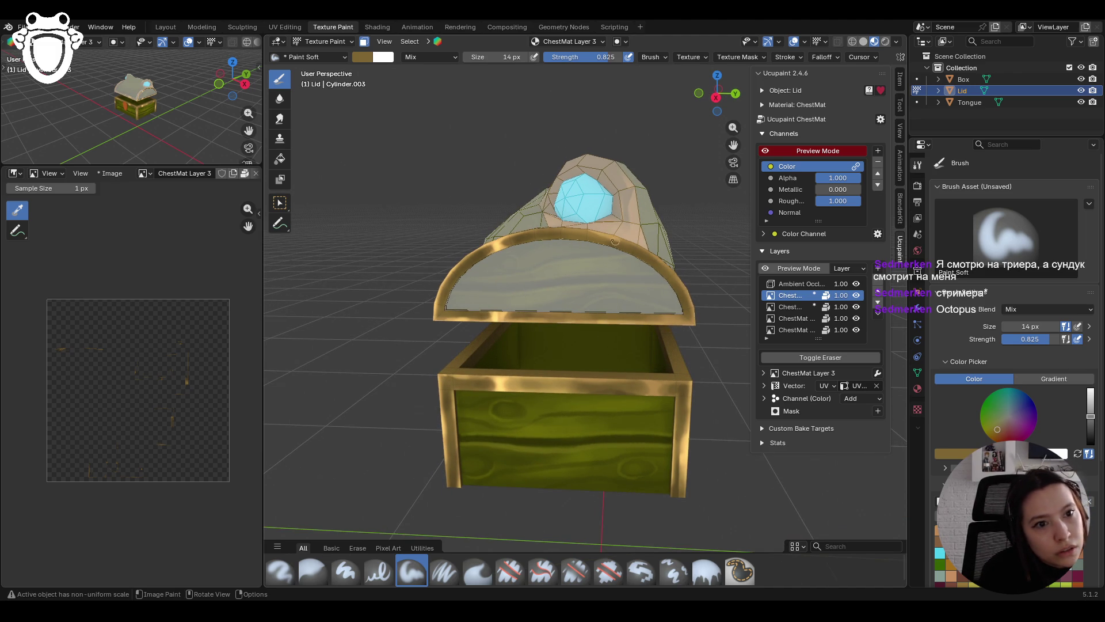
pyautogui.moveTo(683, 282); pyautogui.dragTo(685, 283)
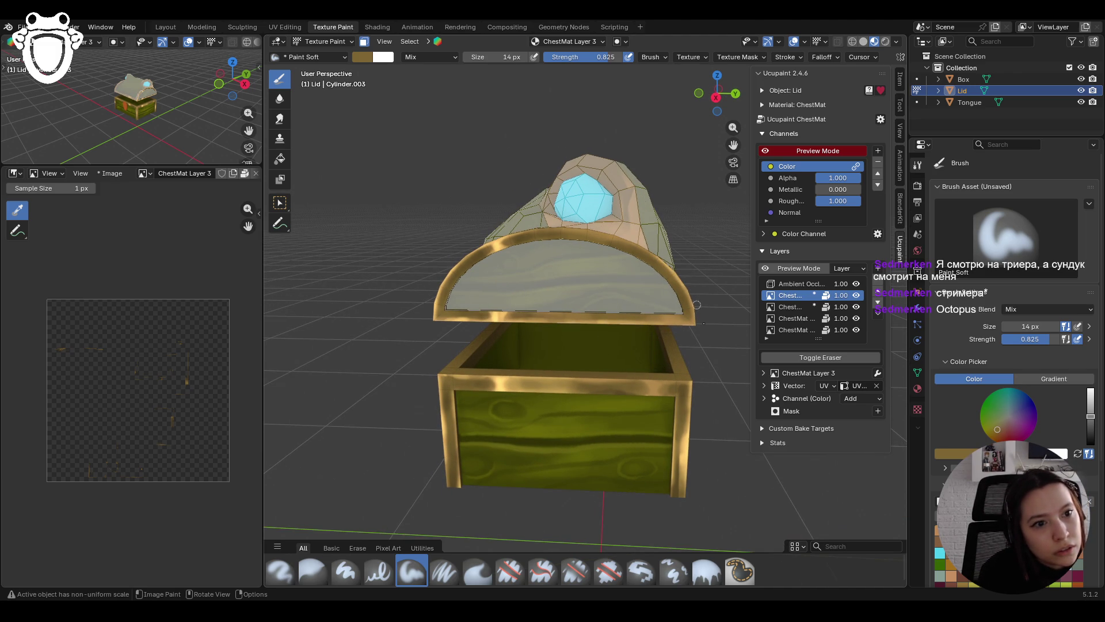
pyautogui.moveTo(421, 228); pyautogui.dragTo(595, 347, button='middle')
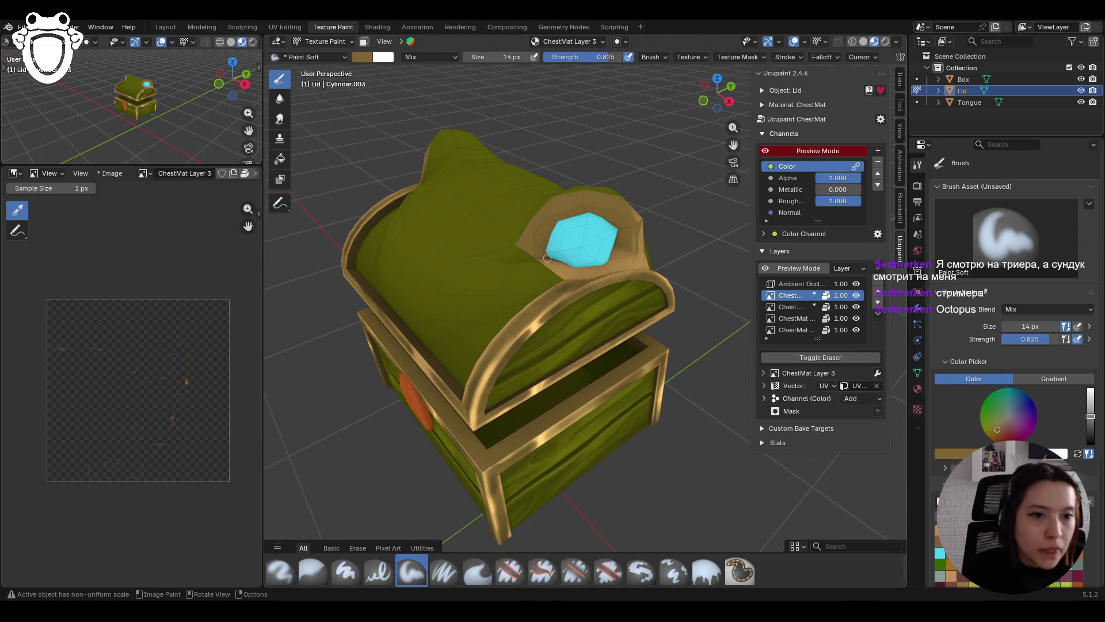
pyautogui.moveTo(527, 341)
pyautogui.mouseDown()
pyautogui.moveTo(538, 315)
pyautogui.moveTo(529, 318)
pyautogui.mouseUp()
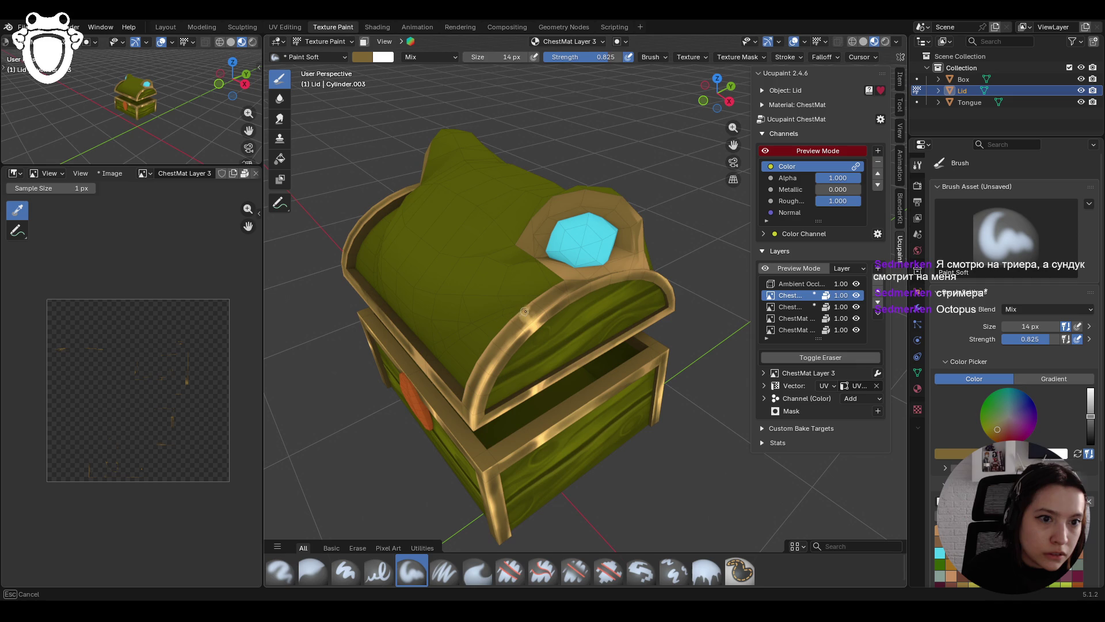
pyautogui.moveTo(531, 318)
pyautogui.mouseDown()
pyautogui.moveTo(532, 309)
pyautogui.moveTo(496, 335)
pyautogui.mouseUp()
# Step: Erase stray paint on the lid with Erase Hard and soften it with Blur
pyautogui.click(510, 572)
pyautogui.moveTo(496, 335); pyautogui.dragTo(614, 256, button='middle')
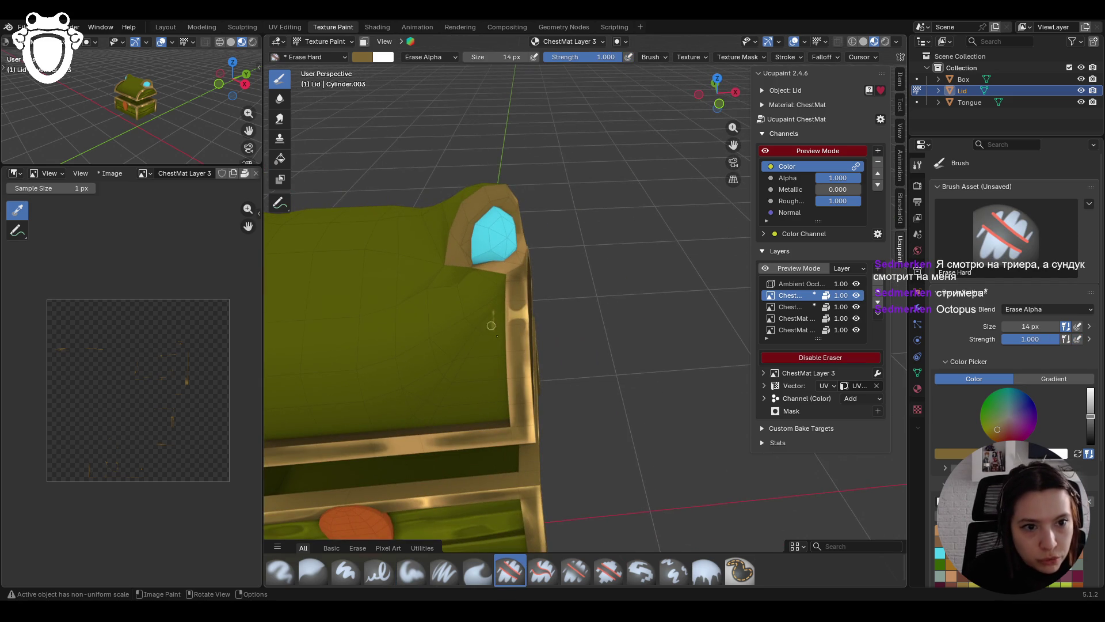
pyautogui.click(312, 570)
pyautogui.moveTo(514, 332)
pyautogui.mouseDown()
pyautogui.moveTo(510, 294)
pyautogui.moveTo(525, 296)
pyautogui.mouseUp()
pyautogui.scroll(-6, 525, 297)
pyautogui.moveTo(524, 296)
pyautogui.mouseDown(button='middle')
pyautogui.moveTo(642, 350)
pyautogui.moveTo(570, 295)
pyautogui.moveTo(356, 575)
pyautogui.mouseUp(button='middle')
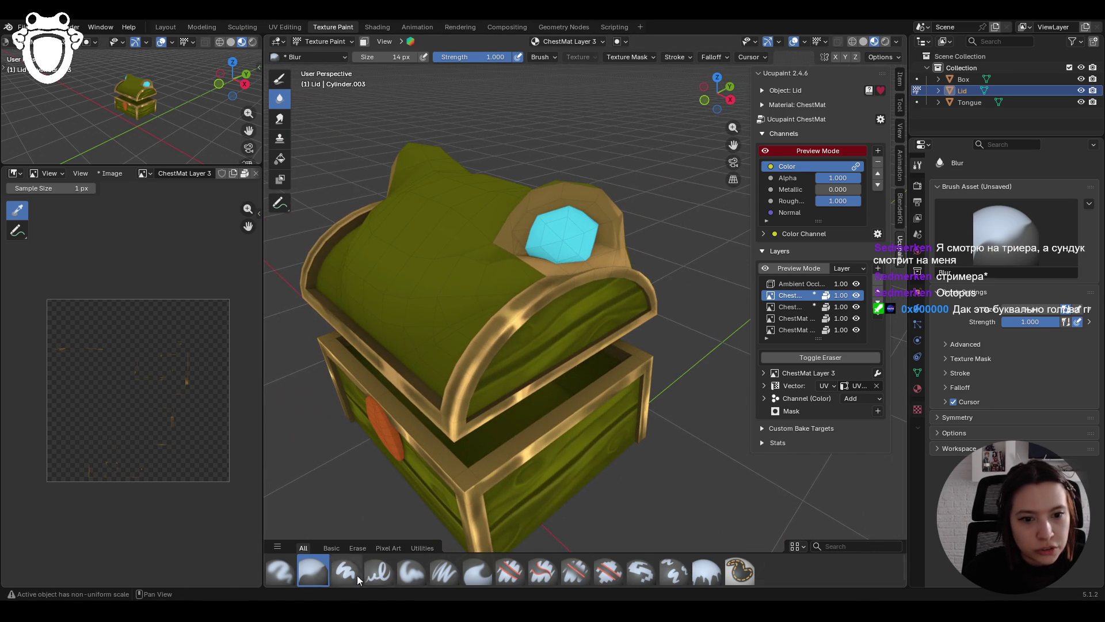
# Step: Touch up the gold rim with Paint Soft and save chest.blend
pyautogui.click(405, 571)
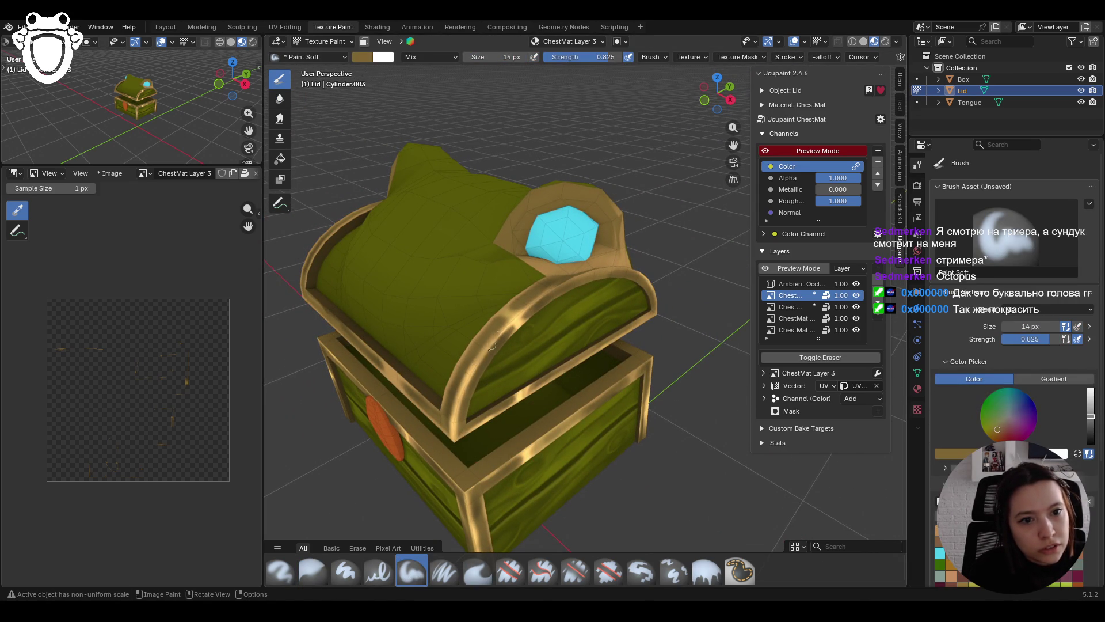
pyautogui.moveTo(480, 363); pyautogui.dragTo(520, 313)
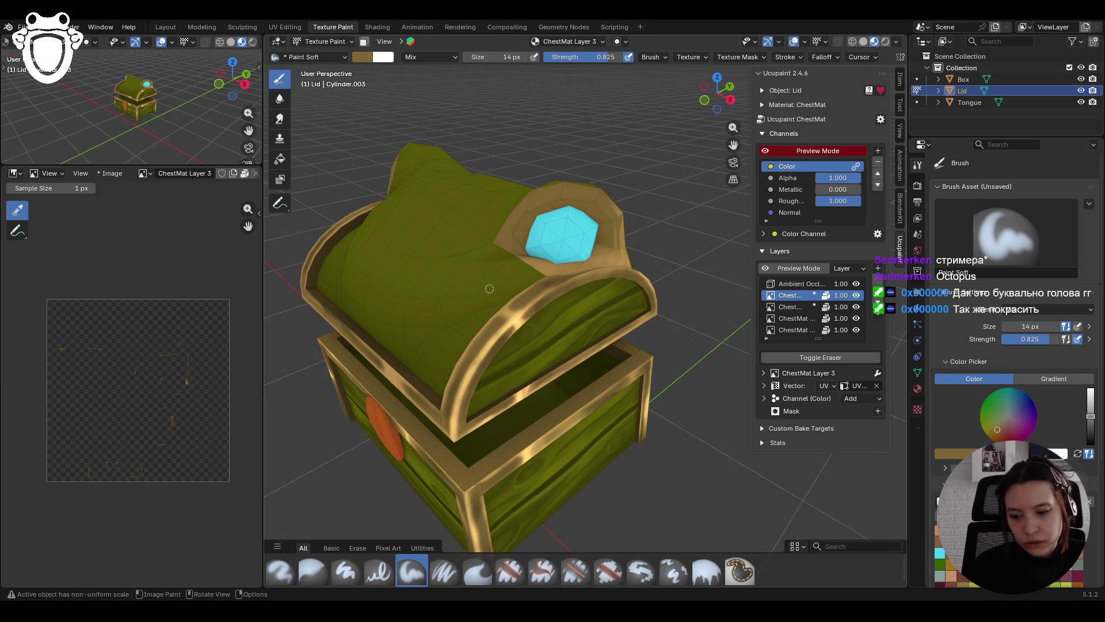
pyautogui.scroll(-4, 503, 283)
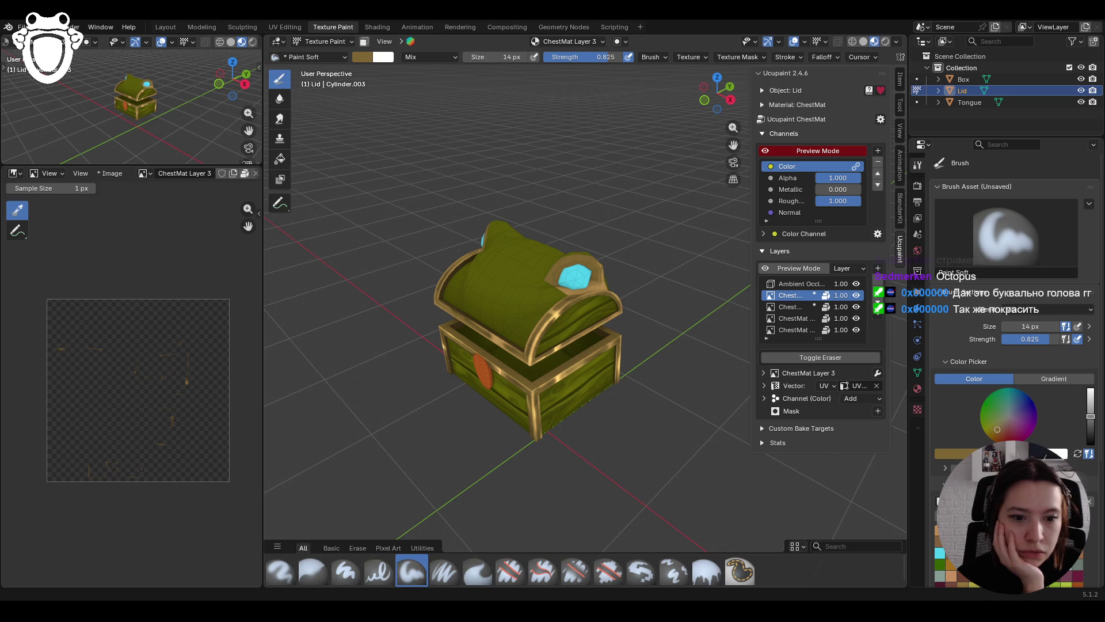
pyautogui.moveTo(658, 403)
pyautogui.mouseDown(button='middle')
pyautogui.moveTo(644, 397)
pyautogui.moveTo(693, 415)
pyautogui.moveTo(679, 345)
pyautogui.moveTo(725, 287)
pyautogui.moveTo(699, 192)
pyautogui.mouseUp(button='middle')
pyautogui.hotkey('ctrl', 's')
pyautogui.moveTo(734, 144)
pyautogui.mouseDown()
pyautogui.moveTo(679, 242)
pyautogui.moveTo(662, 334)
pyautogui.mouseUp()
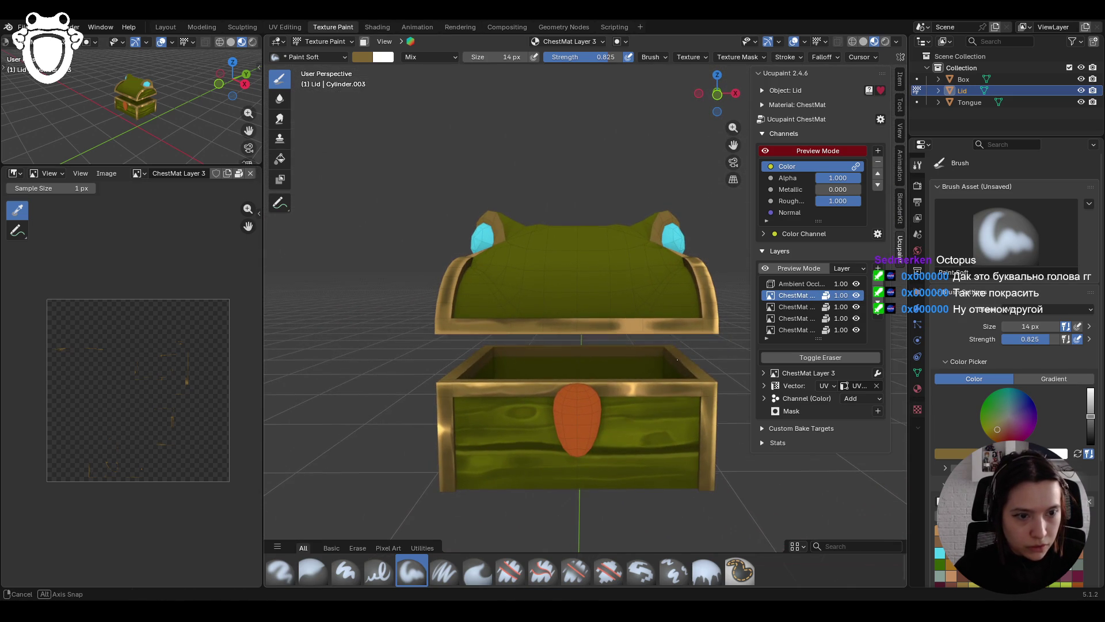
# Step: Restrict painting to the lid's bottom strip faces
pyautogui.click(363, 42)
pyautogui.click(280, 202)
pyautogui.click(635, 326)
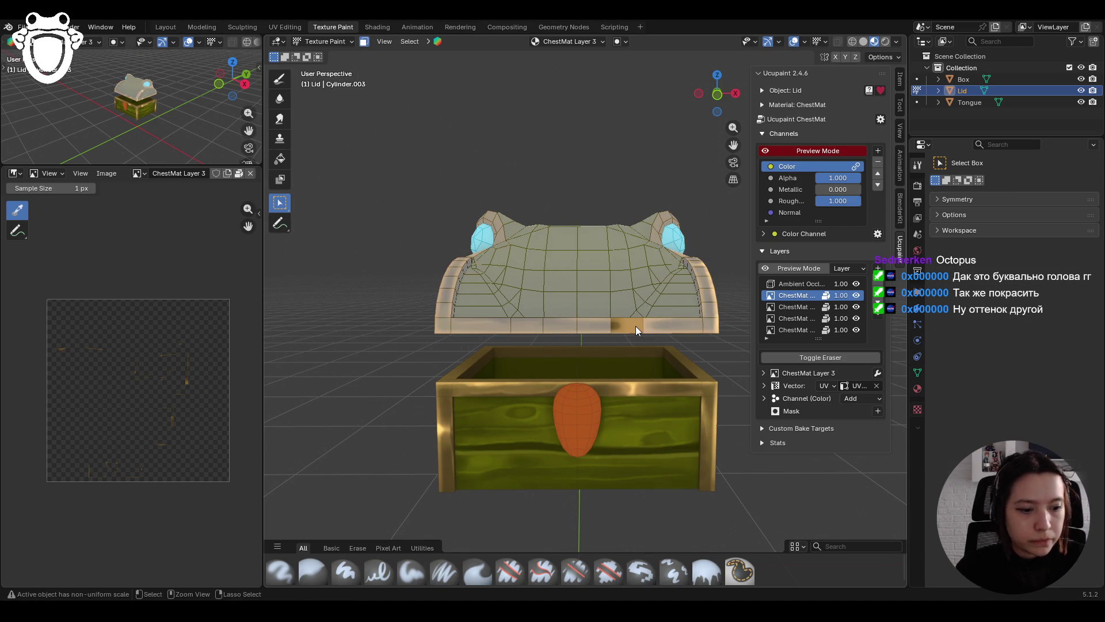
pyautogui.moveTo(444, 306)
pyautogui.mouseDown(button='middle')
pyautogui.moveTo(582, 226)
pyautogui.moveTo(610, 229)
pyautogui.moveTo(583, 238)
pyautogui.moveTo(481, 339)
pyautogui.moveTo(574, 343)
pyautogui.moveTo(532, 356)
pyautogui.mouseUp(button='middle')
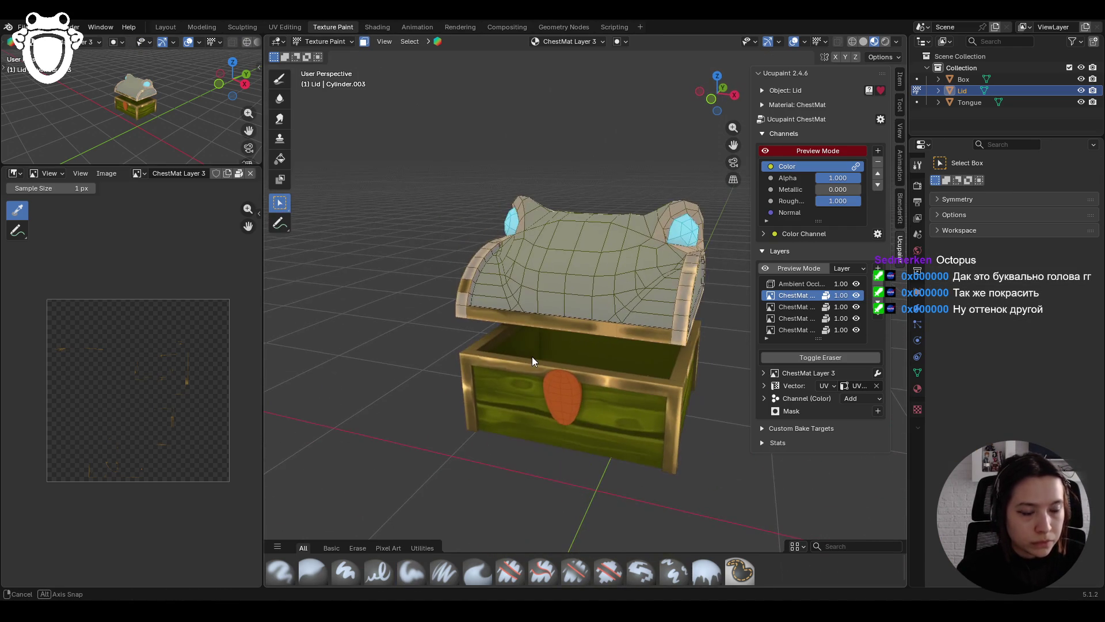
pyautogui.scroll(3, 681, 319)
pyautogui.moveTo(682, 319)
pyautogui.mouseDown(button='middle')
pyautogui.moveTo(588, 302)
pyautogui.moveTo(639, 273)
pyautogui.moveTo(431, 126)
pyautogui.mouseUp(button='middle')
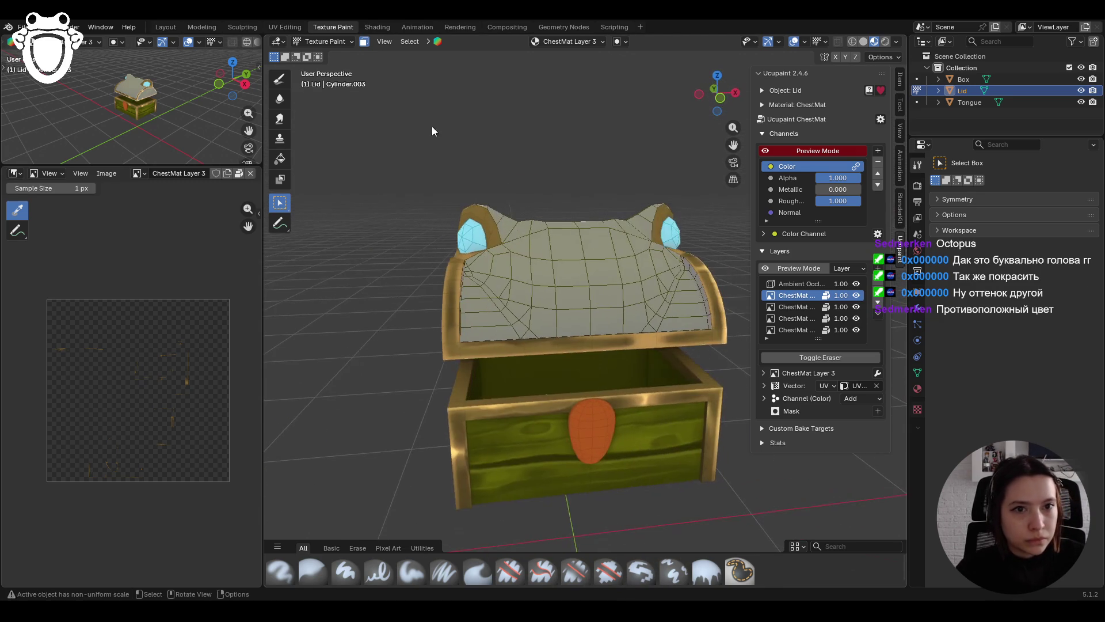
# Step: Paint gold along the lid's lower strip with Paint Soft
pyautogui.click(280, 80)
pyautogui.moveTo(675, 345); pyautogui.dragTo(676, 345, button='middle')
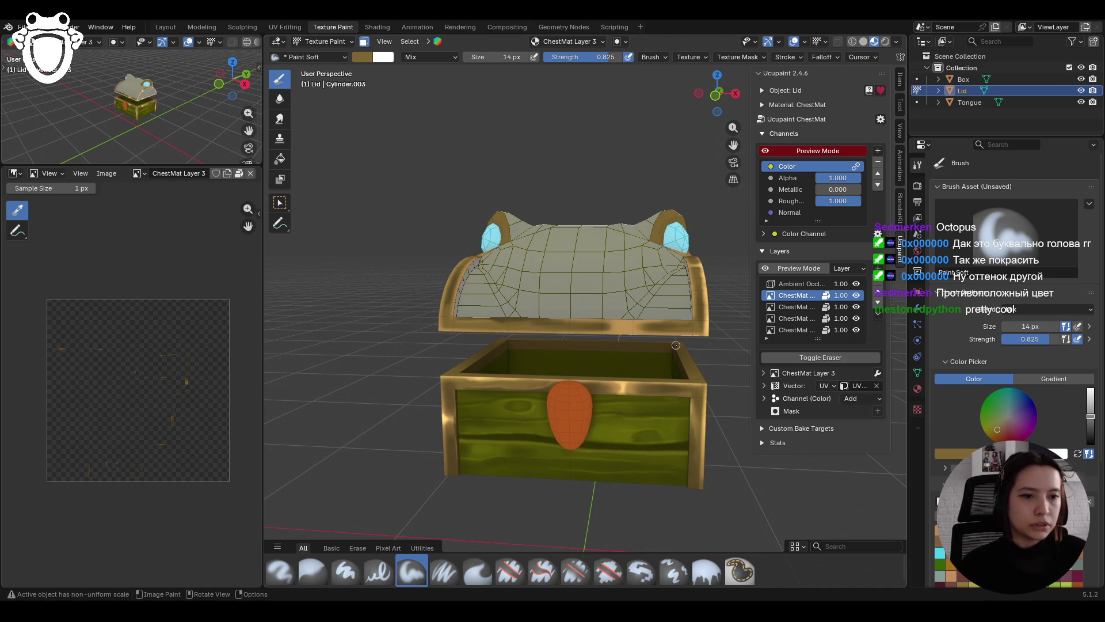
pyautogui.moveTo(627, 325)
pyautogui.mouseDown()
pyautogui.moveTo(624, 340)
pyautogui.moveTo(628, 328)
pyautogui.mouseUp()
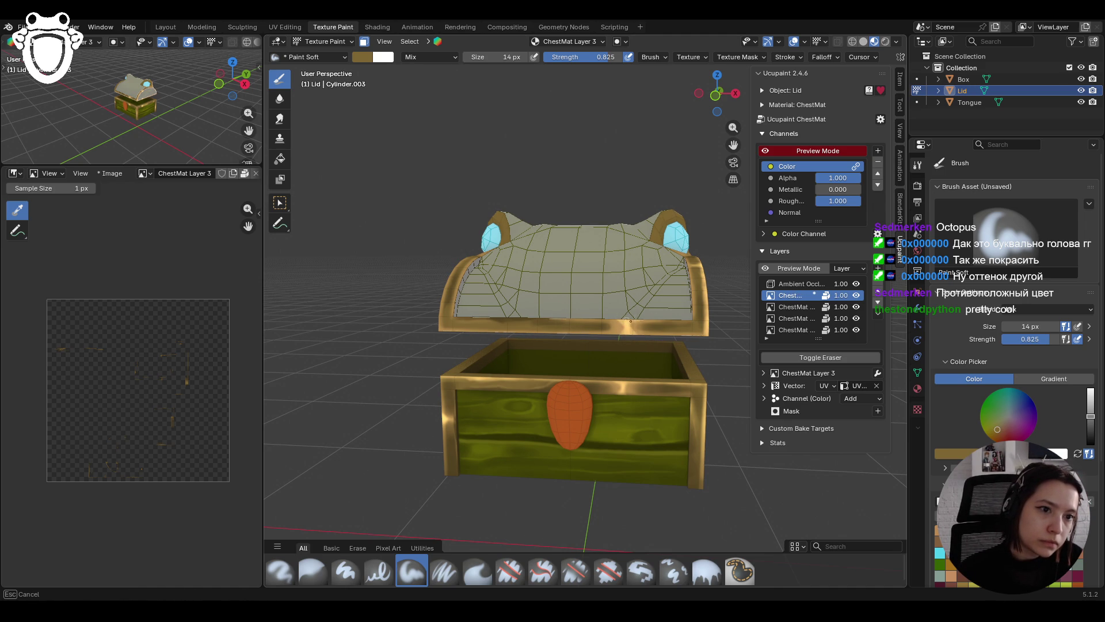
pyautogui.moveTo(632, 316)
pyautogui.mouseDown()
pyautogui.moveTo(623, 335)
pyautogui.moveTo(642, 328)
pyautogui.moveTo(633, 339)
pyautogui.mouseUp()
# Step: Blur the rim, then repaint gold strokes along the lid's front rim
pyautogui.click(314, 571)
pyautogui.click(411, 571)
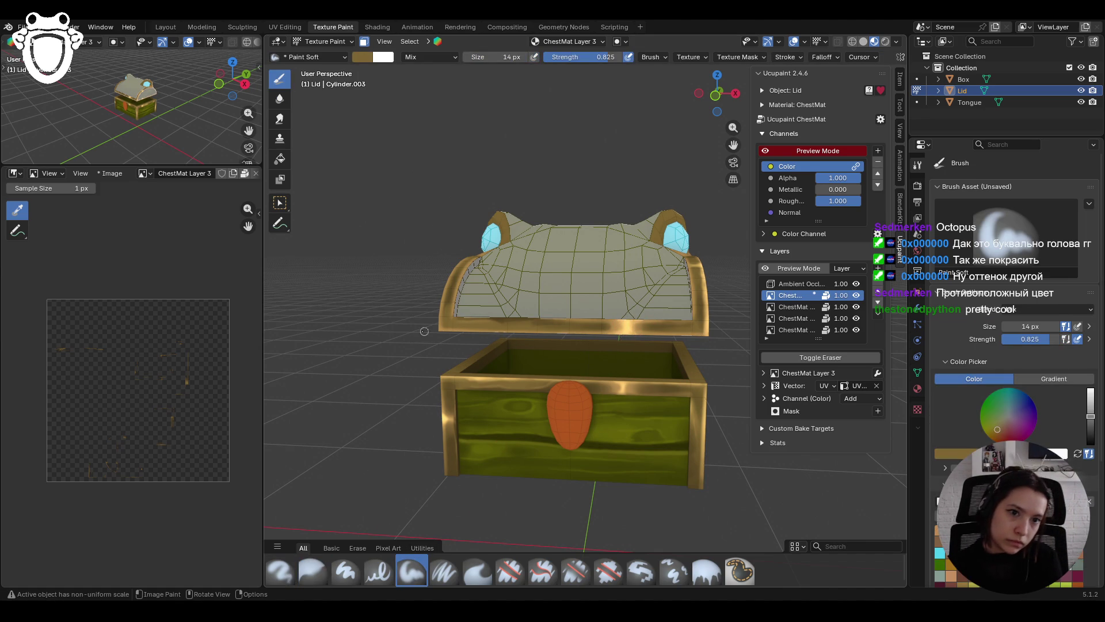
pyautogui.moveTo(535, 334); pyautogui.dragTo(537, 333)
pyautogui.moveTo(616, 342); pyautogui.dragTo(724, 333)
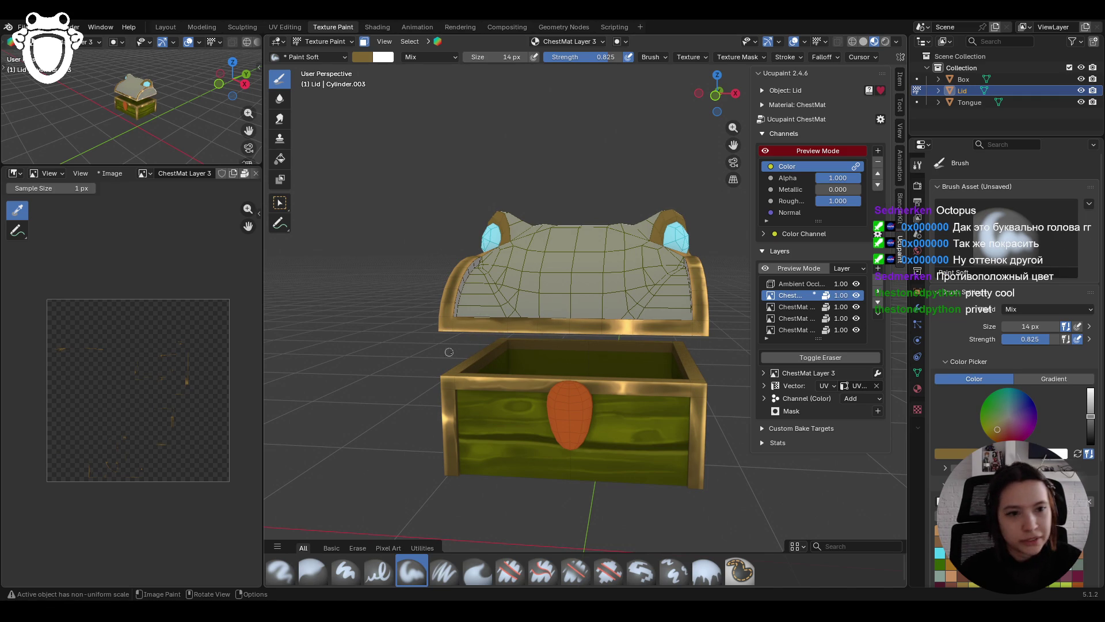
pyautogui.scroll(1, 380, 298)
pyautogui.scroll(-3, 405, 304)
pyautogui.moveTo(405, 304); pyautogui.dragTo(429, 301, button='middle')
pyautogui.scroll(4, 492, 313)
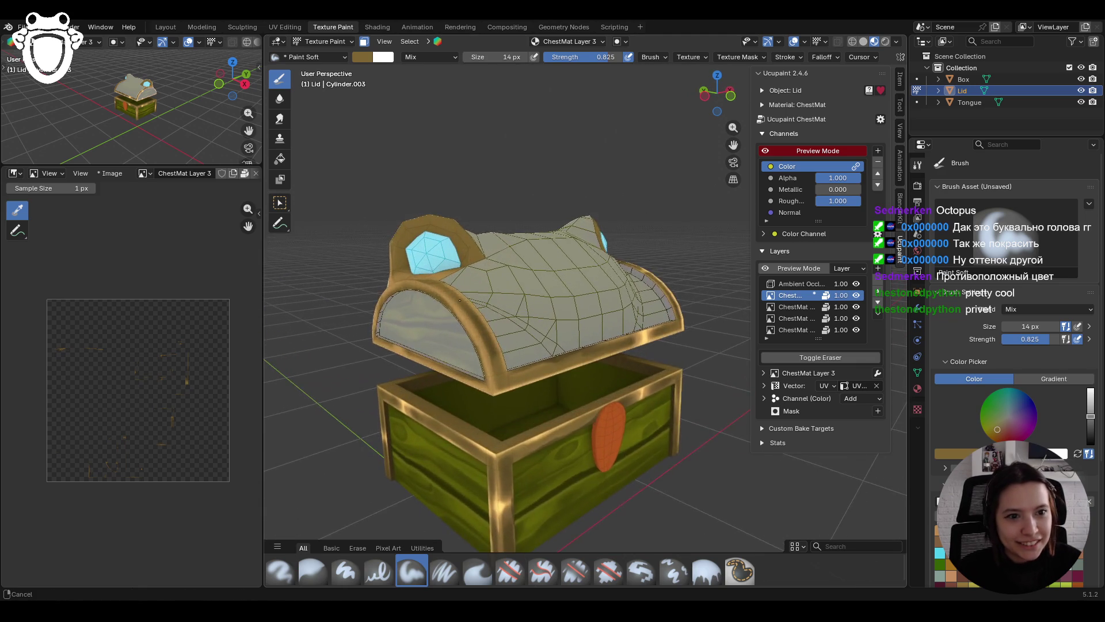
# Step: Paint more gold Paint Soft strokes along the lid rim
pyautogui.moveTo(492, 313)
pyautogui.mouseDown(button='middle')
pyautogui.moveTo(489, 329)
pyautogui.moveTo(522, 321)
pyautogui.mouseUp(button='middle')
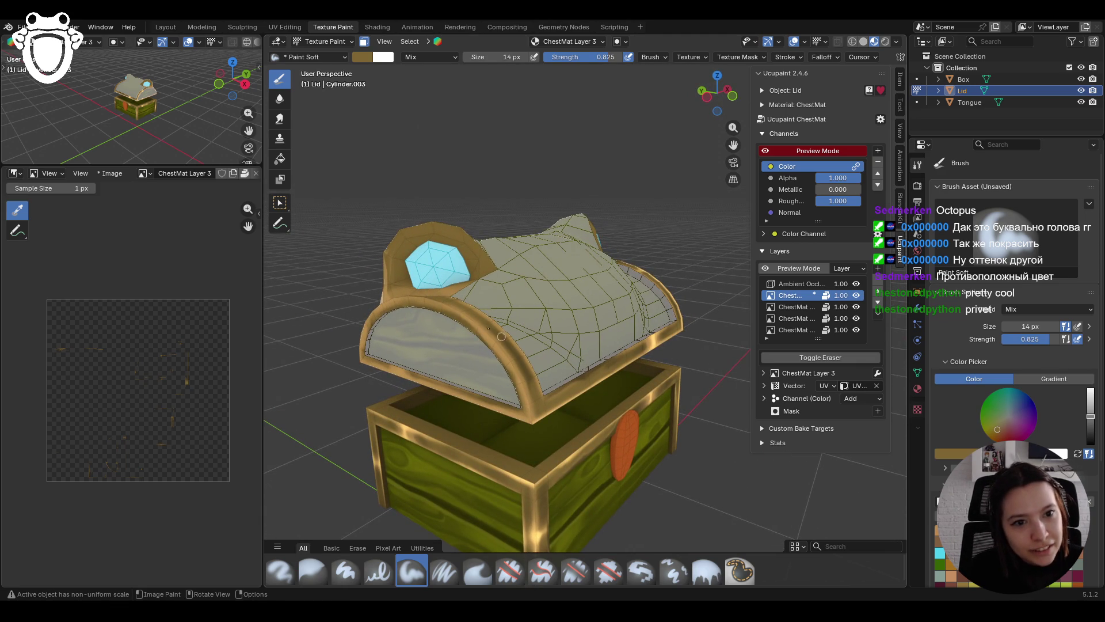
pyautogui.moveTo(518, 376)
pyautogui.mouseDown()
pyautogui.moveTo(506, 356)
pyautogui.moveTo(525, 415)
pyautogui.mouseUp()
pyautogui.scroll(5, 510, 458)
pyautogui.moveTo(511, 458); pyautogui.dragTo(475, 378, button='middle')
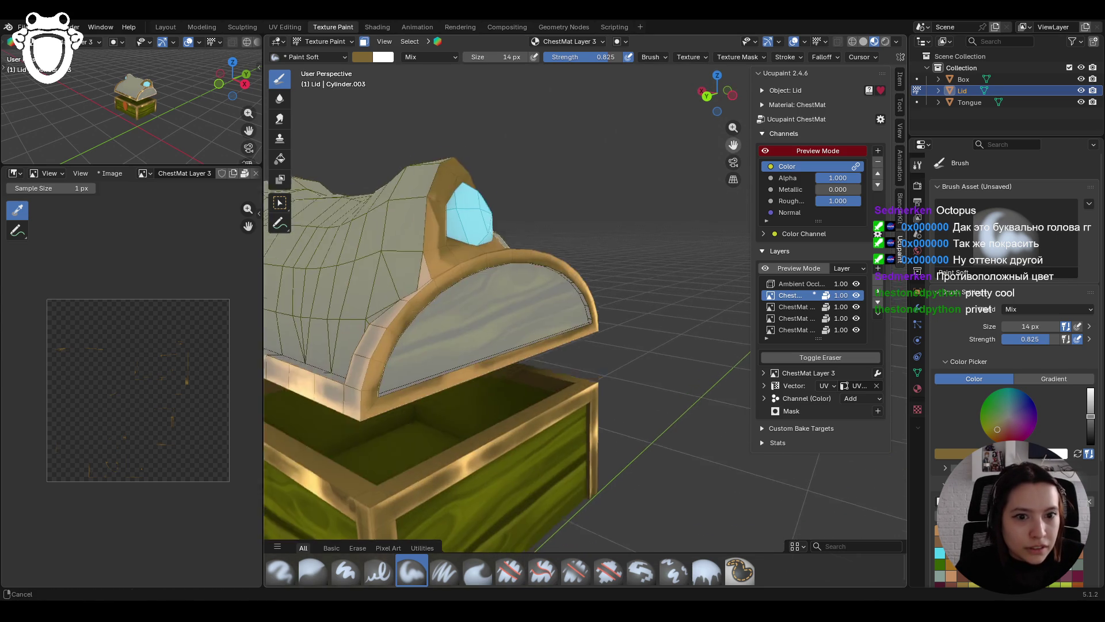
pyautogui.scroll(-5, 518, 259)
# Step: Viewing the chest from below, paint gold along the lid's lower edge
pyautogui.moveTo(518, 259)
pyautogui.mouseDown(button='middle')
pyautogui.moveTo(518, 220)
pyautogui.moveTo(366, 371)
pyautogui.mouseUp(button='middle')
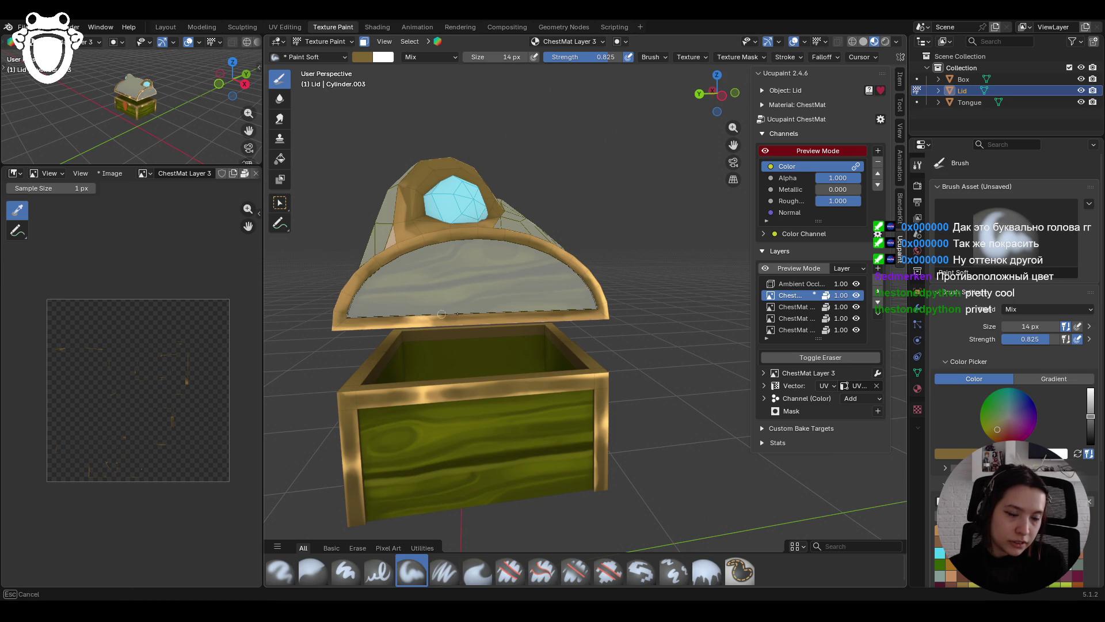
pyautogui.moveTo(417, 328)
pyautogui.mouseDown()
pyautogui.moveTo(602, 320)
pyautogui.moveTo(573, 320)
pyautogui.mouseUp()
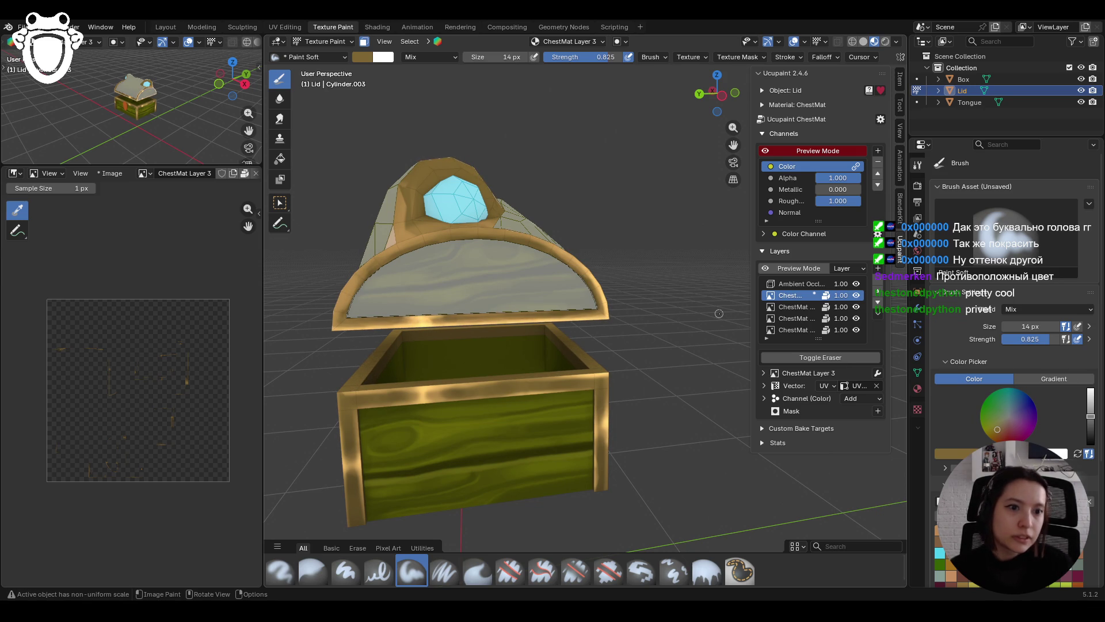
pyautogui.scroll(-5, 572, 320)
pyautogui.moveTo(573, 321)
pyautogui.mouseDown(button='middle')
pyautogui.moveTo(558, 353)
pyautogui.moveTo(521, 352)
pyautogui.moveTo(480, 329)
pyautogui.mouseUp(button='middle')
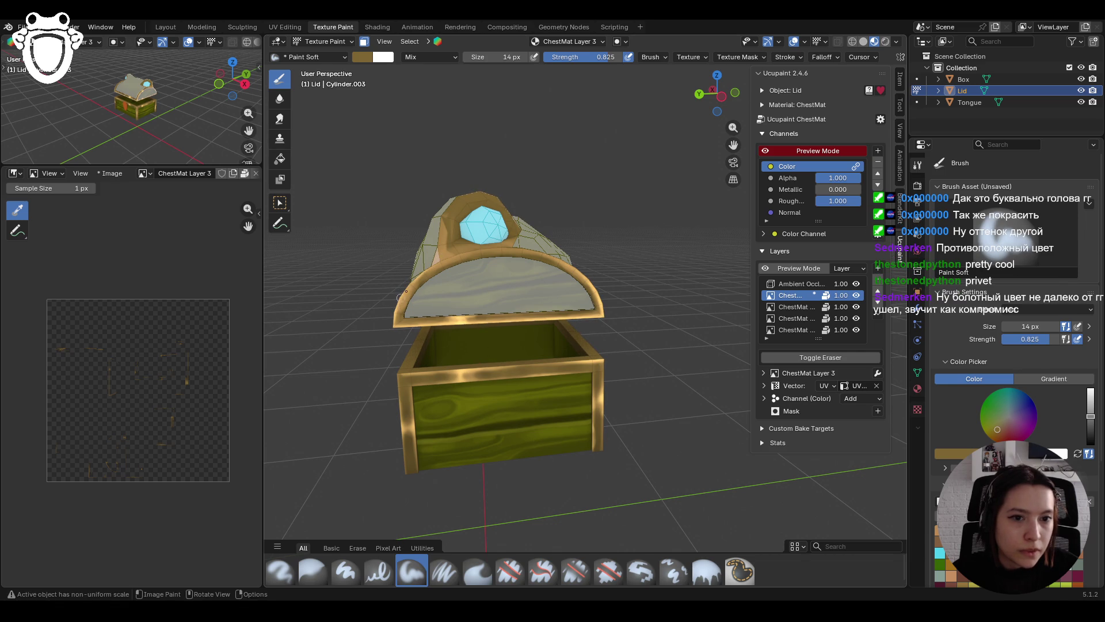
pyautogui.keyDown('shift'); pyautogui.moveTo(457, 283); pyautogui.dragTo(457, 280, button='middle'); pyautogui.keyUp('shift')
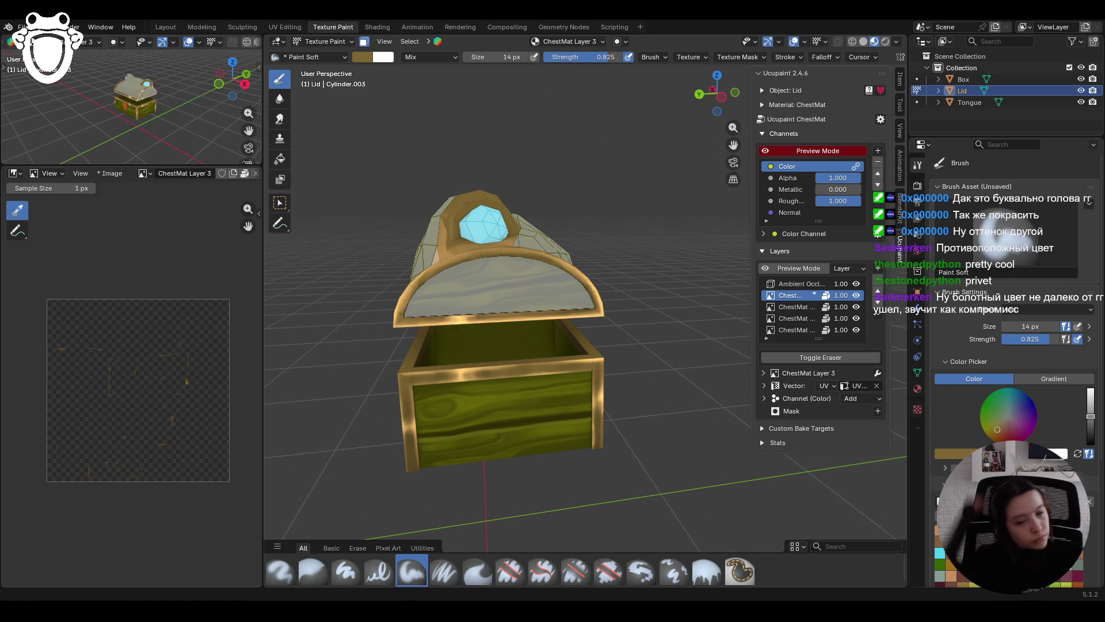
pyautogui.scroll(-6, 546, 256)
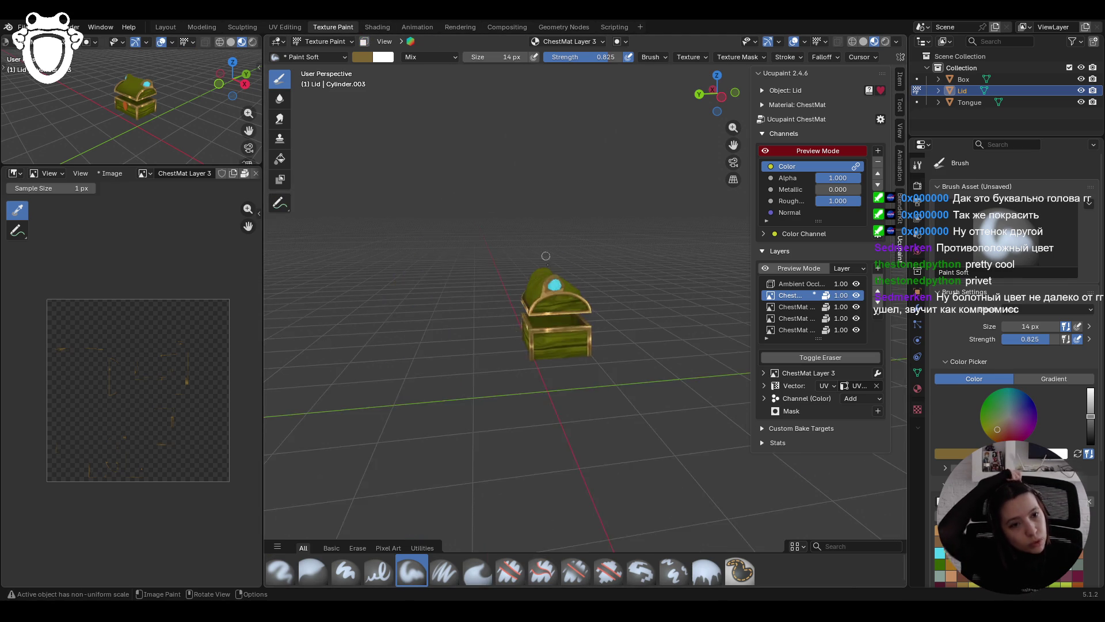
# Step: Turn the chest to face the viewer and re-enable the face-selection paint mask with M
pyautogui.scroll(5, 546, 256)
pyautogui.moveTo(546, 255)
pyautogui.mouseDown(button='middle')
pyautogui.moveTo(534, 372)
pyautogui.moveTo(550, 385)
pyautogui.moveTo(527, 360)
pyautogui.moveTo(533, 349)
pyautogui.moveTo(744, 382)
pyautogui.moveTo(270, 369)
pyautogui.moveTo(342, 348)
pyautogui.mouseUp(button='middle')
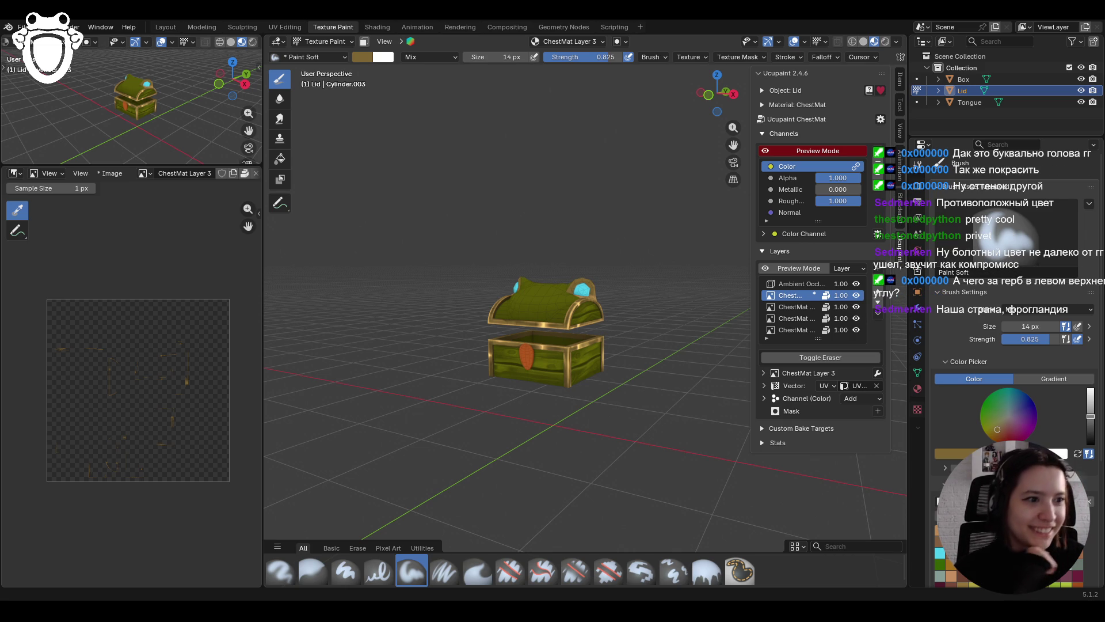
pyautogui.moveTo(569, 397)
pyautogui.mouseDown(button='middle')
pyautogui.moveTo(614, 398)
pyautogui.moveTo(494, 341)
pyautogui.moveTo(602, 354)
pyautogui.moveTo(482, 289)
pyautogui.moveTo(489, 293)
pyautogui.mouseUp(button='middle')
pyautogui.scroll(5, 489, 294)
pyautogui.click(368, 45)
pyautogui.click(367, 45)
pyautogui.scroll(-5, 518, 288)
pyautogui.moveTo(575, 288)
pyautogui.mouseDown(button='middle')
pyautogui.moveTo(628, 293)
pyautogui.moveTo(695, 277)
pyautogui.moveTo(674, 288)
pyautogui.moveTo(536, 268)
pyautogui.mouseUp(button='middle')
pyautogui.scroll(4, 695, 277)
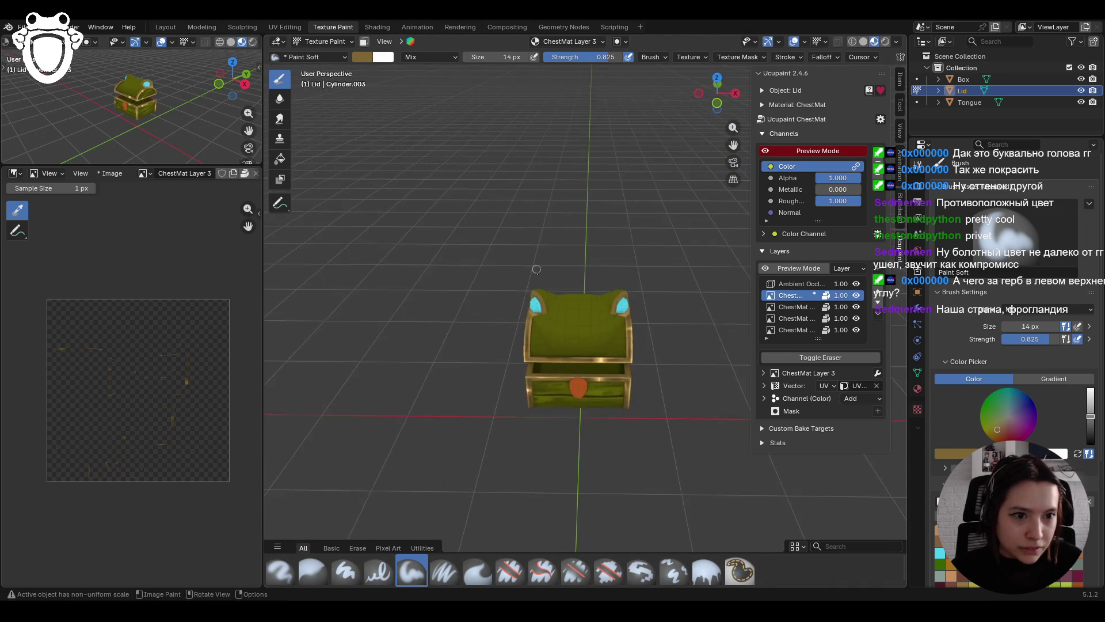
pyautogui.press('m')
# Step: Switch to Top Orthographic view and dab touch-up strokes on the lid's left edge
pyautogui.moveTo(598, 311); pyautogui.dragTo(666, 358, button='middle')
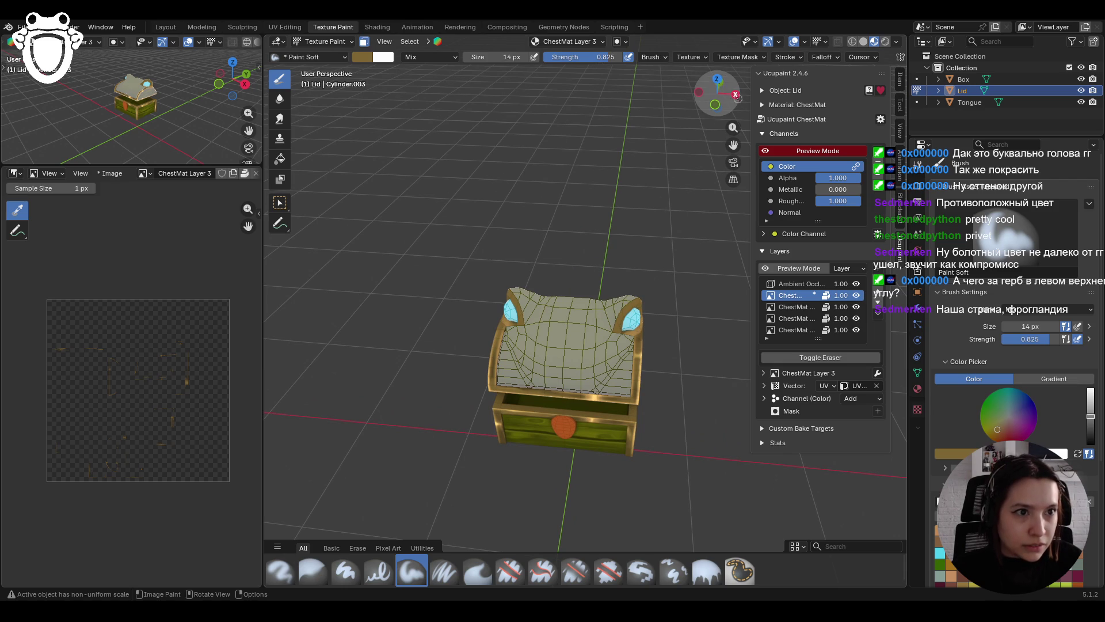
pyautogui.click(716, 79)
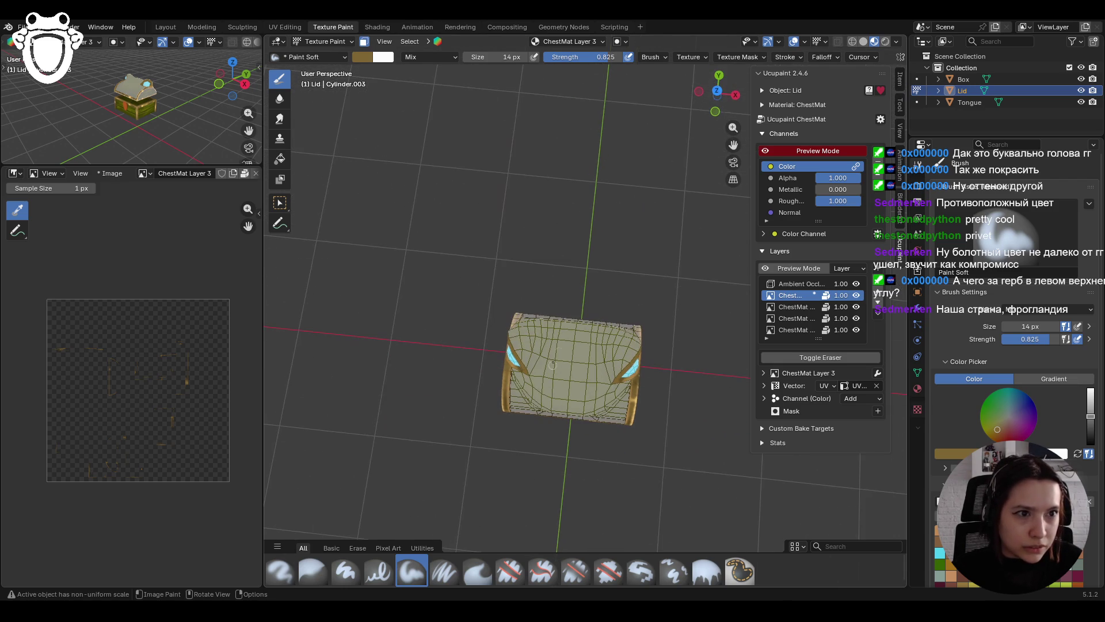
pyautogui.click(717, 91)
pyautogui.click(717, 93)
pyautogui.scroll(5, 582, 361)
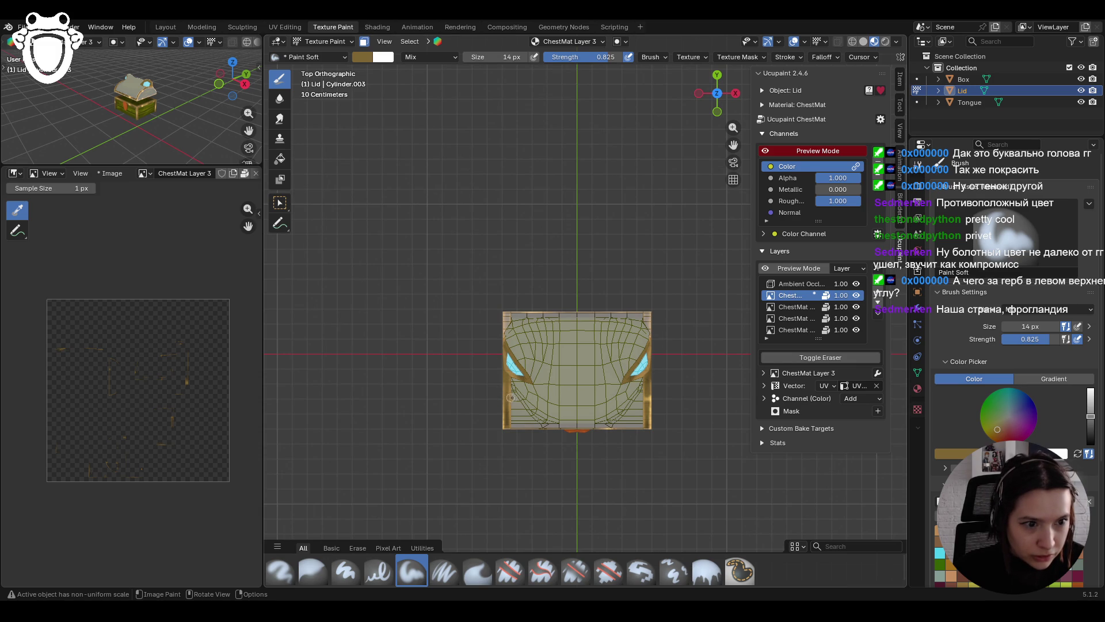
pyautogui.moveTo(506, 400); pyautogui.dragTo(509, 398)
# Step: Erase stray paint at the lid's left edge with Erase Hard, then soften it with Blur
pyautogui.moveTo(547, 354); pyautogui.dragTo(517, 342, button='middle')
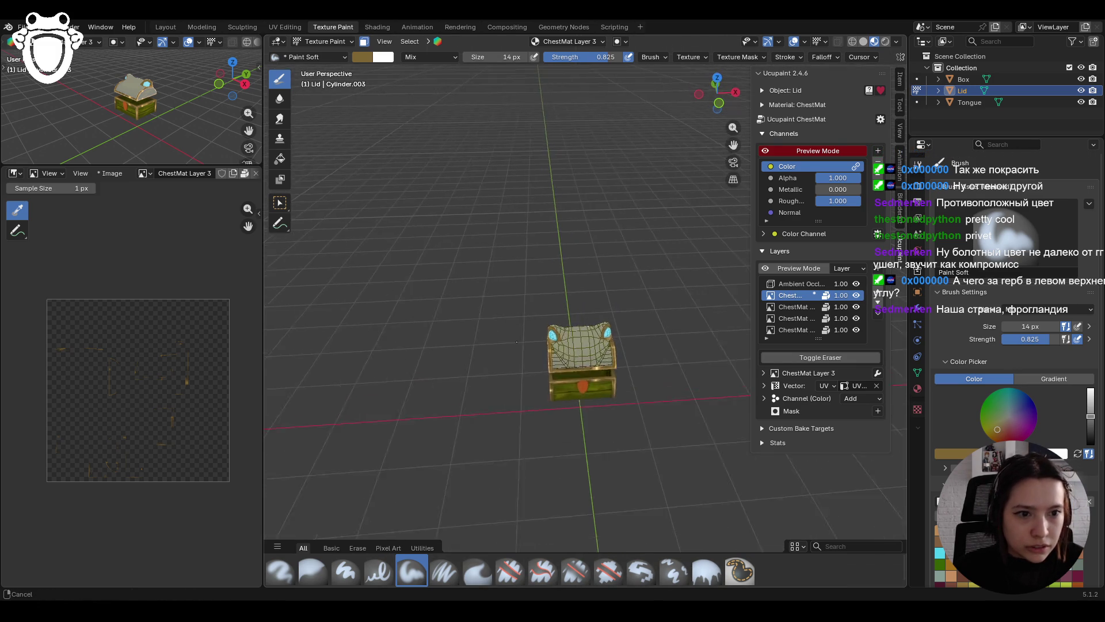
pyautogui.scroll(6, 516, 342)
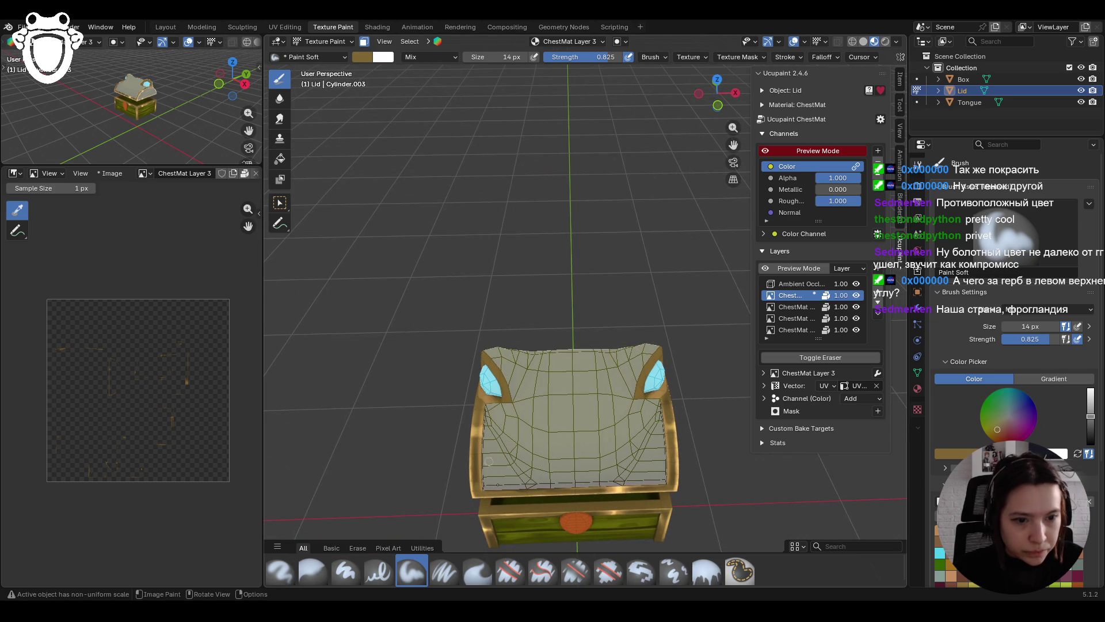
pyautogui.click(511, 576)
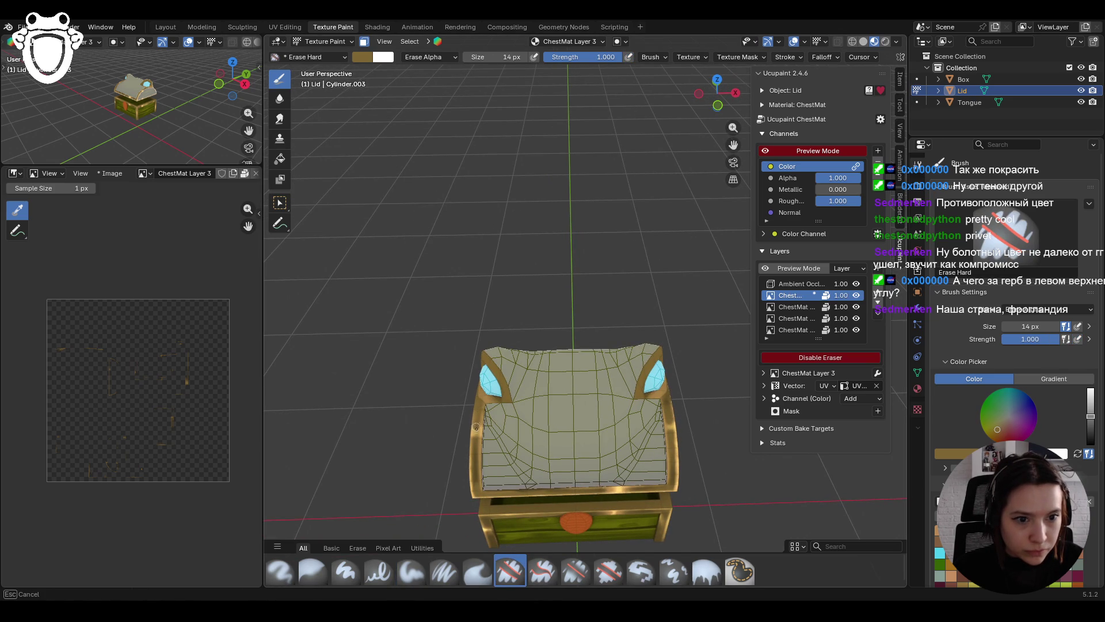
pyautogui.moveTo(477, 427); pyautogui.dragTo(468, 441)
pyautogui.click(313, 571)
pyautogui.moveTo(497, 406); pyautogui.dragTo(497, 406)
# Step: Look down at the lid and make ChestMat Layer 1 the active paint layer
pyautogui.moveTo(567, 258)
pyautogui.mouseDown(button='middle')
pyautogui.moveTo(595, 272)
pyautogui.moveTo(584, 240)
pyautogui.mouseUp(button='middle')
pyautogui.moveTo(724, 132); pyautogui.dragTo(566, 232, button='middle')
pyautogui.scroll(5, 566, 232)
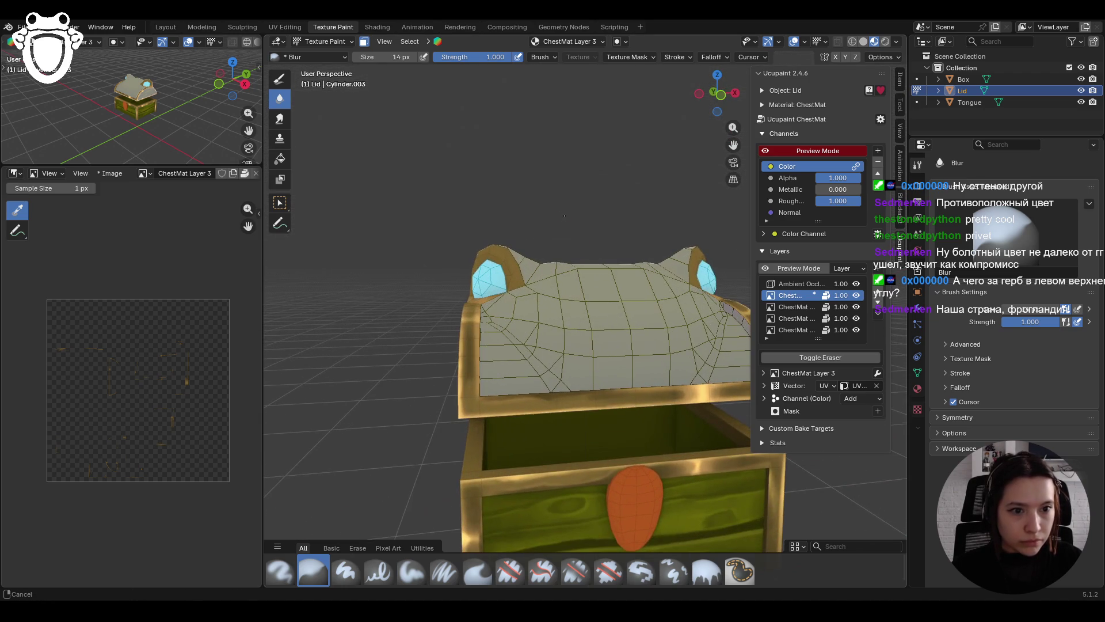
pyautogui.moveTo(482, 278); pyautogui.dragTo(710, 126, button='middle')
pyautogui.scroll(5, 592, 304)
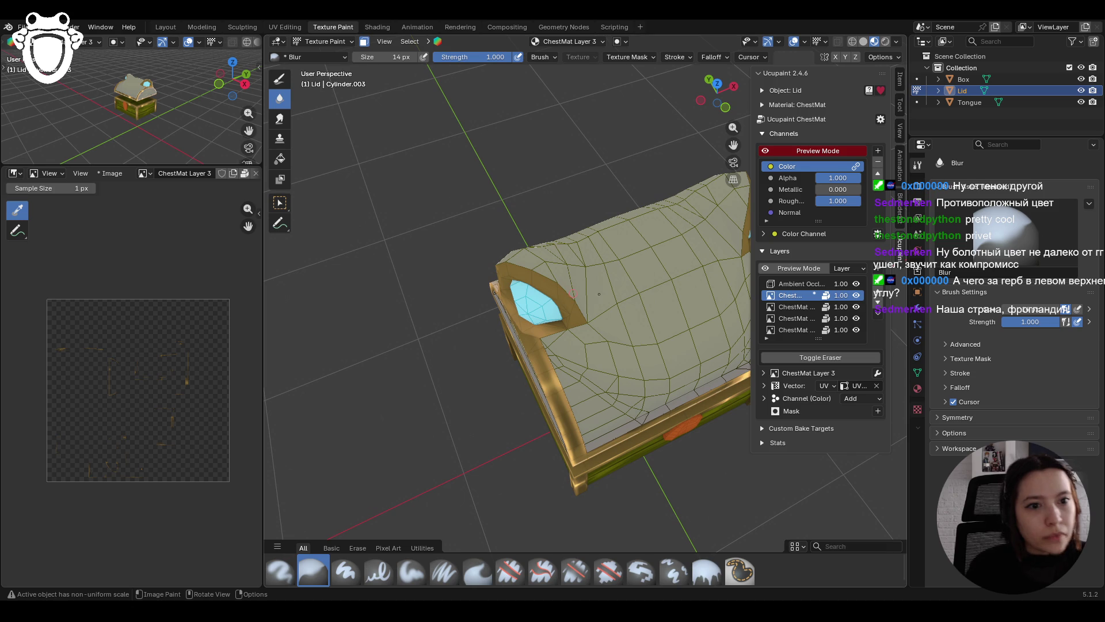
pyautogui.click(786, 307)
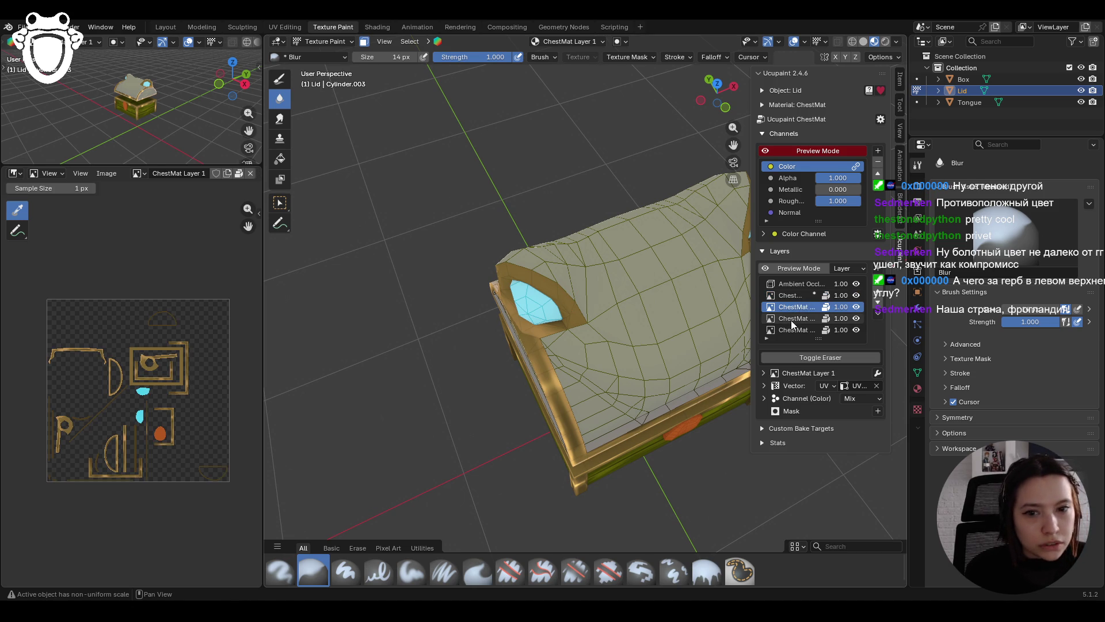
# Step: Blur the texture across the lid on ChestMat Layer 1, keeping the face mask on
pyautogui.moveTo(483, 290); pyautogui.dragTo(541, 346)
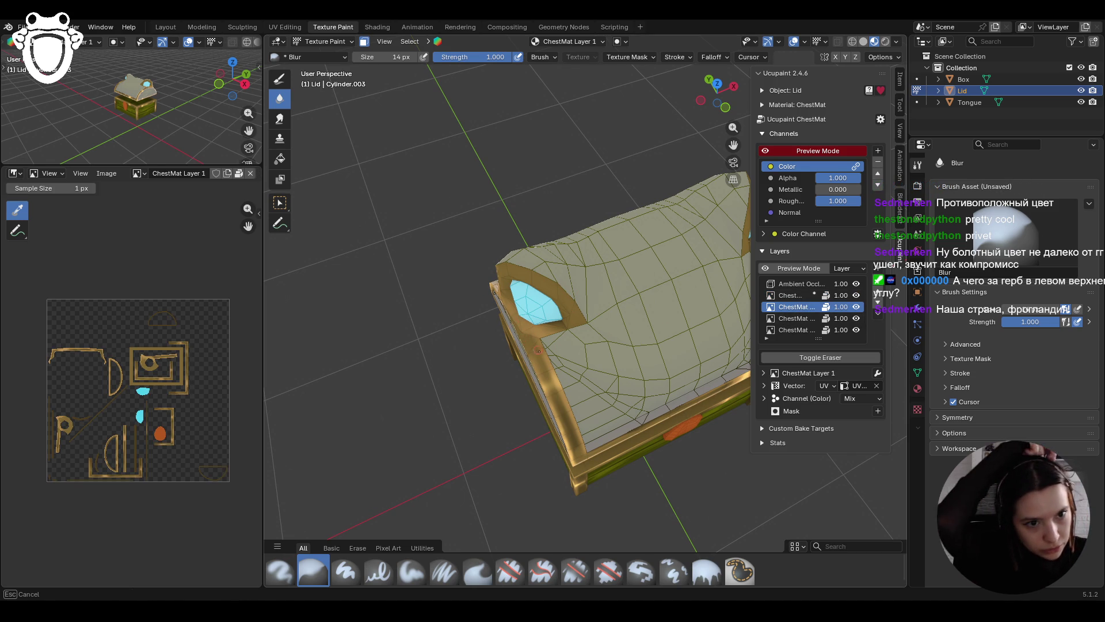
pyautogui.moveTo(549, 353); pyautogui.dragTo(524, 337)
pyautogui.scroll(-5, 526, 316)
pyautogui.moveTo(526, 317); pyautogui.dragTo(576, 297, button='middle')
pyautogui.click(363, 41)
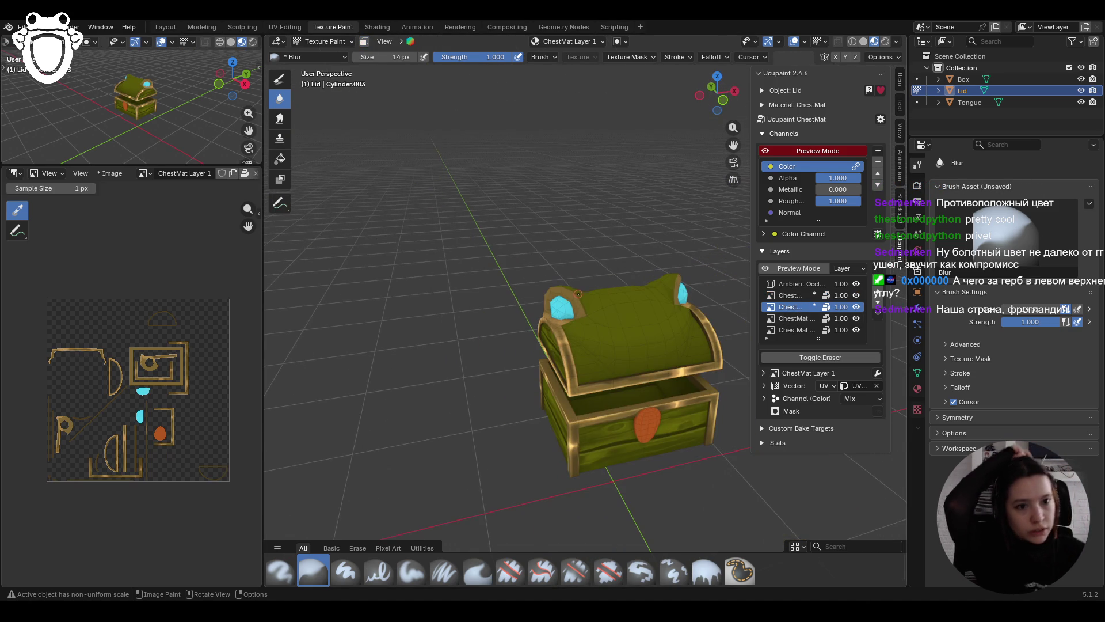
pyautogui.click(364, 41)
# Step: Switch back to Paint Soft and enlarge its size from 14 px to 24 px
pyautogui.scroll(4, 488, 389)
pyautogui.click(411, 571)
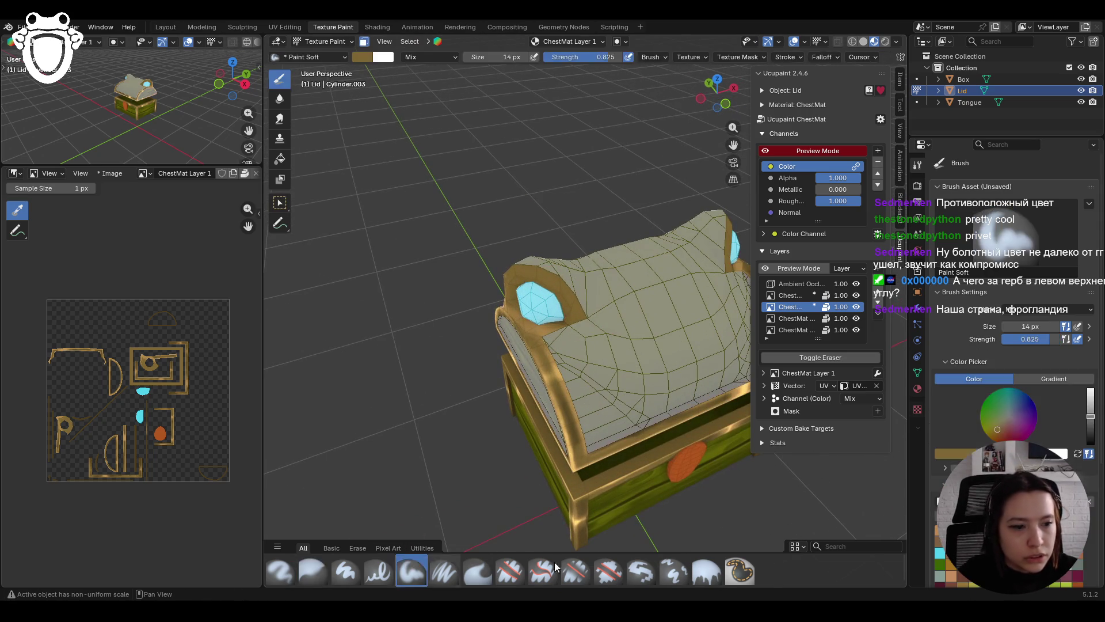
pyautogui.scroll(-5, 437, 506)
pyautogui.scroll(-1, 1012, 374)
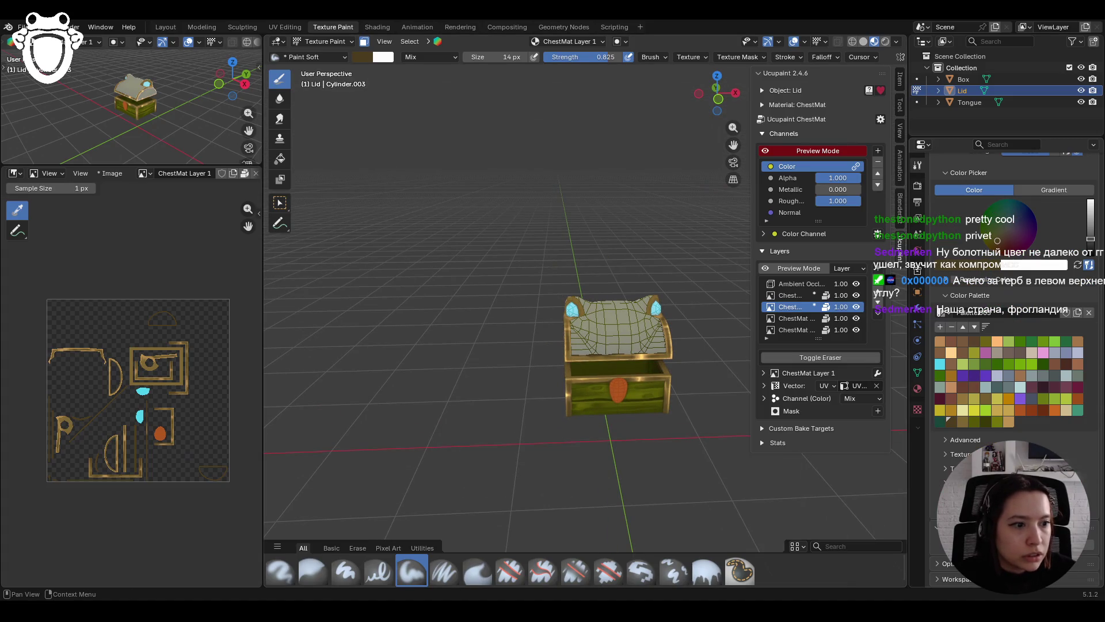
pyautogui.scroll(6, 559, 275)
# Step: Save chest.blend with Ctrl+S
pyautogui.moveTo(541, 271); pyautogui.dragTo(558, 274, button='middle')
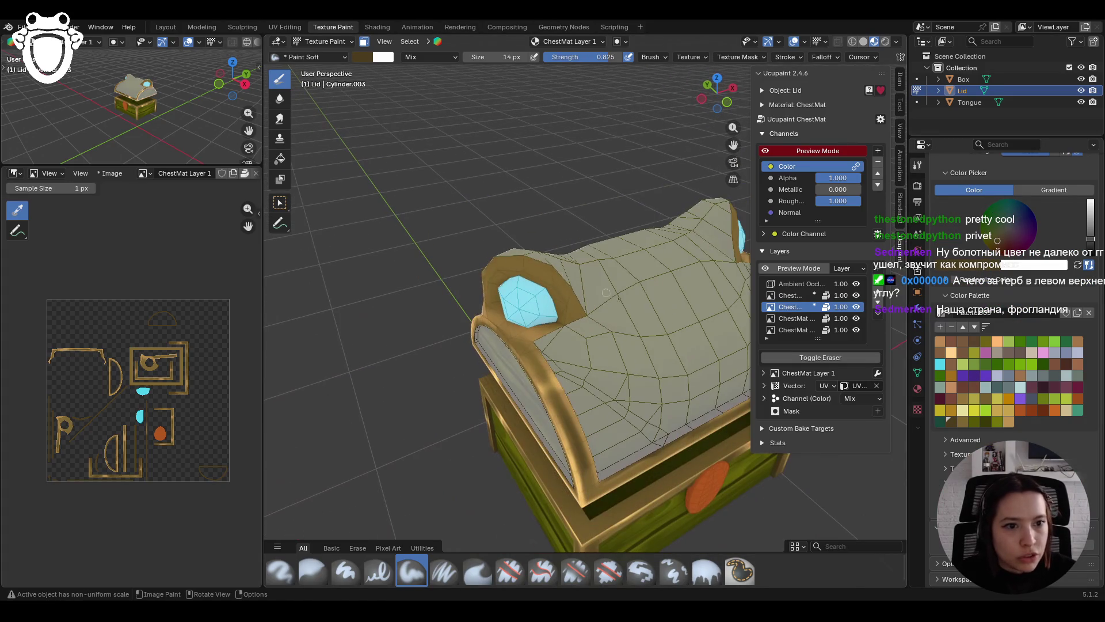
pyautogui.moveTo(542, 209); pyautogui.dragTo(652, 190, button='middle')
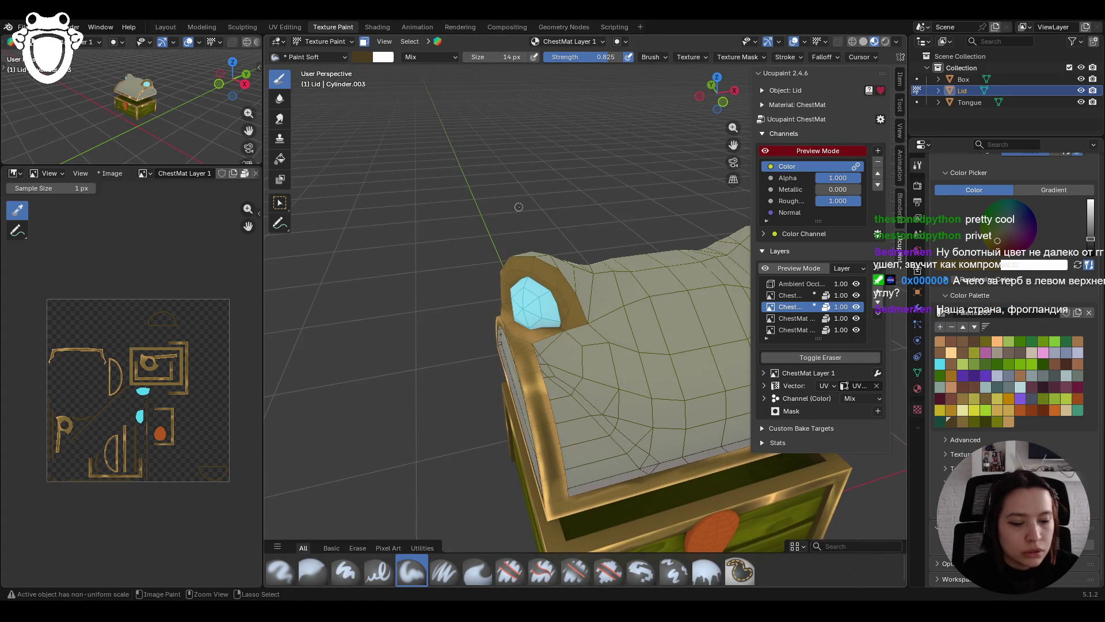
pyautogui.hotkey('ctrl', 's')
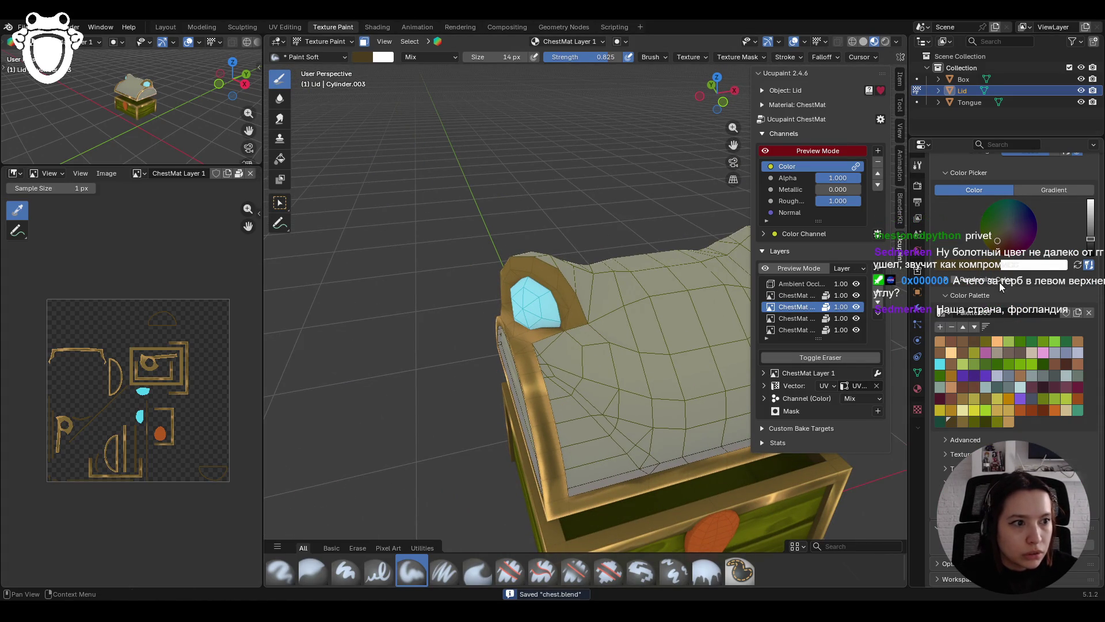
pyautogui.scroll(8, 1002, 283)
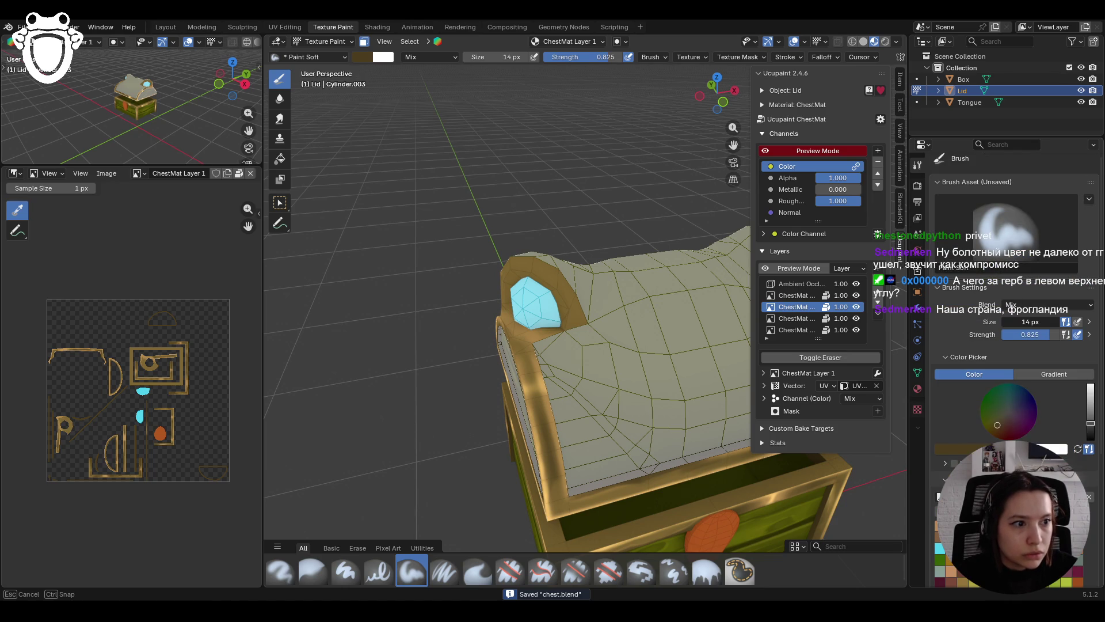
pyautogui.moveTo(570, 308); pyautogui.dragTo(598, 305, button='middle')
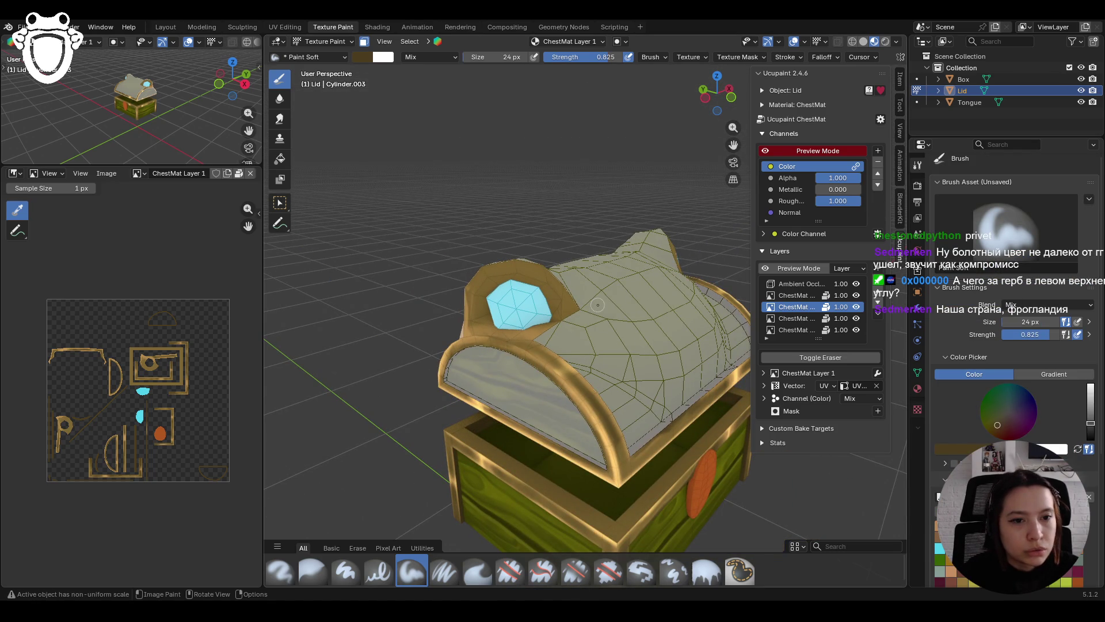
# Step: Dab a soft stroke on the lid, then settle on an angled top view of the chest
pyautogui.moveTo(496, 291); pyautogui.dragTo(500, 280)
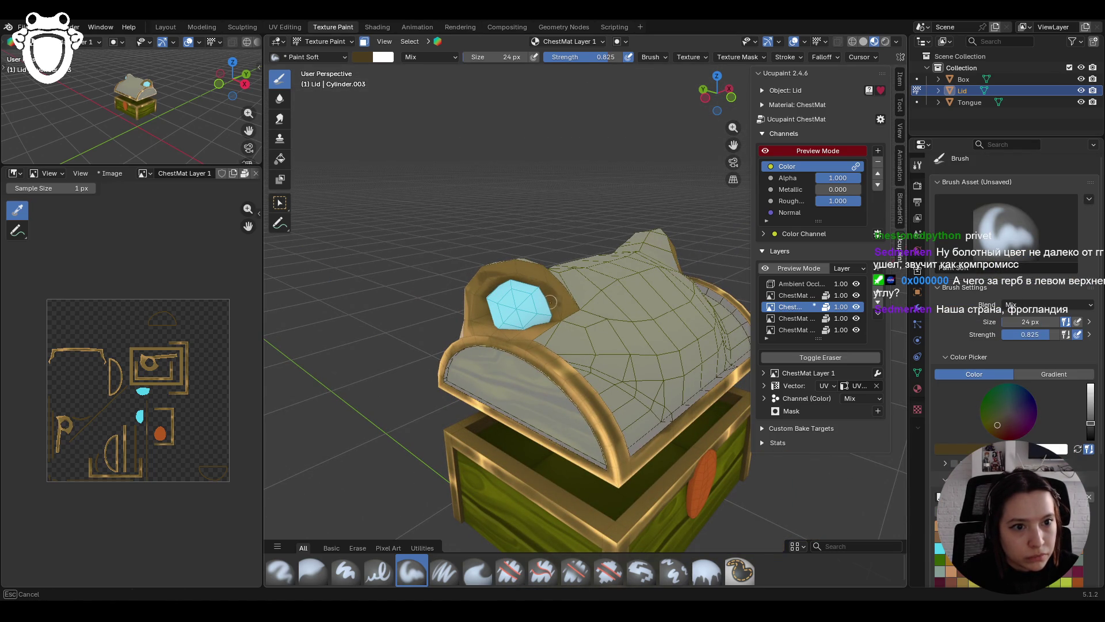
pyautogui.scroll(-5, 550, 314)
pyautogui.moveTo(550, 313)
pyautogui.mouseDown(button='middle')
pyautogui.moveTo(480, 310)
pyautogui.moveTo(533, 279)
pyautogui.moveTo(487, 322)
pyautogui.mouseUp(button='middle')
pyautogui.scroll(5, 534, 277)
pyautogui.scroll(-3, 534, 277)
pyautogui.scroll(3, 534, 277)
pyautogui.moveTo(487, 323); pyautogui.dragTo(487, 324)
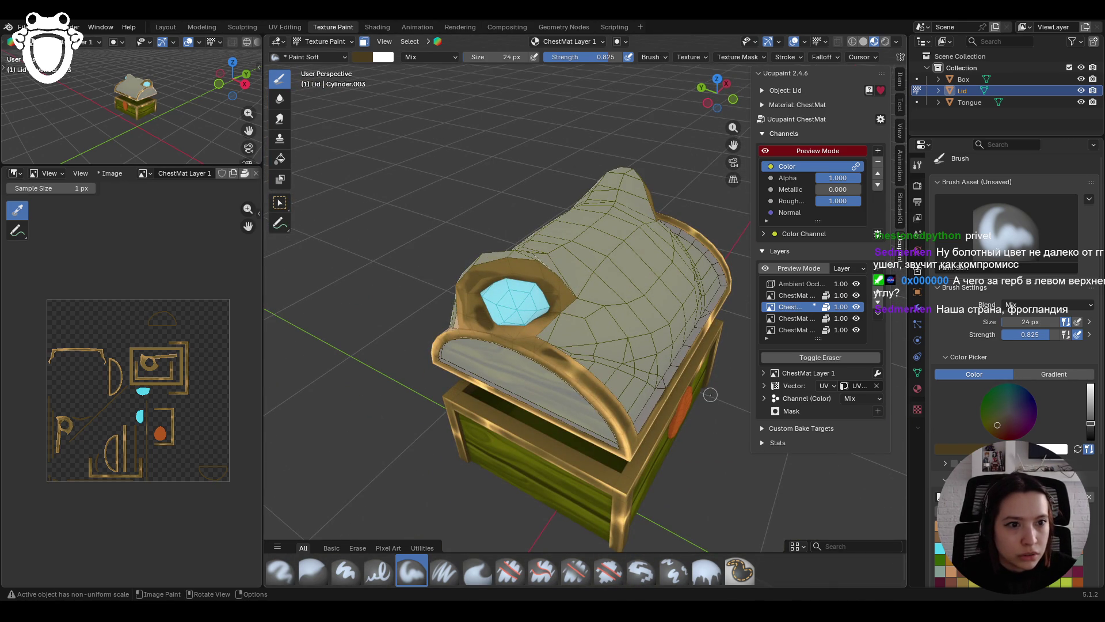
pyautogui.scroll(-5, 710, 394)
pyautogui.moveTo(660, 409)
pyautogui.mouseDown(button='middle')
pyautogui.moveTo(565, 390)
pyautogui.moveTo(569, 426)
pyautogui.mouseUp(button='middle')
pyautogui.moveTo(654, 377)
pyautogui.mouseDown(button='middle')
pyautogui.moveTo(657, 335)
pyautogui.moveTo(633, 357)
pyautogui.mouseUp(button='middle')
pyautogui.scroll(6, 572, 370)
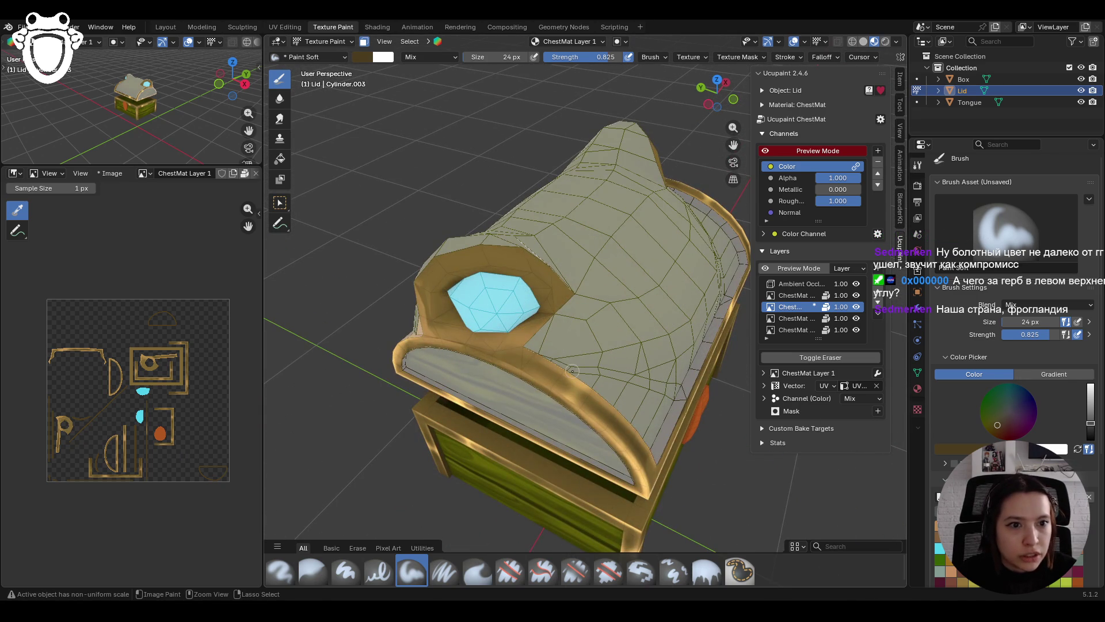
pyautogui.scroll(-4, 587, 382)
pyautogui.moveTo(587, 382); pyautogui.dragTo(530, 313, button='middle')
pyautogui.scroll(-8, 1013, 317)
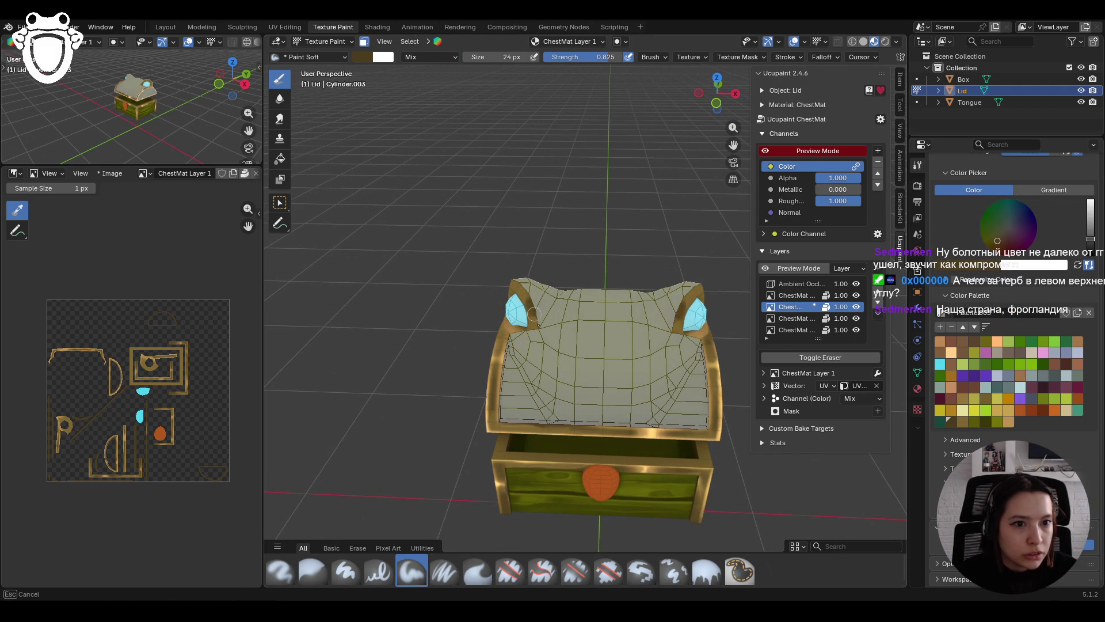
pyautogui.moveTo(543, 347)
pyautogui.mouseDown(button='middle')
pyautogui.moveTo(505, 313)
pyautogui.moveTo(534, 316)
pyautogui.mouseUp(button='middle')
# Step: Paint soft strokes along the gem's edge and across the lid, then start blurring with Blur
pyautogui.moveTo(476, 327); pyautogui.dragTo(457, 336)
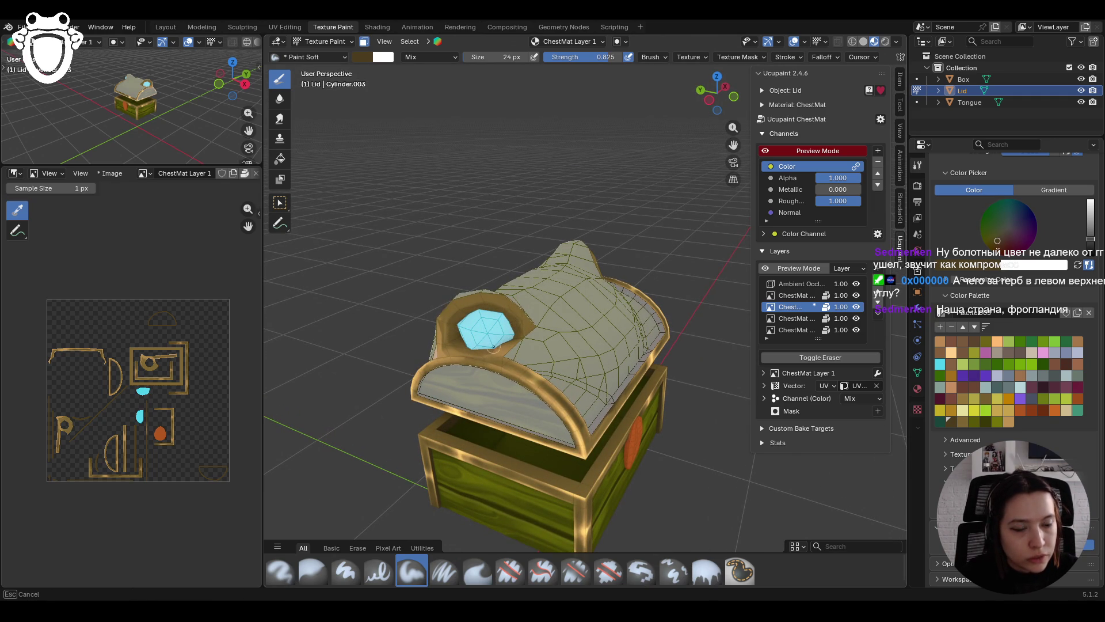
pyautogui.moveTo(512, 323); pyautogui.dragTo(501, 314)
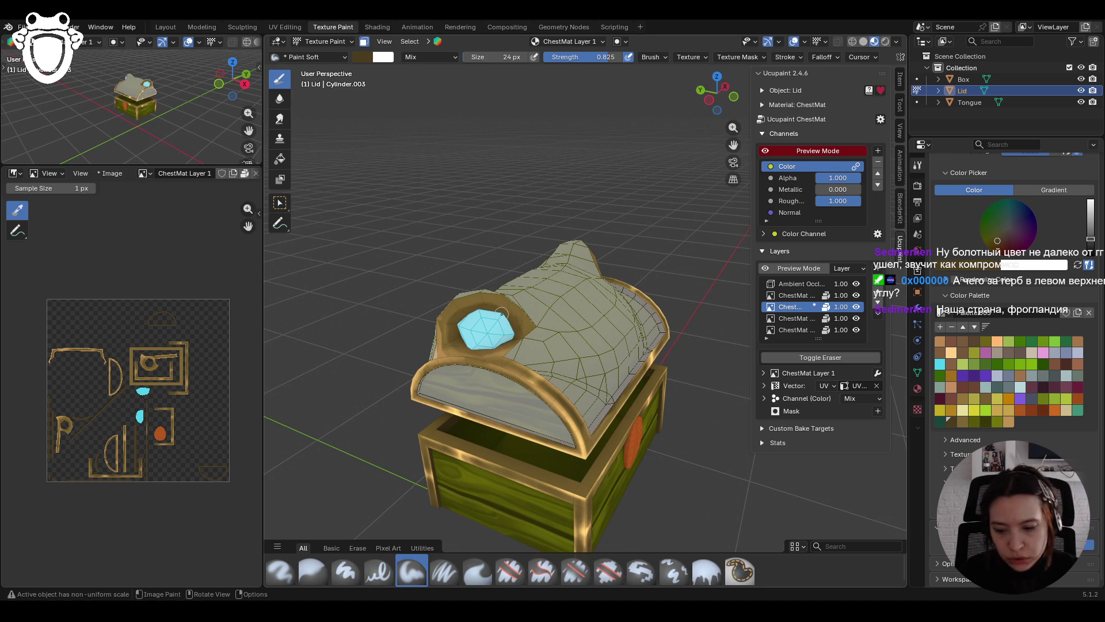
pyautogui.moveTo(484, 281)
pyautogui.mouseDown(button='middle')
pyautogui.moveTo(528, 260)
pyautogui.moveTo(491, 345)
pyautogui.mouseUp(button='middle')
pyautogui.moveTo(463, 341); pyautogui.dragTo(470, 338)
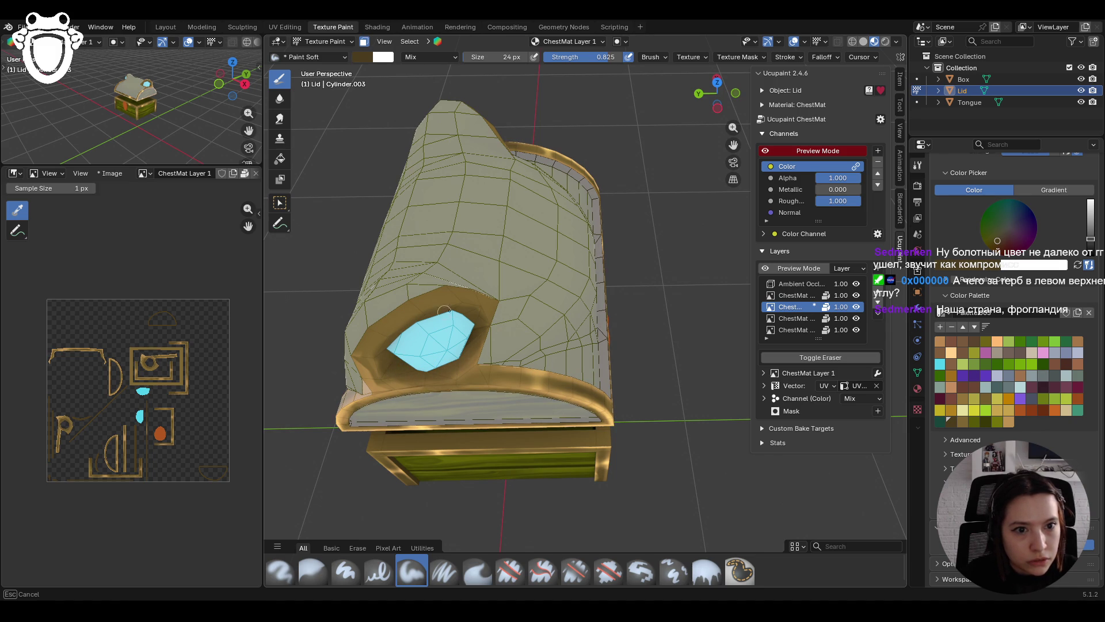
pyautogui.moveTo(475, 313); pyautogui.dragTo(475, 314)
pyautogui.scroll(2, 439, 280)
pyautogui.moveTo(439, 280); pyautogui.dragTo(414, 311, button='middle')
pyautogui.click(313, 569)
pyautogui.moveTo(313, 482); pyautogui.dragTo(356, 380)
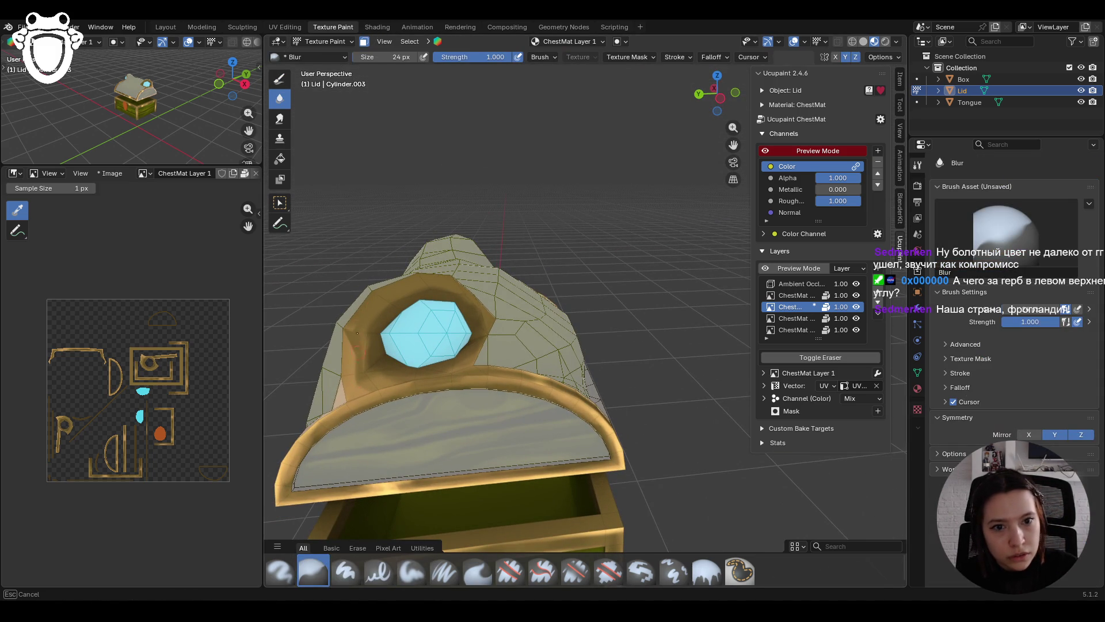
# Step: Blur beside the gem, then paint brighter golden strokes around and below it with Paint Soft
pyautogui.moveTo(349, 331); pyautogui.dragTo(351, 332)
pyautogui.click(410, 565)
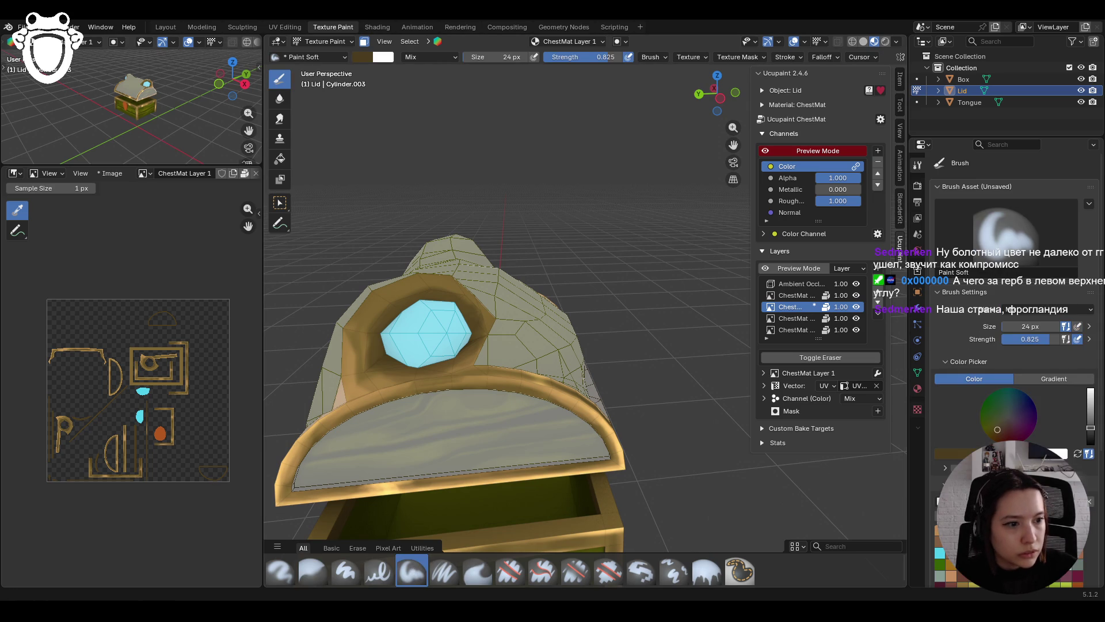
pyautogui.moveTo(1090, 335); pyautogui.dragTo(1090, 324)
pyautogui.moveTo(352, 352); pyautogui.dragTo(355, 323)
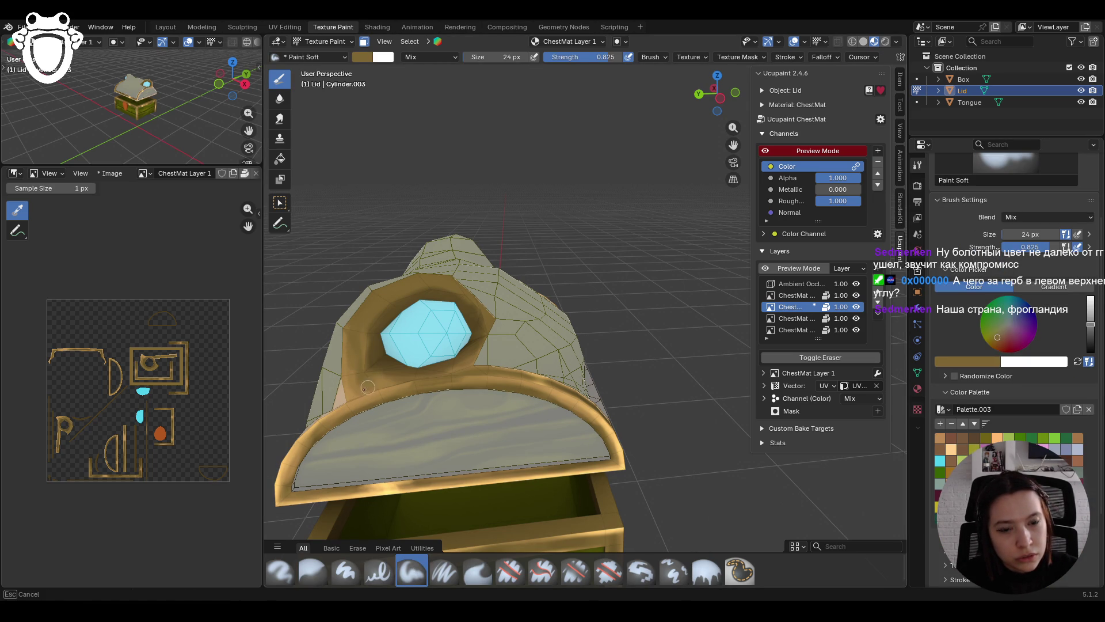
pyautogui.moveTo(351, 396); pyautogui.dragTo(353, 397)
pyautogui.moveTo(475, 352)
pyautogui.mouseDown()
pyautogui.moveTo(445, 369)
pyautogui.moveTo(454, 368)
pyautogui.mouseUp()
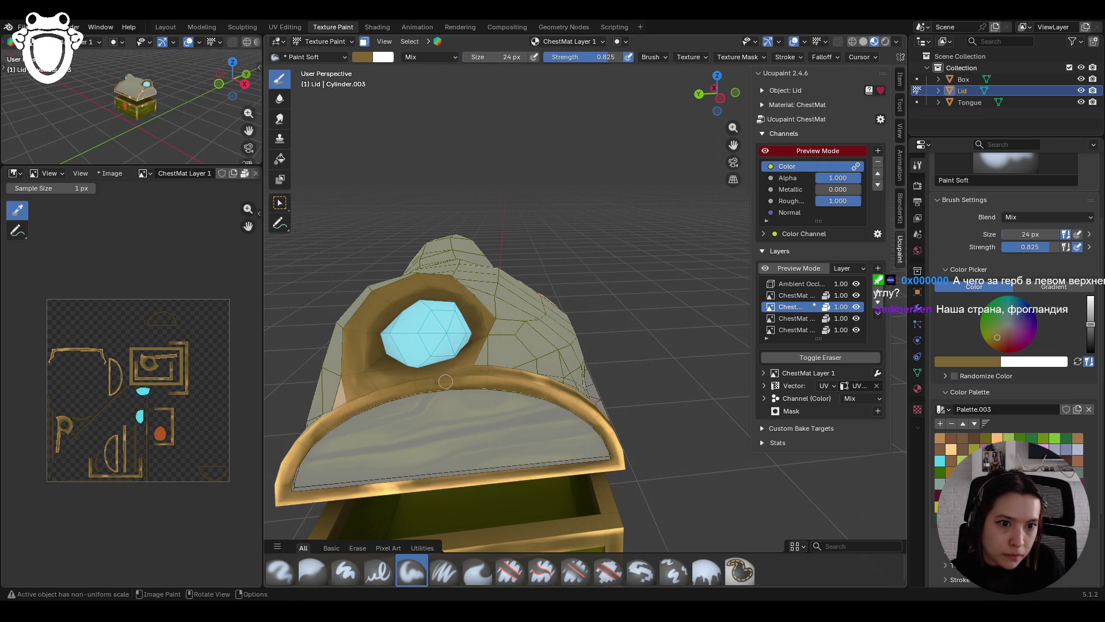
# Step: Sample lighter tan colours from the lid and paint a short stroke on the rim
pyautogui.moveTo(345, 352)
pyautogui.mouseDown(button='middle')
pyautogui.moveTo(373, 370)
pyautogui.moveTo(865, 464)
pyautogui.mouseUp(button='middle')
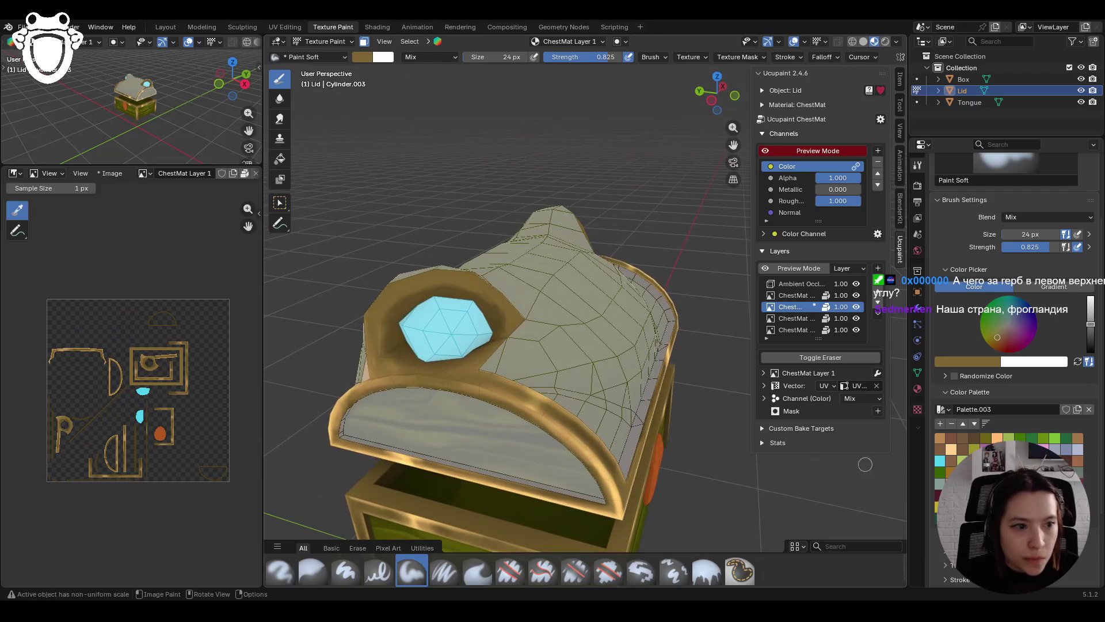
pyautogui.press('s')
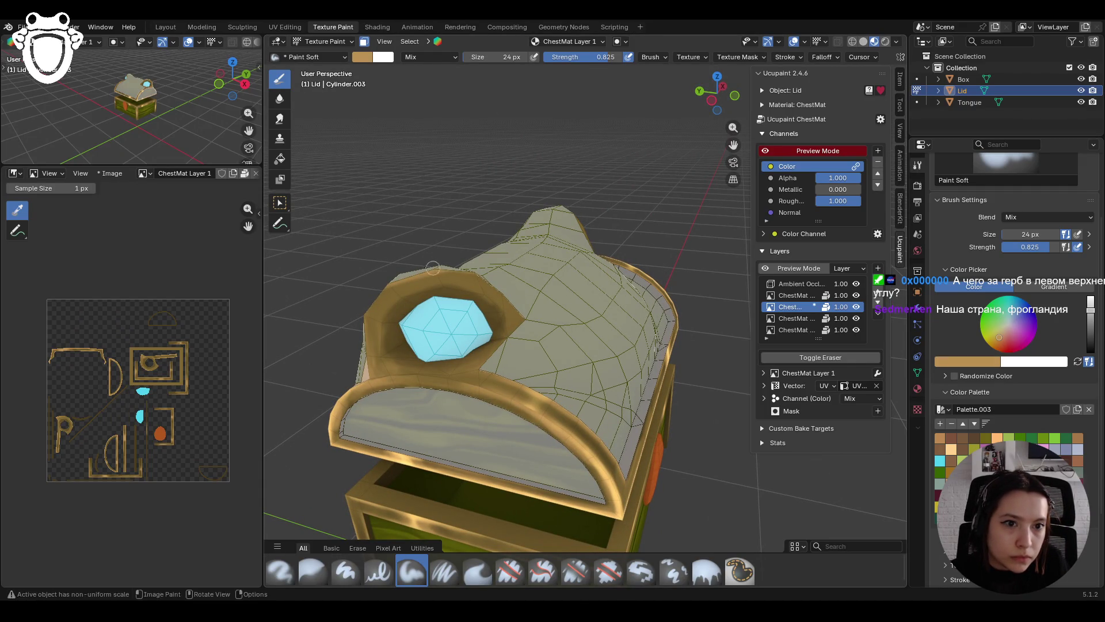
pyautogui.press('s')
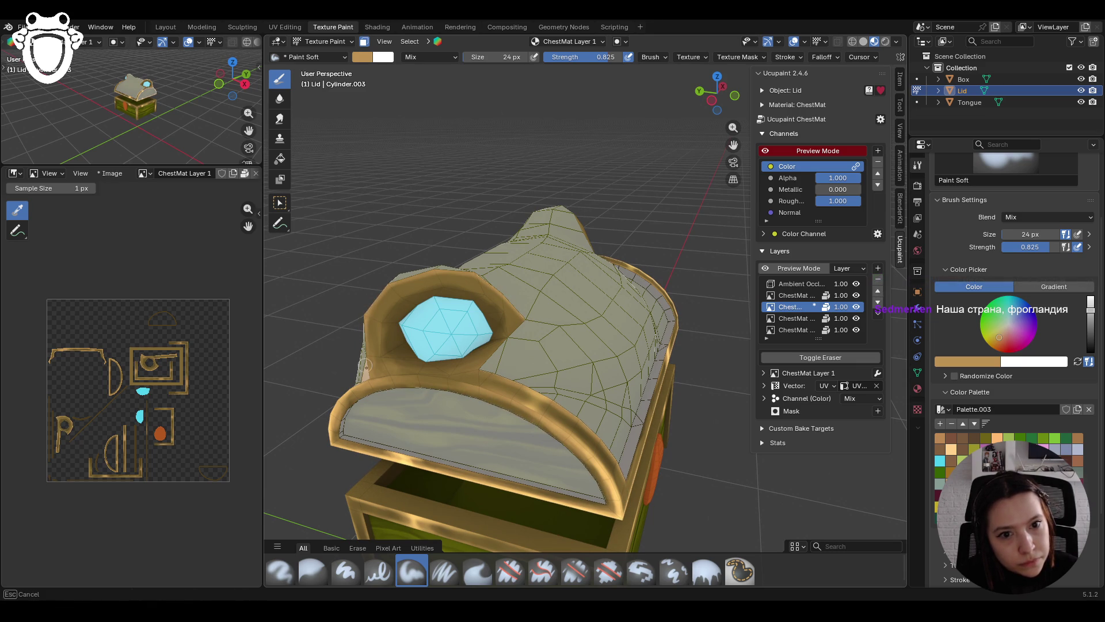
pyautogui.press('s')
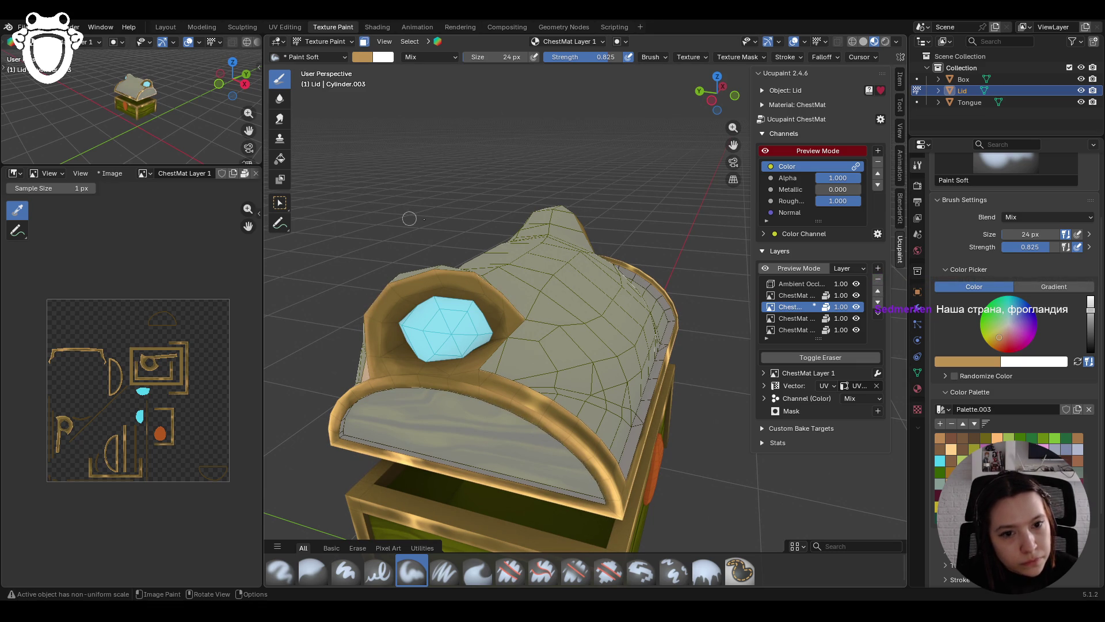
pyautogui.press('s')
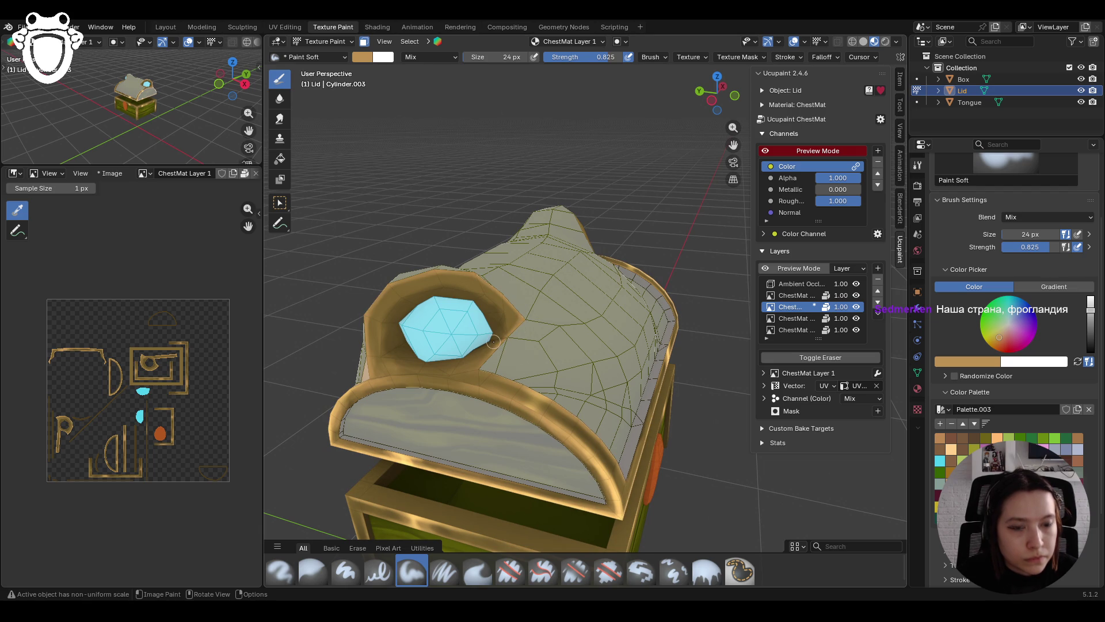
pyautogui.moveTo(493, 338)
pyautogui.mouseDown(button='middle')
pyautogui.moveTo(573, 324)
pyautogui.moveTo(552, 286)
pyautogui.mouseUp(button='middle')
pyautogui.moveTo(388, 282); pyautogui.dragTo(393, 236)
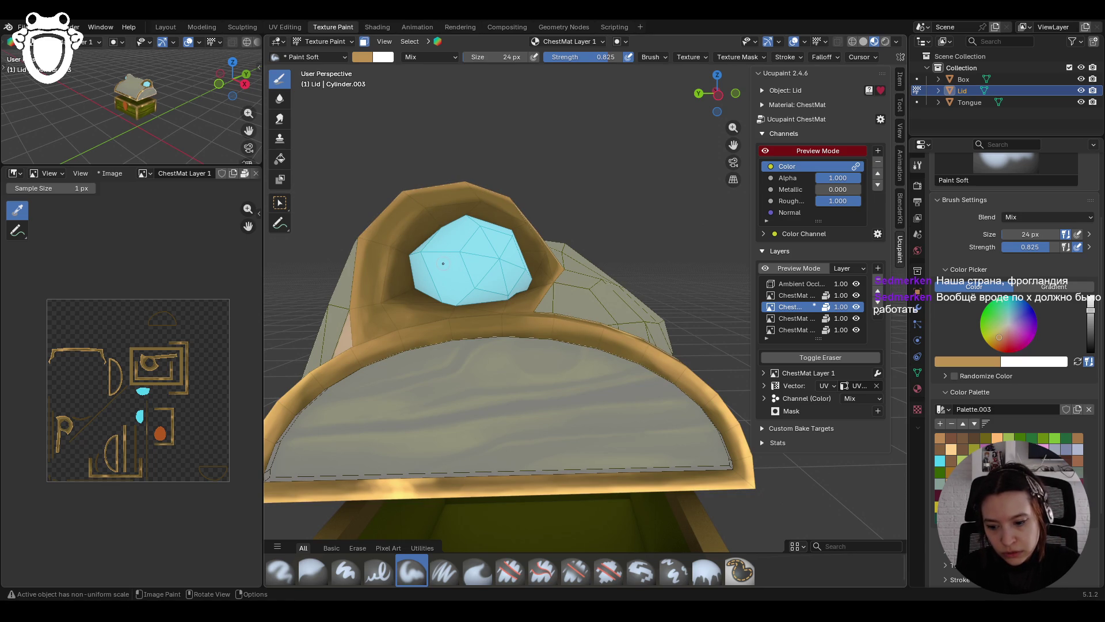
# Step: Paint a tan stroke along the front of the lid's gold edge
pyautogui.scroll(-10, 441, 264)
pyautogui.moveTo(567, 323)
pyautogui.mouseDown(button='middle')
pyautogui.moveTo(573, 302)
pyautogui.moveTo(575, 461)
pyautogui.mouseUp(button='middle')
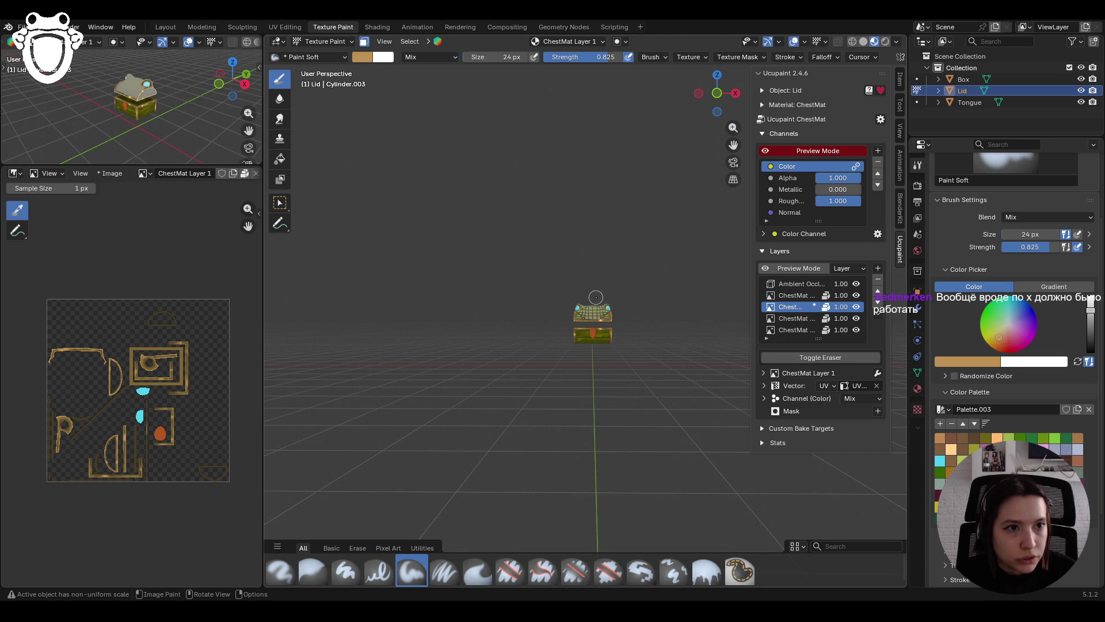
pyautogui.moveTo(517, 224)
pyautogui.mouseDown(button='middle')
pyautogui.moveTo(582, 266)
pyautogui.moveTo(665, 265)
pyautogui.moveTo(510, 249)
pyautogui.moveTo(518, 245)
pyautogui.mouseUp(button='middle')
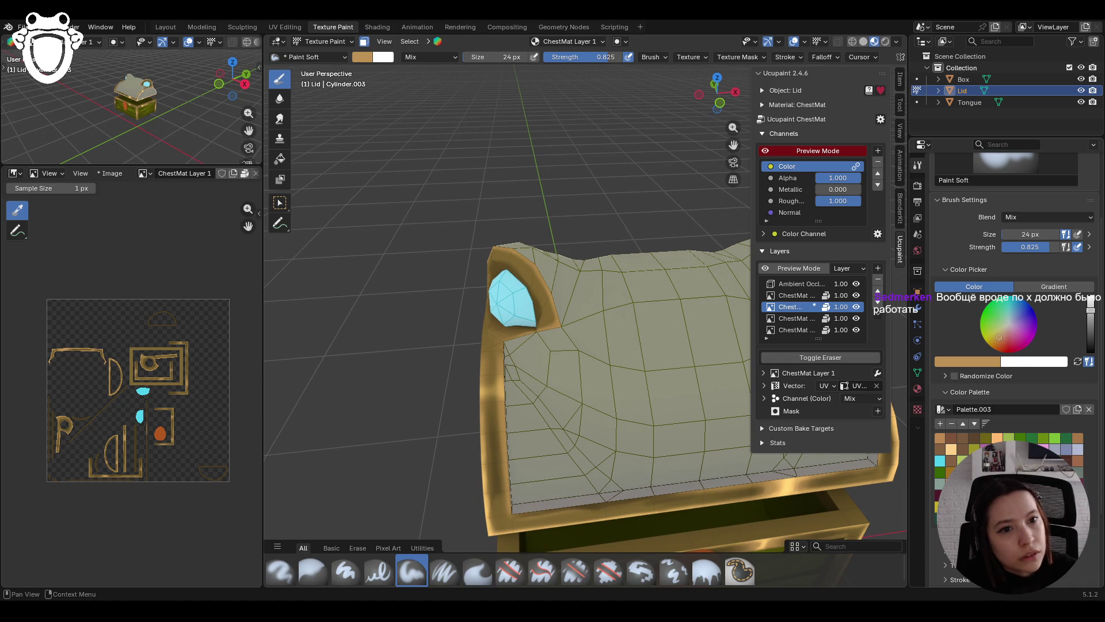
pyautogui.moveTo(544, 251)
pyautogui.mouseDown()
pyautogui.moveTo(551, 298)
pyautogui.moveTo(528, 277)
pyautogui.moveTo(540, 287)
pyautogui.mouseUp()
# Step: Paint down along the lid rim, then enable the face-selection paint mask with M
pyautogui.moveTo(503, 75); pyautogui.dragTo(650, 159, button='middle')
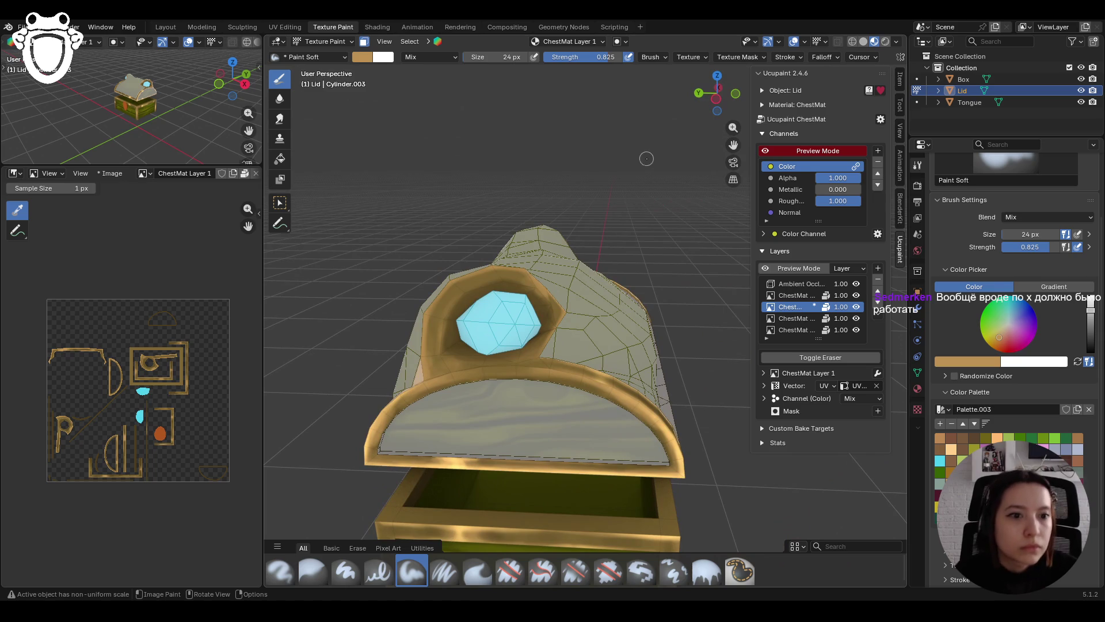
pyautogui.moveTo(525, 300)
pyautogui.mouseDown(button='middle')
pyautogui.moveTo(573, 323)
pyautogui.moveTo(588, 349)
pyautogui.mouseUp(button='middle')
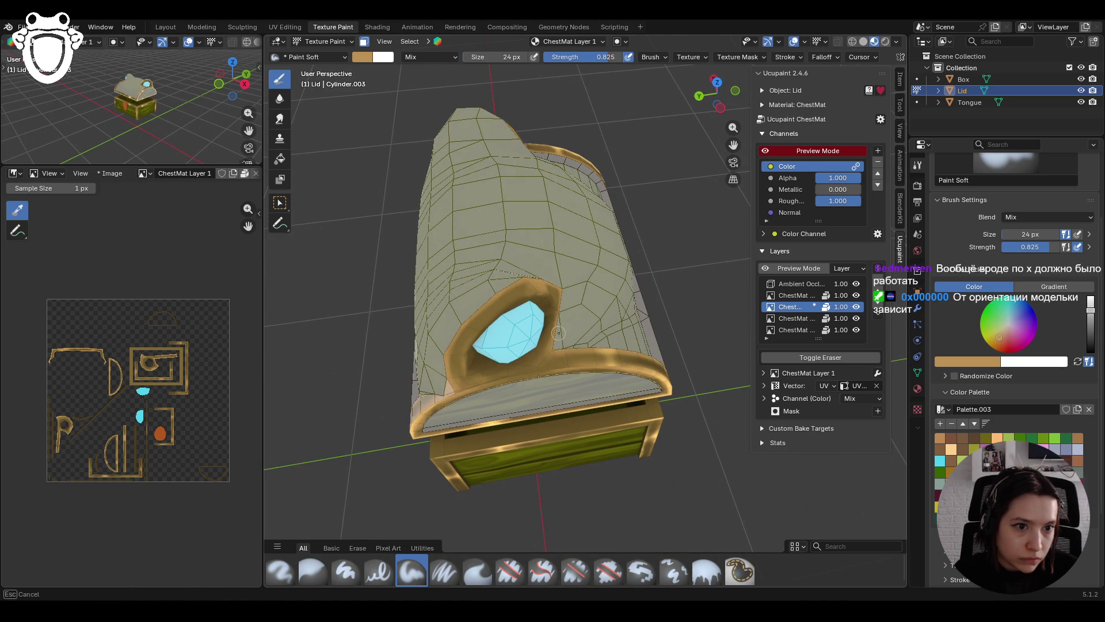
pyautogui.moveTo(573, 253); pyautogui.dragTo(499, 251, button='middle')
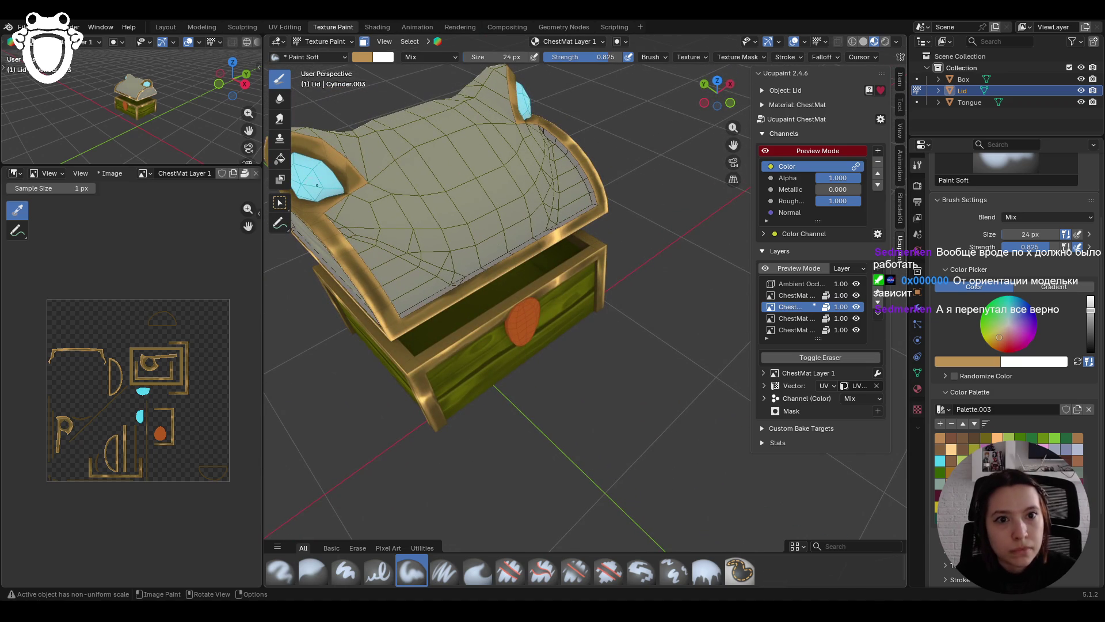
pyautogui.moveTo(354, 152)
pyautogui.mouseDown()
pyautogui.moveTo(361, 181)
pyautogui.moveTo(347, 168)
pyautogui.mouseUp()
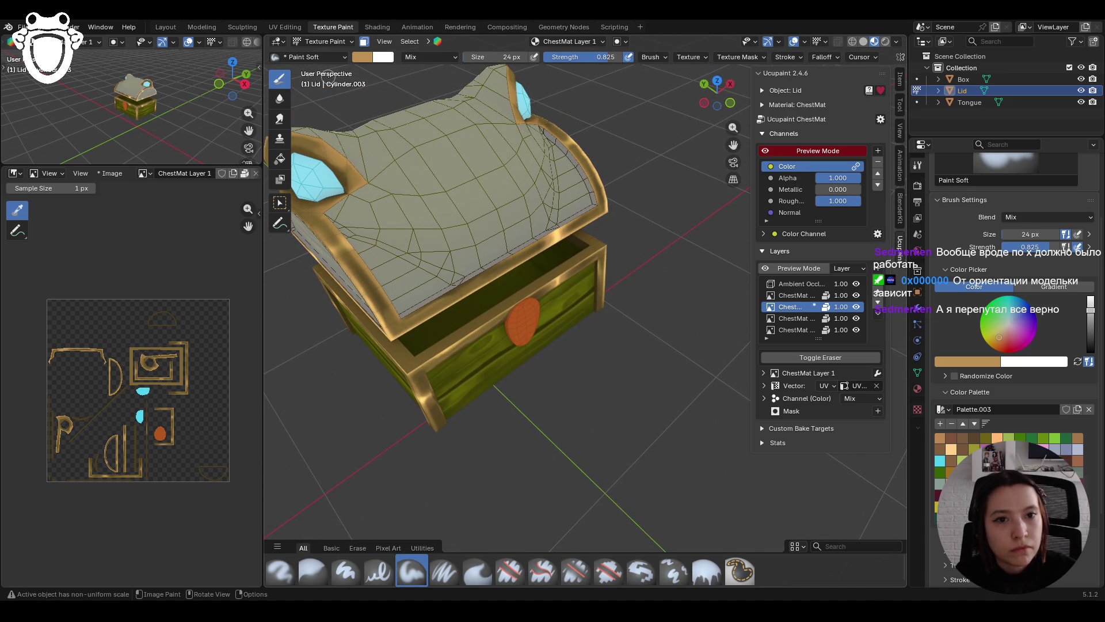
pyautogui.scroll(-3, 608, 205)
pyautogui.moveTo(608, 205)
pyautogui.mouseDown(button='middle')
pyautogui.moveTo(451, 156)
pyautogui.moveTo(460, 173)
pyautogui.mouseUp(button='middle')
pyautogui.press('m')
pyautogui.scroll(6, 463, 176)
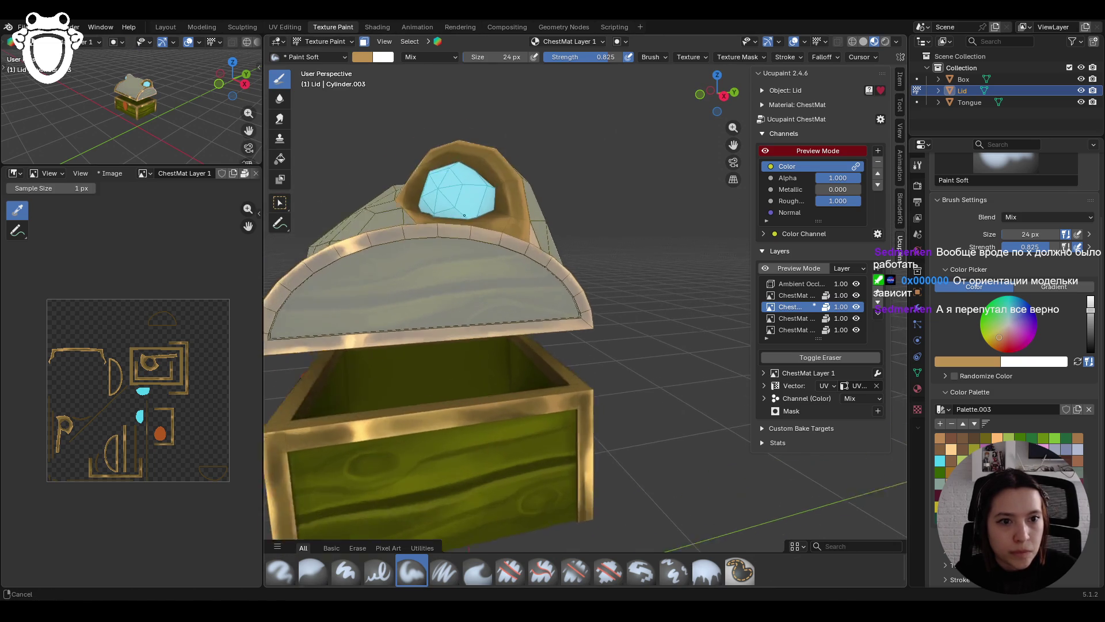
# Step: Sample a tan colour and paint down the lid's gold edge on the lock side
pyautogui.click(962, 438)
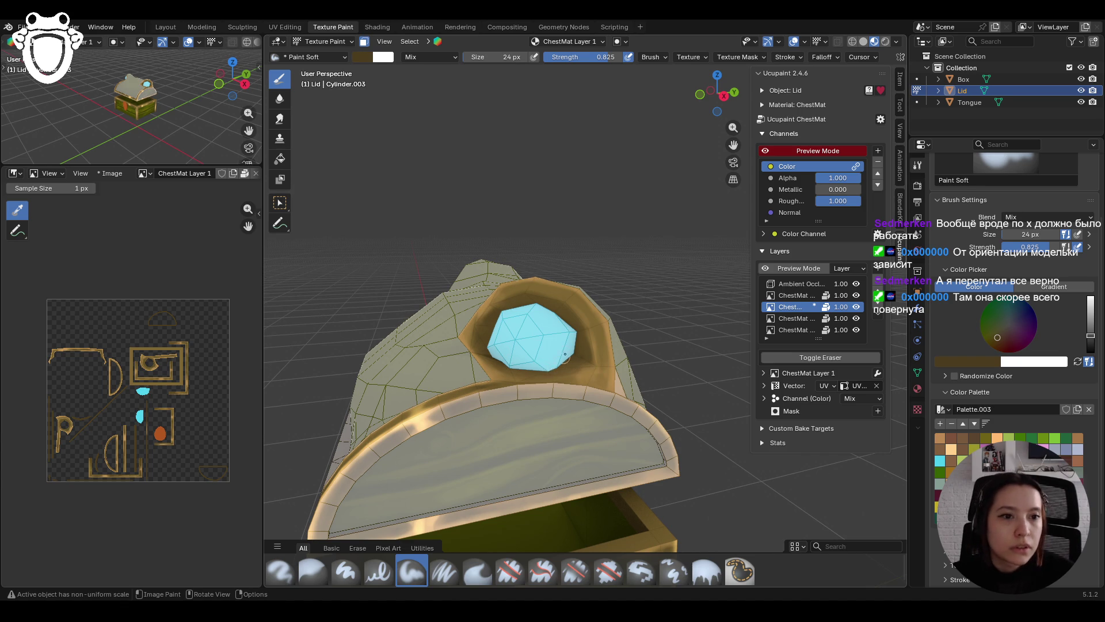
pyautogui.scroll(-10, 560, 360)
pyautogui.moveTo(560, 360)
pyautogui.mouseDown(button='middle')
pyautogui.moveTo(560, 294)
pyautogui.moveTo(696, 391)
pyautogui.moveTo(631, 328)
pyautogui.moveTo(645, 314)
pyautogui.mouseUp(button='middle')
pyautogui.scroll(5, 668, 362)
pyautogui.press('s')
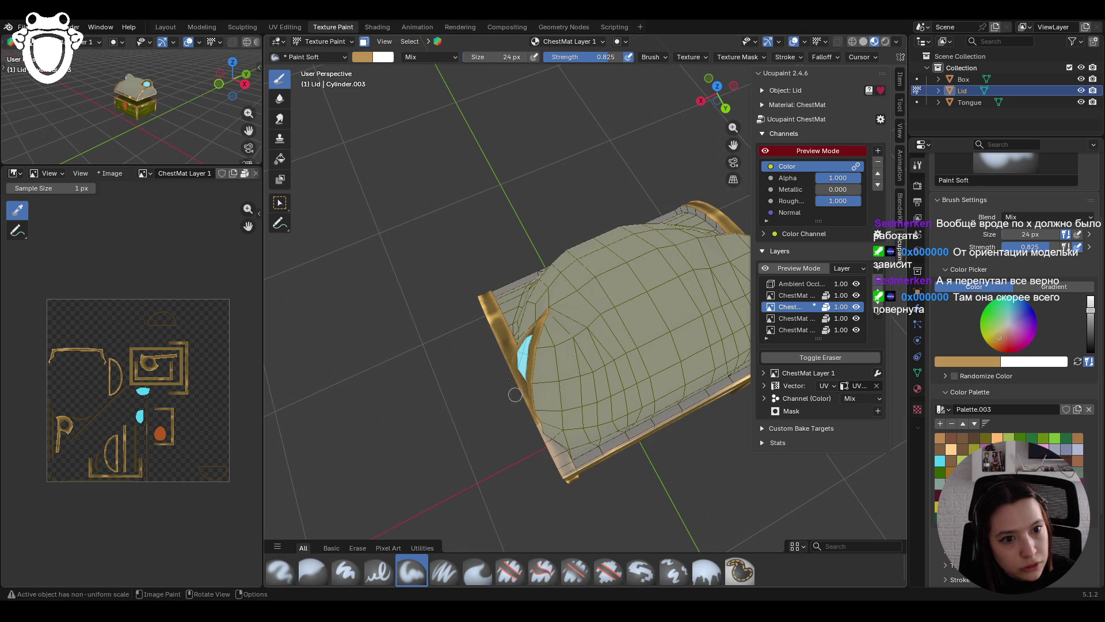
pyautogui.moveTo(540, 442); pyautogui.dragTo(616, 439, button='middle')
pyautogui.moveTo(512, 372)
pyautogui.mouseDown(button='middle')
pyautogui.moveTo(546, 378)
pyautogui.moveTo(465, 376)
pyautogui.mouseUp(button='middle')
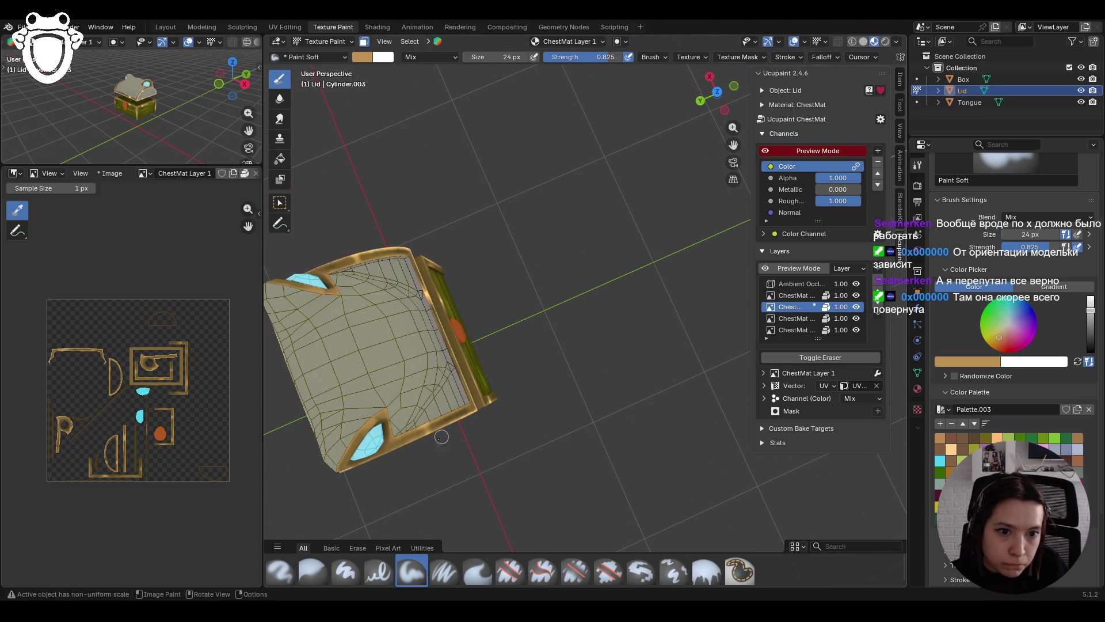
pyautogui.moveTo(496, 421); pyautogui.dragTo(645, 247, button='middle')
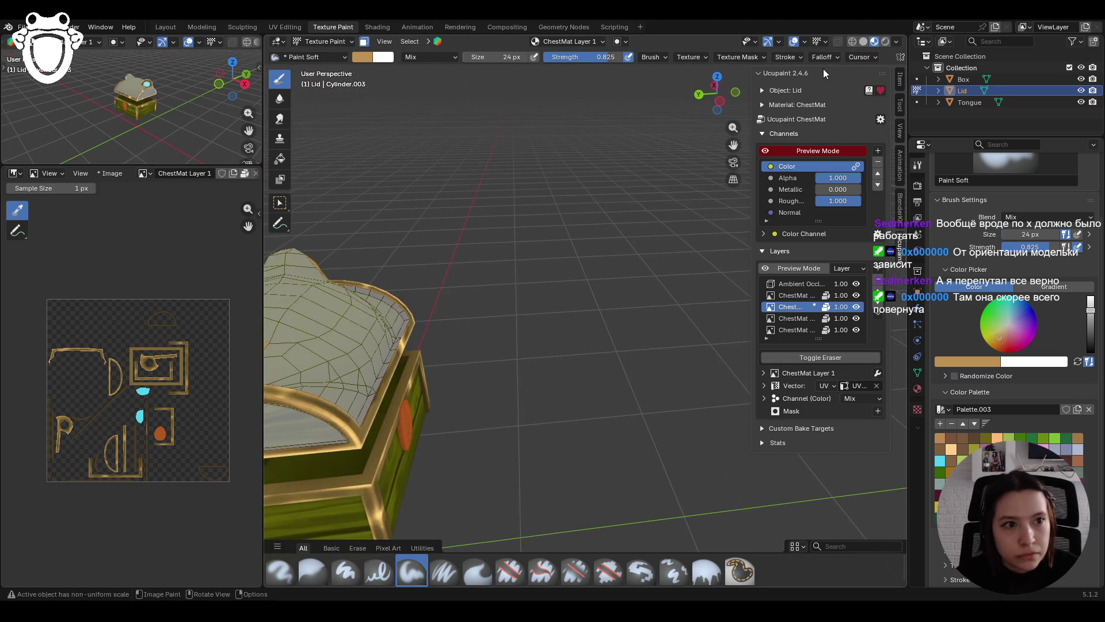
pyautogui.moveTo(733, 144); pyautogui.dragTo(898, 104)
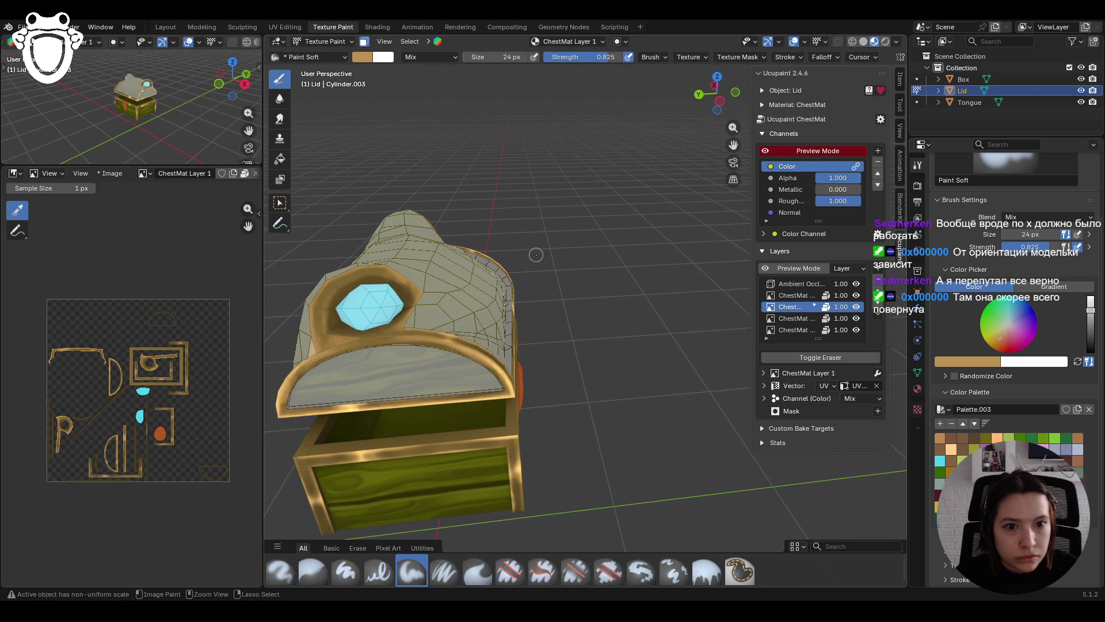
pyautogui.moveTo(535, 254); pyautogui.dragTo(497, 309, button='middle')
pyautogui.moveTo(733, 145); pyautogui.dragTo(448, 249, button='middle')
pyautogui.moveTo(722, 146)
pyautogui.mouseDown(button='middle')
pyautogui.moveTo(564, 159)
pyautogui.moveTo(620, 220)
pyautogui.moveTo(571, 257)
pyautogui.mouseUp(button='middle')
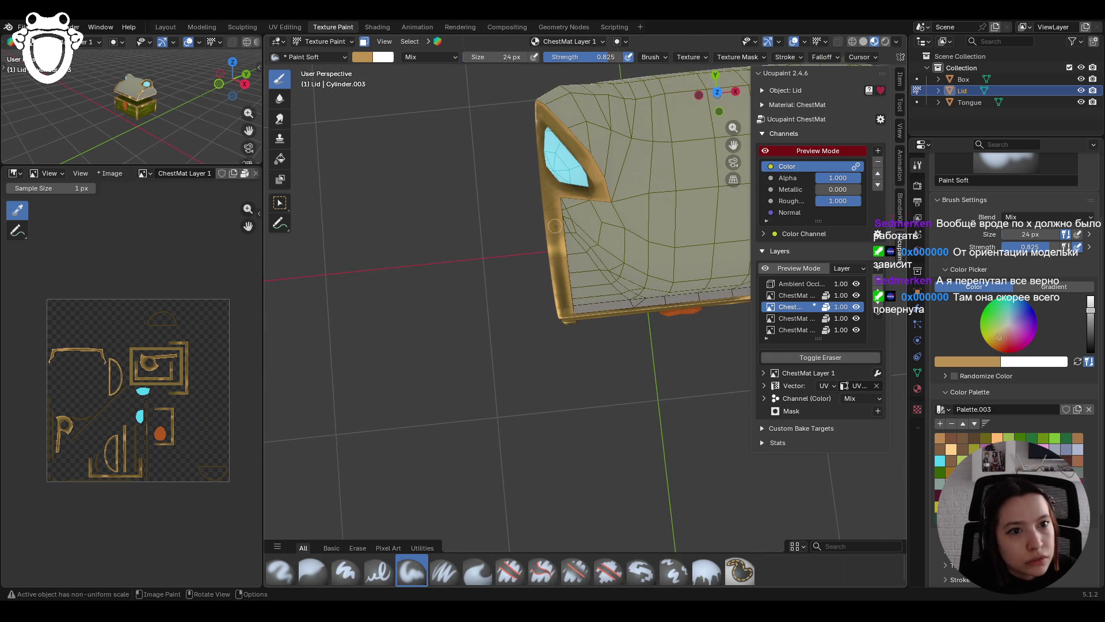
pyautogui.moveTo(539, 174)
pyautogui.mouseDown()
pyautogui.moveTo(550, 209)
pyautogui.moveTo(535, 142)
pyautogui.mouseUp()
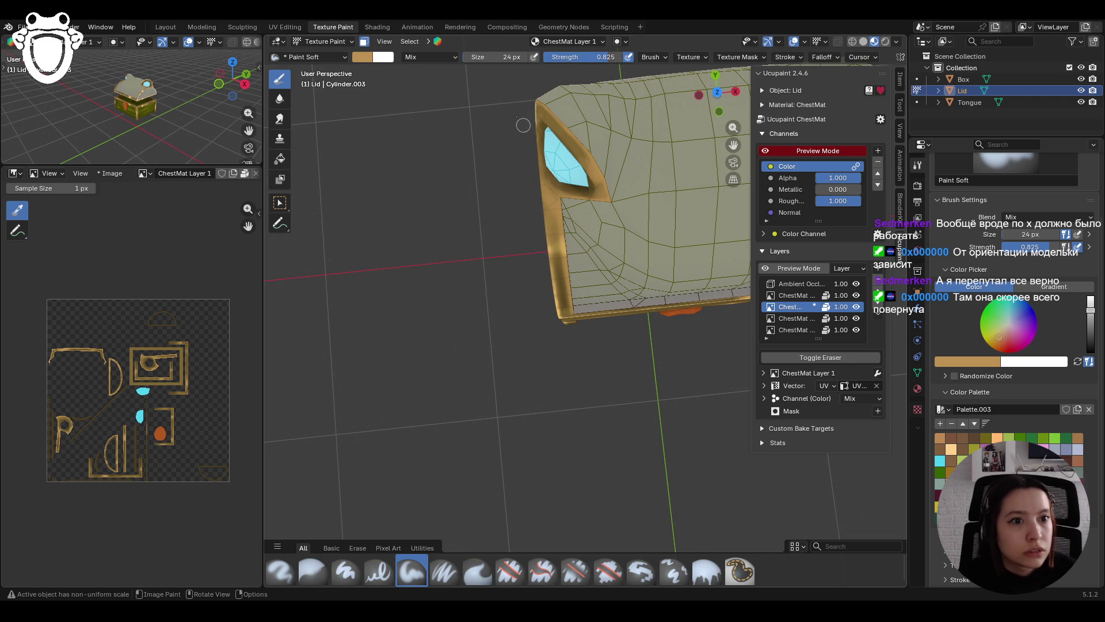
# Step: Darken the colour to dark brown and stroke along the lid's top rim and near the gem
pyautogui.scroll(-5, 535, 197)
pyautogui.moveTo(535, 197)
pyautogui.mouseDown(button='middle')
pyautogui.moveTo(674, 171)
pyautogui.moveTo(565, 238)
pyautogui.mouseUp(button='middle')
pyautogui.scroll(6, 566, 238)
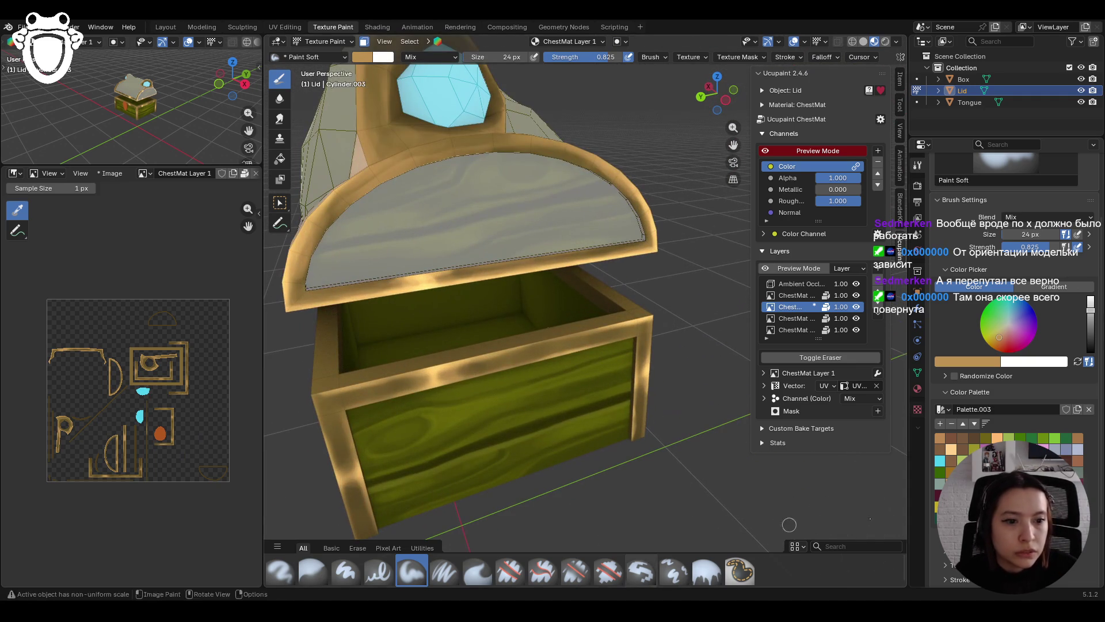
pyautogui.moveTo(1090, 311); pyautogui.dragTo(1090, 335)
pyautogui.moveTo(427, 142)
pyautogui.mouseDown()
pyautogui.moveTo(462, 153)
pyautogui.moveTo(441, 147)
pyautogui.moveTo(507, 141)
pyautogui.mouseUp()
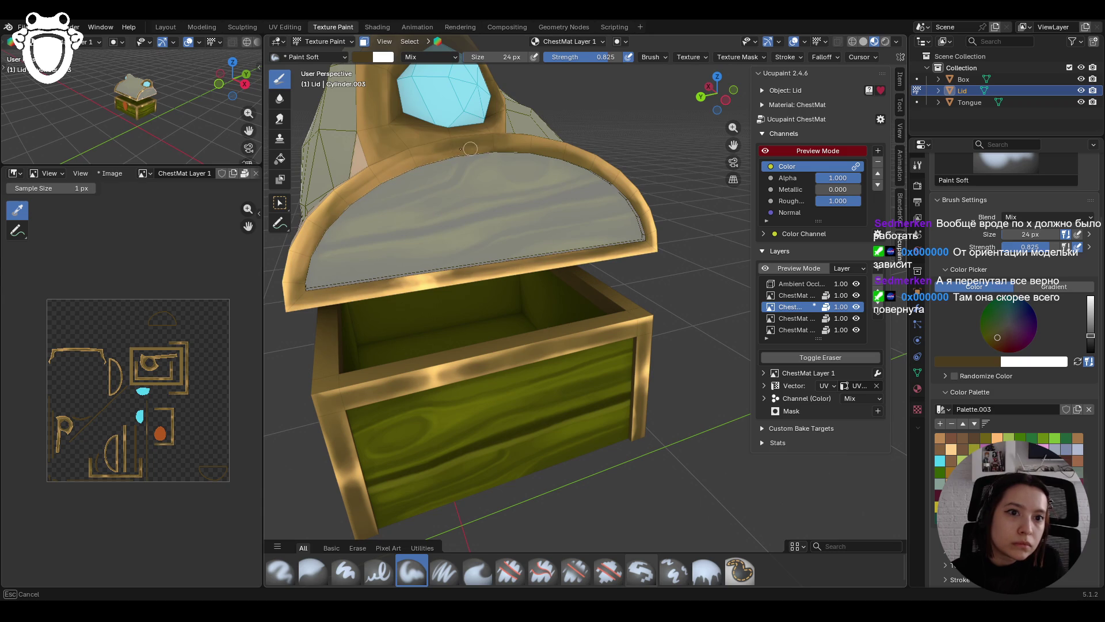
pyautogui.moveTo(490, 143); pyautogui.dragTo(419, 152)
pyautogui.scroll(-5, 419, 151)
pyautogui.moveTo(418, 151)
pyautogui.mouseDown(button='middle')
pyautogui.moveTo(322, 196)
pyautogui.moveTo(443, 208)
pyautogui.moveTo(472, 176)
pyautogui.mouseUp(button='middle')
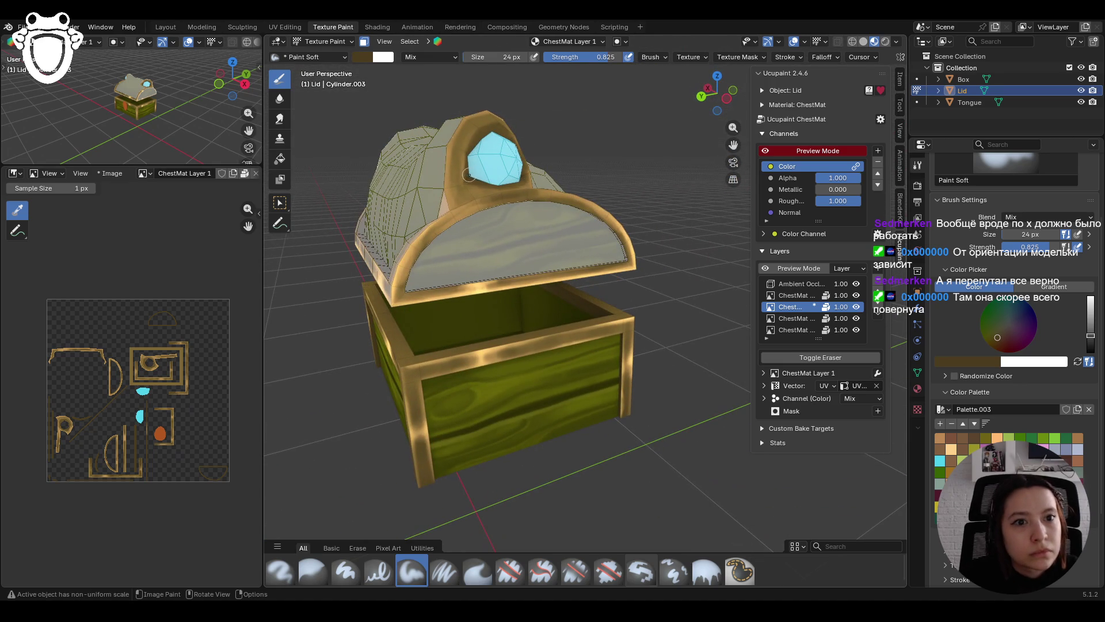
pyautogui.moveTo(466, 203); pyautogui.dragTo(459, 194)
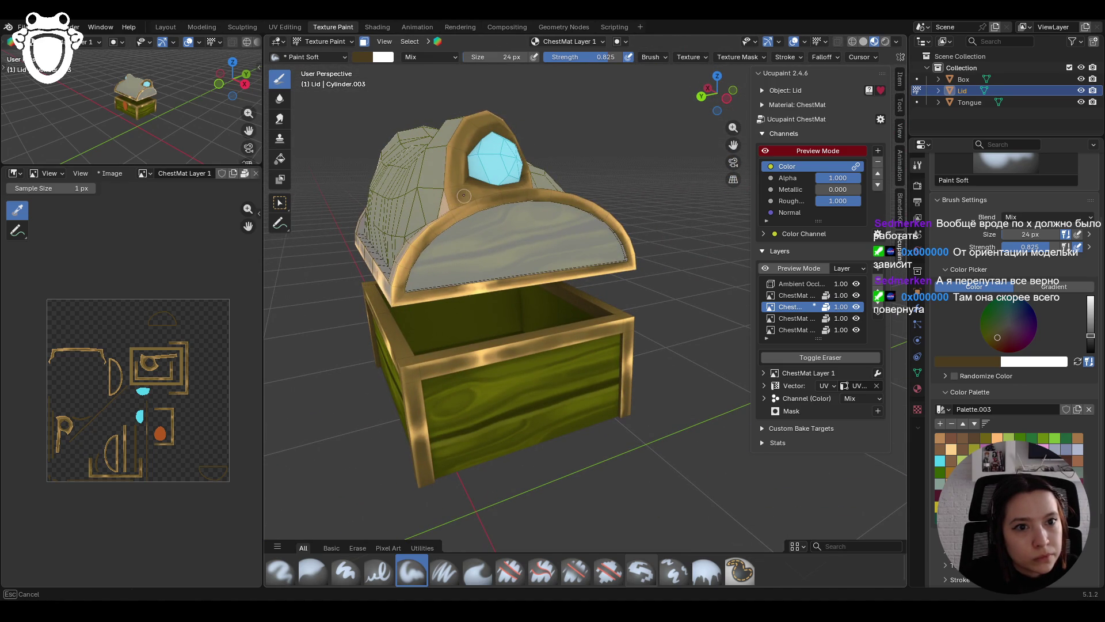
pyautogui.moveTo(451, 190)
pyautogui.mouseDown(button='middle')
pyautogui.moveTo(456, 228)
pyautogui.moveTo(437, 180)
pyautogui.mouseUp(button='middle')
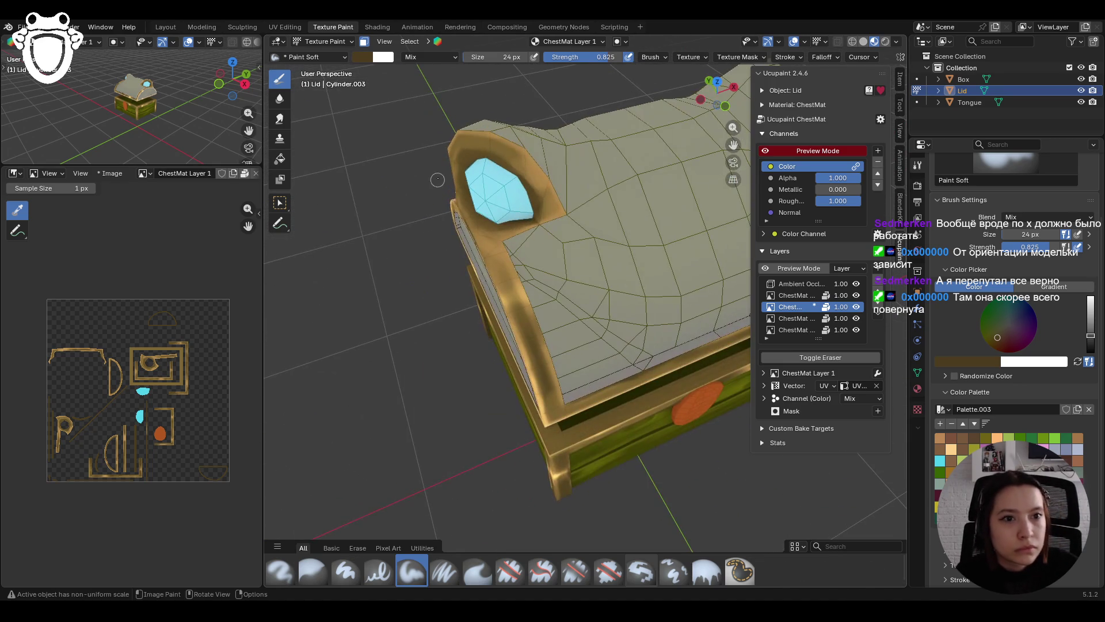
# Step: On ChestMat Layer 3, paint sampled tan along the lid corner's gold rim
pyautogui.click(792, 294)
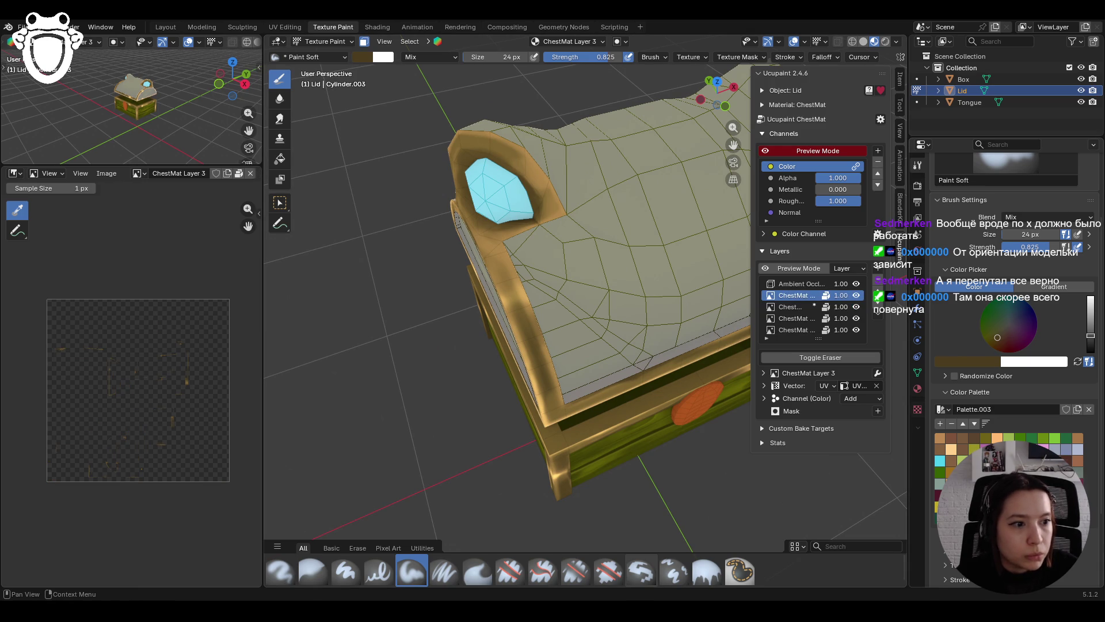
pyautogui.press('s')
pyautogui.moveTo(695, 340); pyautogui.dragTo(539, 247, button='middle')
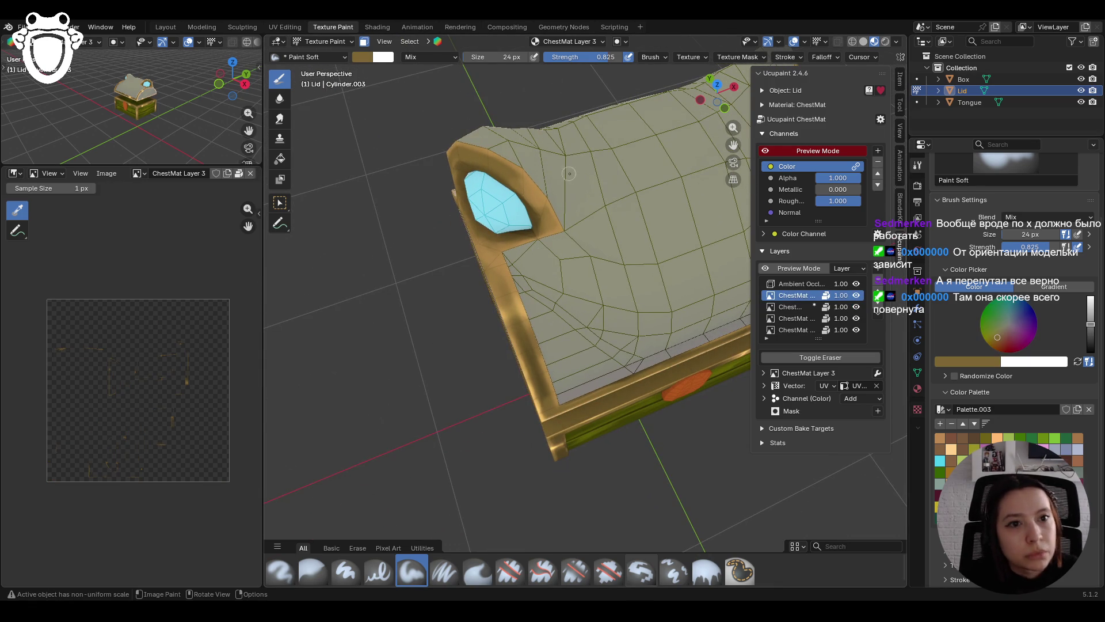
pyautogui.moveTo(478, 133)
pyautogui.mouseDown()
pyautogui.moveTo(534, 171)
pyautogui.moveTo(532, 184)
pyautogui.mouseUp()
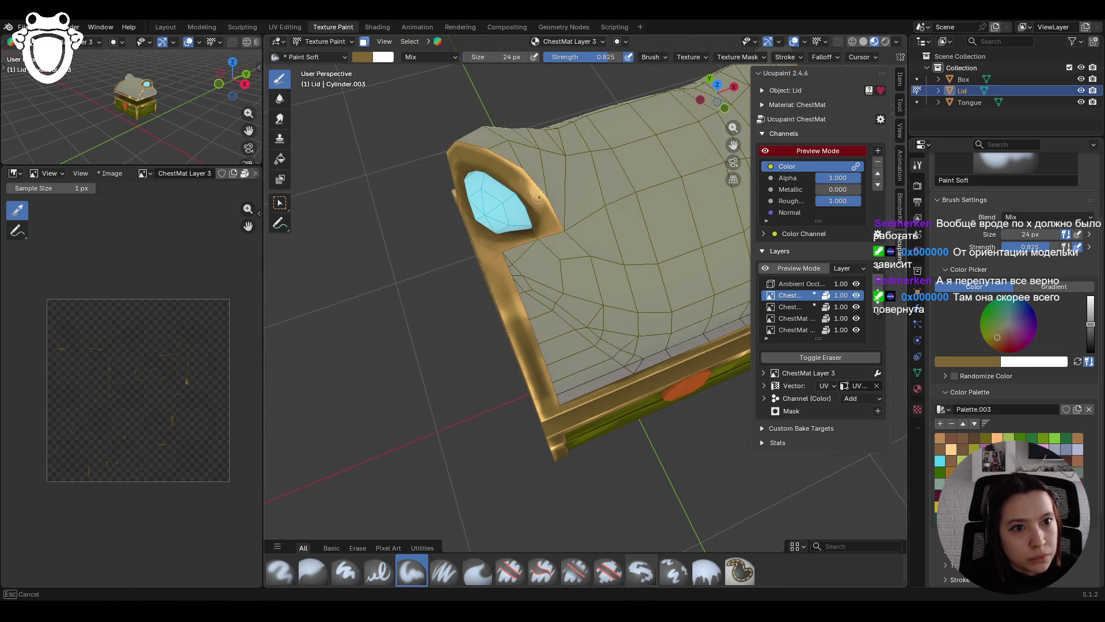
pyautogui.moveTo(525, 189); pyautogui.dragTo(547, 203)
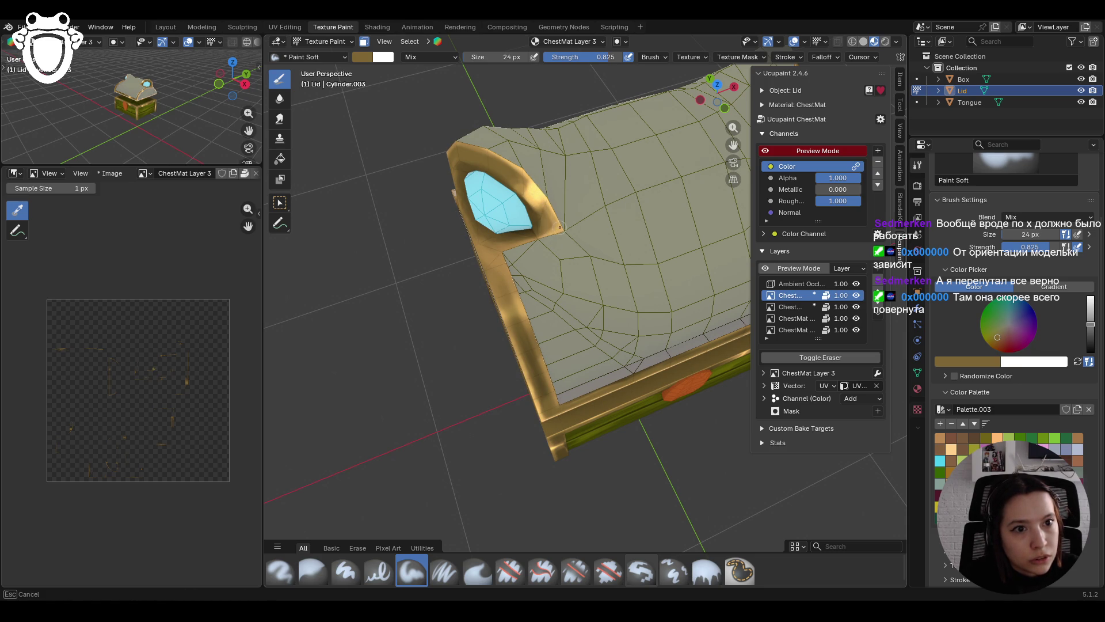
# Step: Erase part of the rim stroke with Erase Hard, blur its edge, and reselect Paint Soft
pyautogui.click(509, 571)
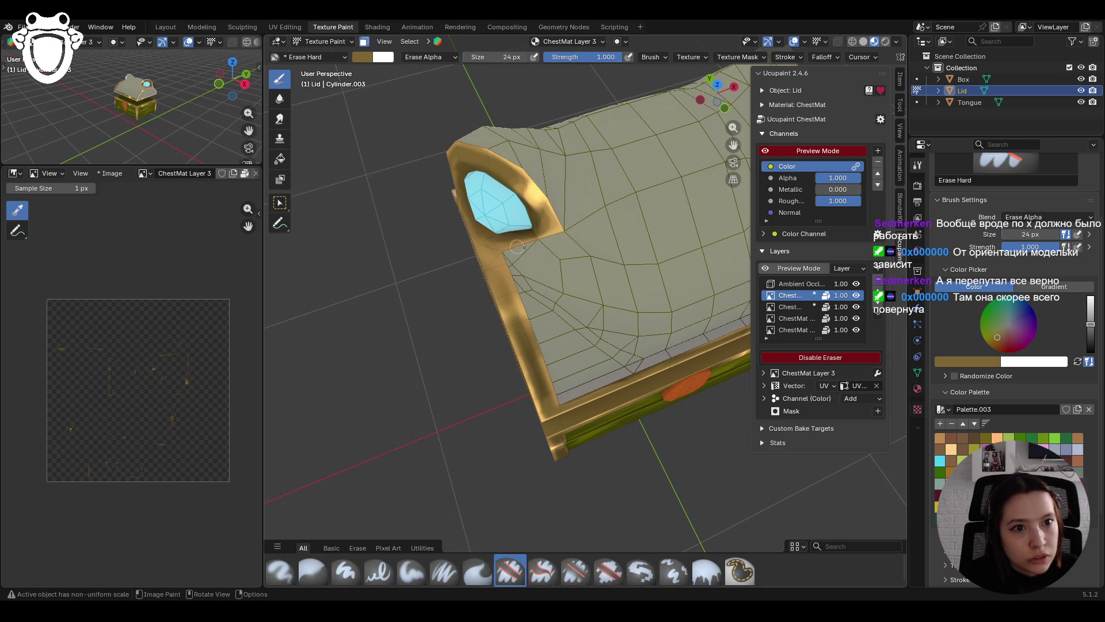
pyautogui.moveTo(514, 173); pyautogui.dragTo(543, 197)
pyautogui.click(313, 571)
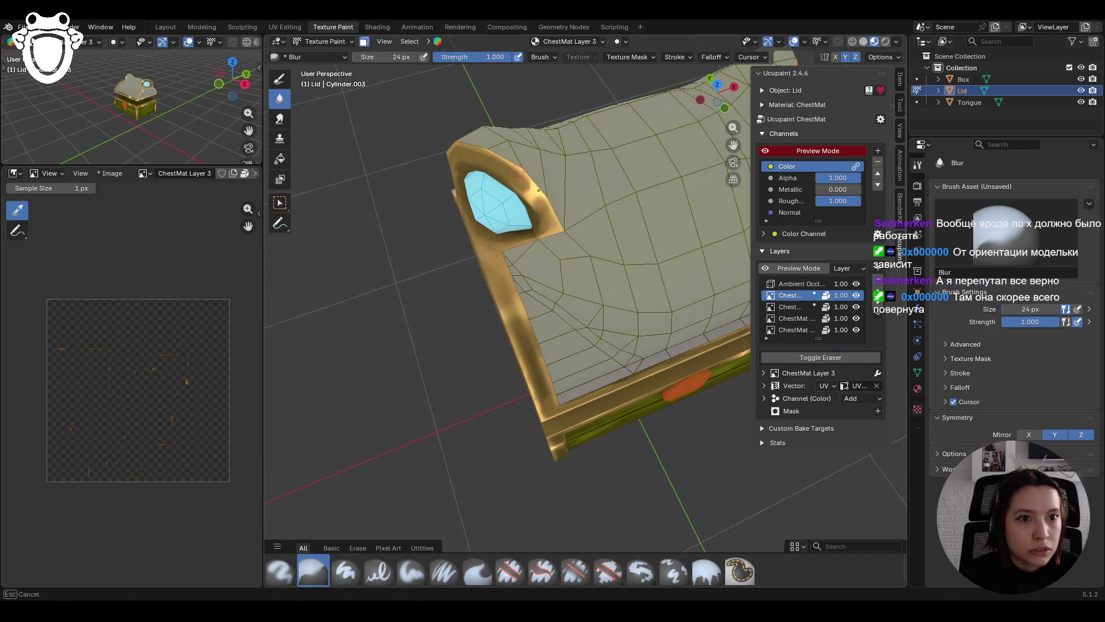
pyautogui.moveTo(560, 228); pyautogui.dragTo(559, 229)
pyautogui.moveTo(559, 229)
pyautogui.mouseDown(button='middle')
pyautogui.moveTo(425, 374)
pyautogui.moveTo(407, 189)
pyautogui.moveTo(495, 207)
pyautogui.moveTo(464, 259)
pyautogui.mouseUp(button='middle')
pyautogui.scroll(-5, 407, 189)
pyautogui.scroll(4, 464, 259)
pyautogui.click(413, 574)
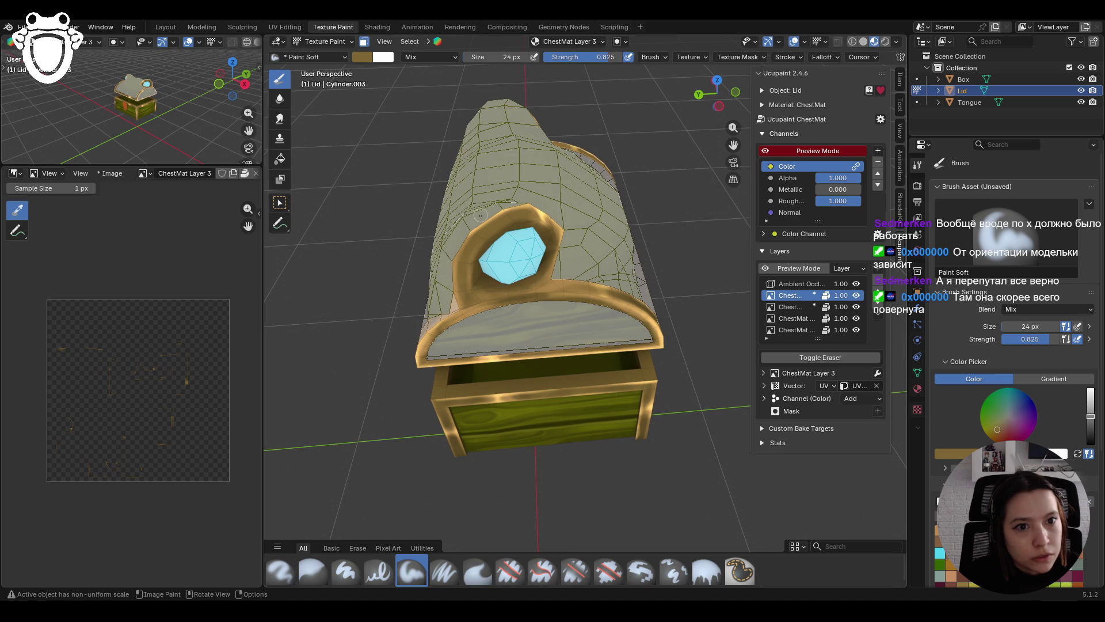
# Step: Add soft tan strokes down the lid and along the gold rim at the corner beside the gem
pyautogui.moveTo(454, 261)
pyautogui.mouseDown()
pyautogui.moveTo(448, 291)
pyautogui.moveTo(460, 305)
pyautogui.mouseUp()
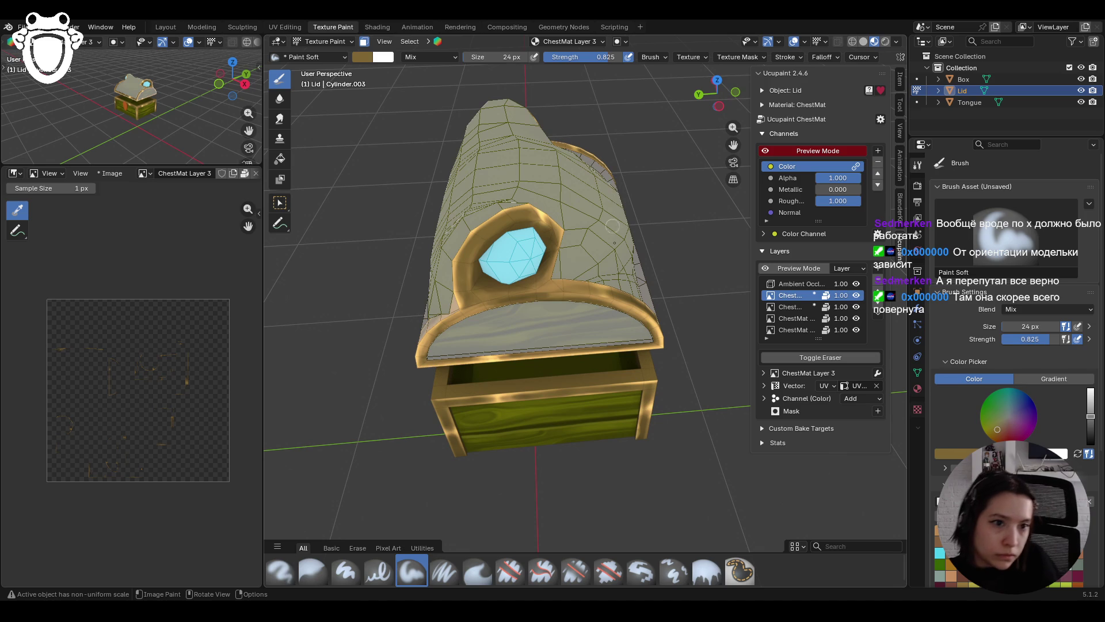
pyautogui.moveTo(547, 284); pyautogui.dragTo(546, 286)
pyautogui.moveTo(638, 290); pyautogui.dragTo(425, 238, button='middle')
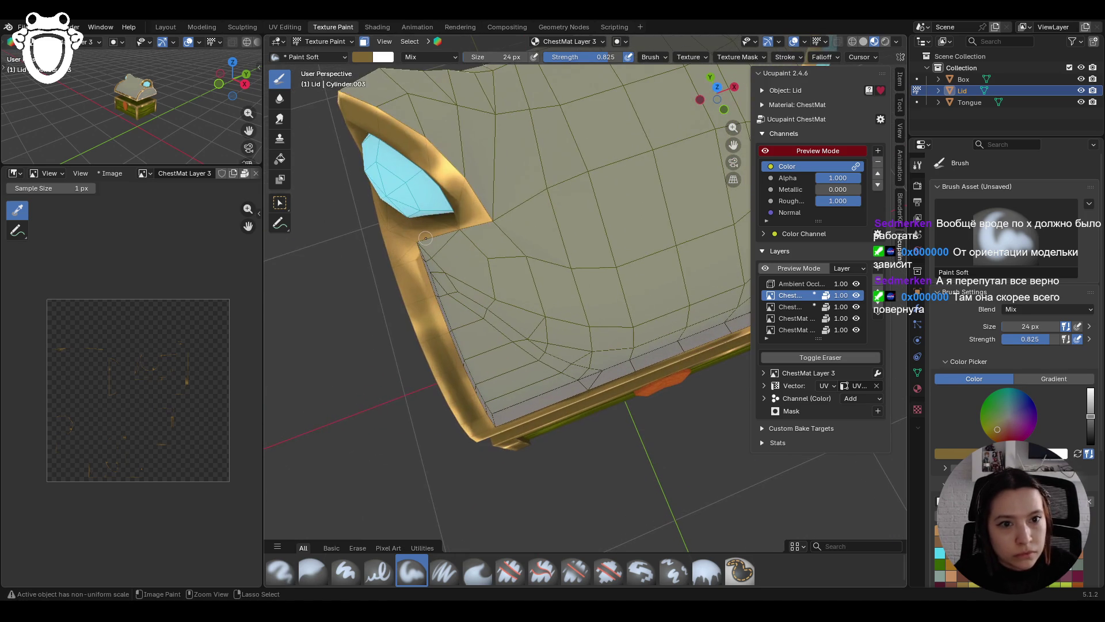
pyautogui.moveTo(424, 263)
pyautogui.mouseDown()
pyautogui.moveTo(395, 253)
pyautogui.moveTo(392, 236)
pyautogui.mouseUp()
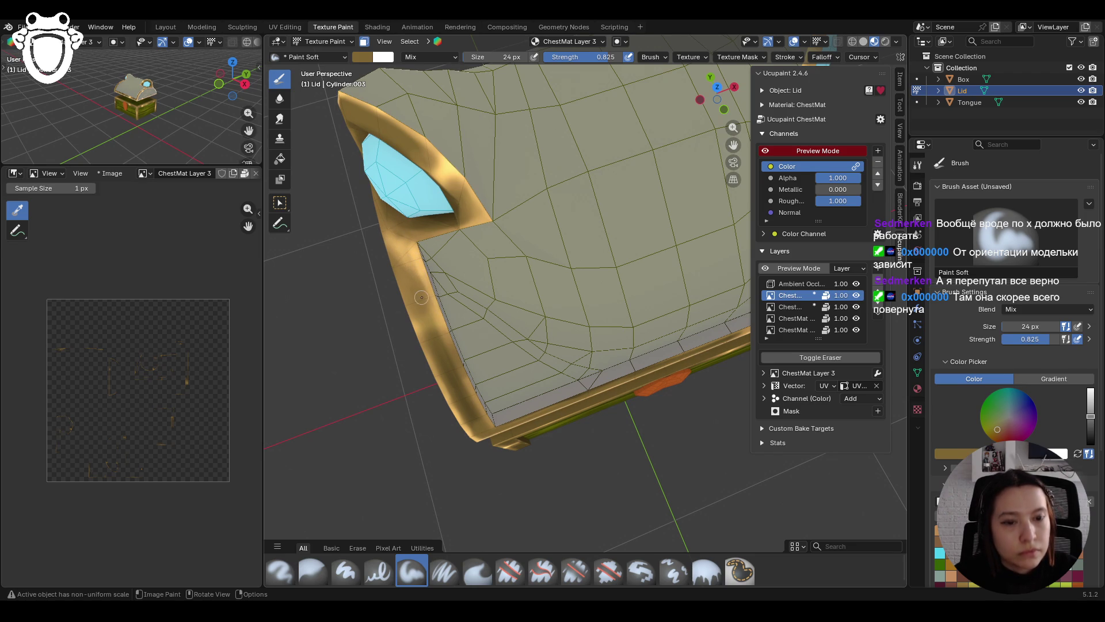
pyautogui.scroll(-5, 457, 252)
pyautogui.moveTo(457, 251); pyautogui.dragTo(375, 259, button='middle')
# Step: Select the Paint Soft Pressure brush, zoom in on the lid's gem and stroke along its rim
pyautogui.click(444, 571)
pyautogui.moveTo(633, 242); pyautogui.dragTo(656, 213, button='middle')
pyautogui.scroll(3, 661, 206)
pyautogui.scroll(4, 565, 257)
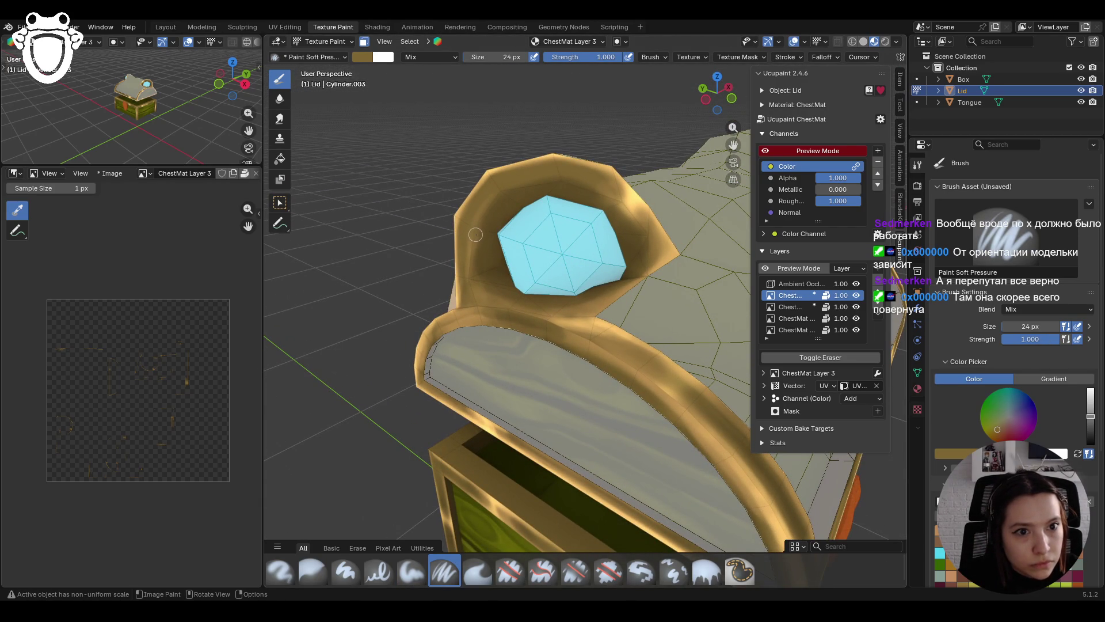
pyautogui.moveTo(469, 276); pyautogui.dragTo(492, 281)
# Step: Paint two strokes down the gold rim beside the gem from another angle
pyautogui.moveTo(460, 174); pyautogui.dragTo(582, 250, button='middle')
pyautogui.moveTo(481, 328); pyautogui.dragTo(485, 344)
pyautogui.moveTo(524, 380); pyautogui.dragTo(525, 381)
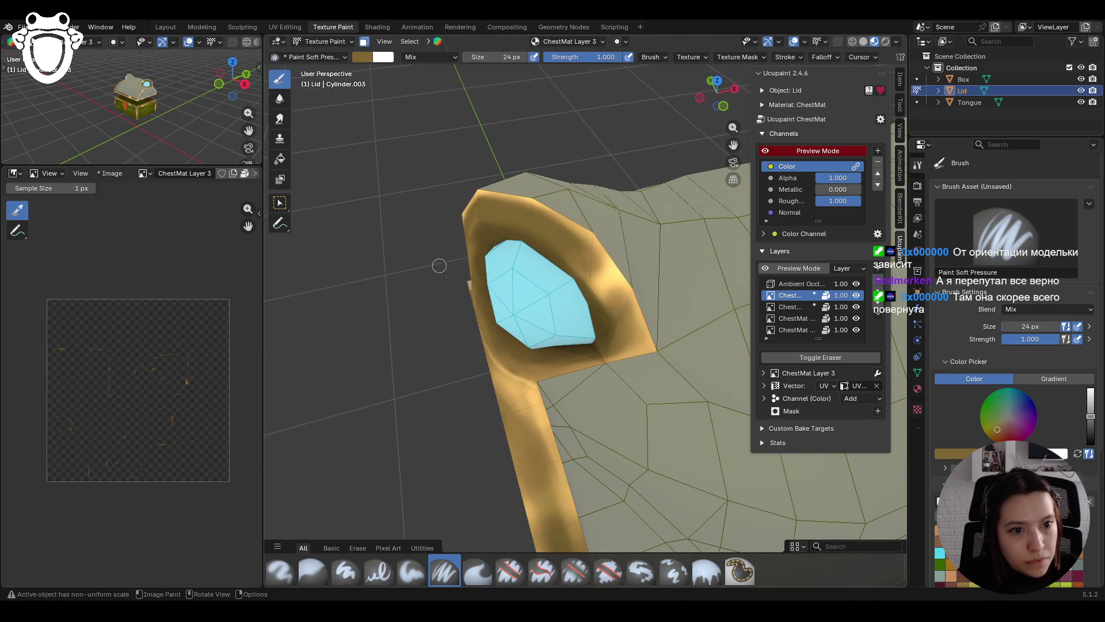
pyautogui.moveTo(488, 345); pyautogui.dragTo(495, 361)
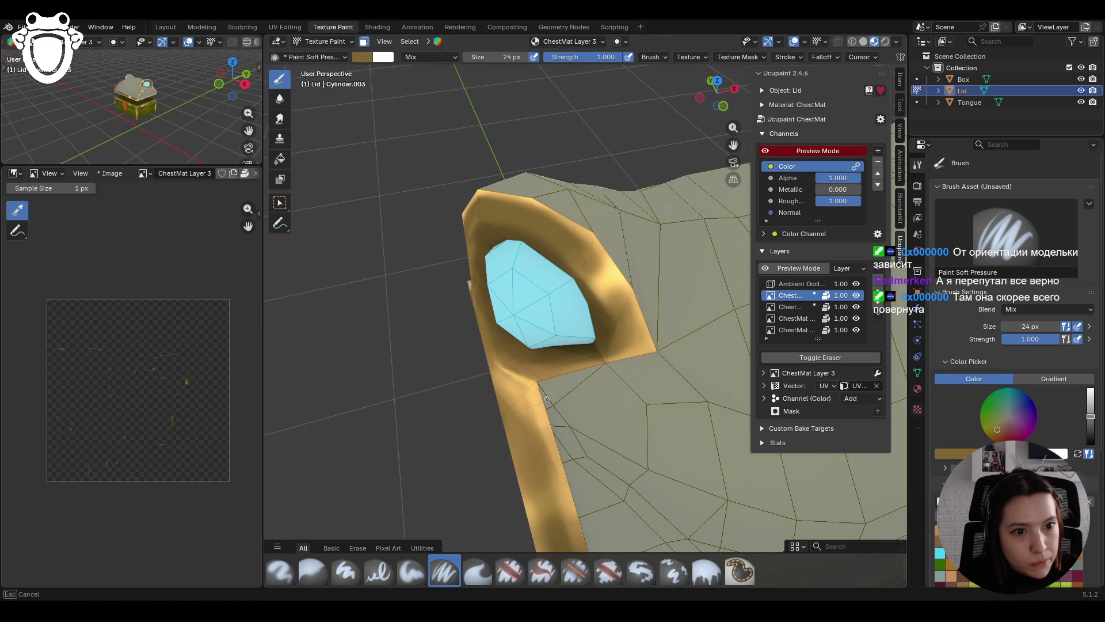
pyautogui.moveTo(522, 384); pyautogui.dragTo(524, 386)
pyautogui.moveTo(576, 414)
pyautogui.mouseDown(button='middle')
pyautogui.moveTo(591, 425)
pyautogui.moveTo(601, 355)
pyautogui.moveTo(587, 350)
pyautogui.moveTo(609, 354)
pyautogui.moveTo(576, 368)
pyautogui.mouseUp(button='middle')
pyautogui.scroll(-5, 580, 348)
pyautogui.scroll(5, 528, 381)
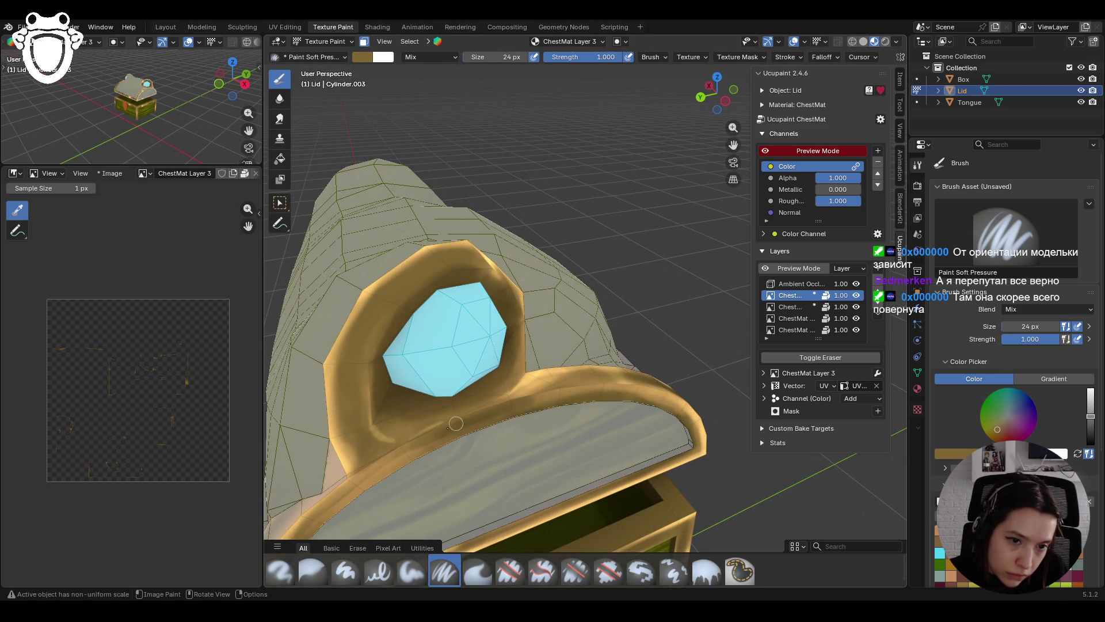
# Step: Stroke up the gem's rim and dab paint on the gold rim below the gem
pyautogui.moveTo(414, 443); pyautogui.dragTo(438, 428)
pyautogui.moveTo(503, 402); pyautogui.dragTo(518, 400)
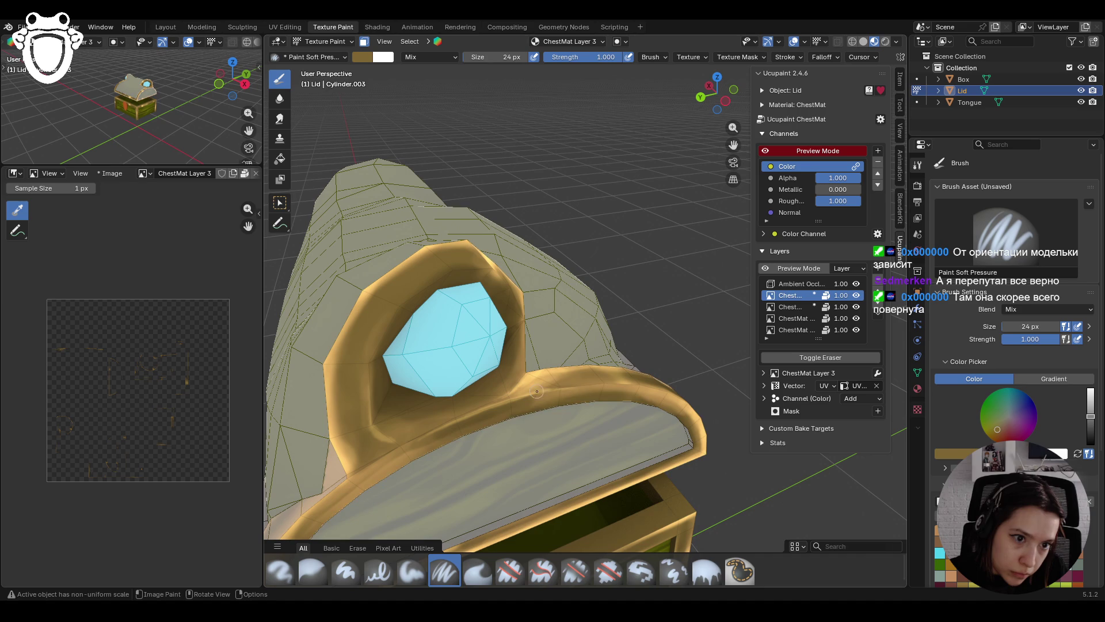
pyautogui.moveTo(450, 419)
pyautogui.mouseDown()
pyautogui.moveTo(398, 440)
pyautogui.moveTo(419, 437)
pyautogui.mouseUp()
pyautogui.click(394, 439)
pyautogui.click(393, 439)
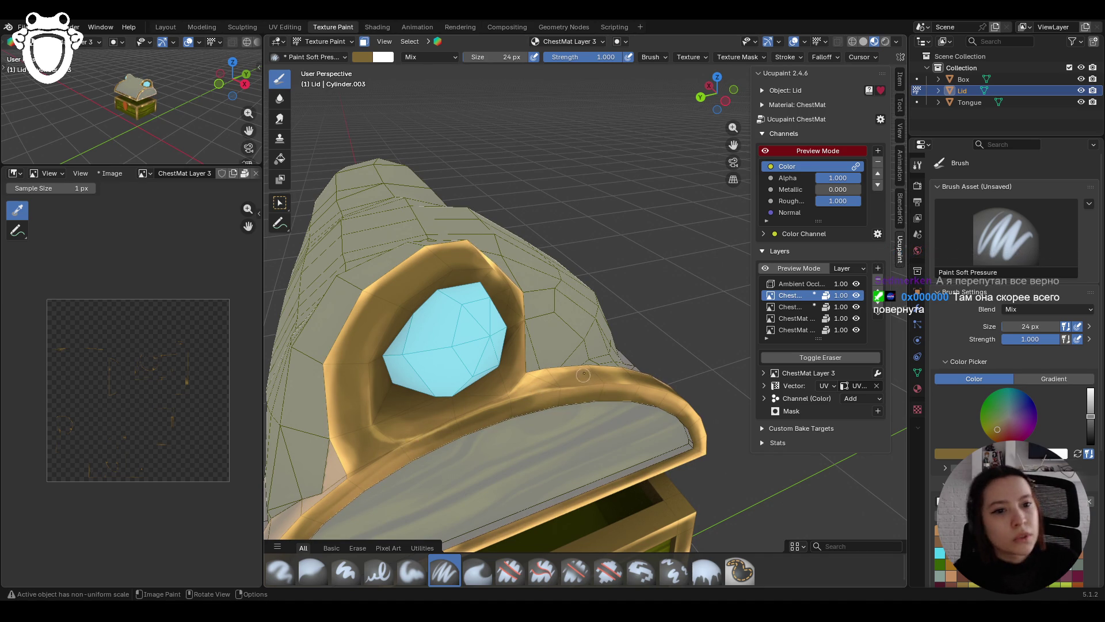
# Step: Paint one more stroke across the lid rim from a front view, then select the Blur brush
pyautogui.scroll(-5, 583, 375)
pyautogui.moveTo(583, 376)
pyautogui.mouseDown(button='middle')
pyautogui.moveTo(506, 351)
pyautogui.moveTo(458, 407)
pyautogui.mouseUp(button='middle')
pyautogui.scroll(5, 495, 349)
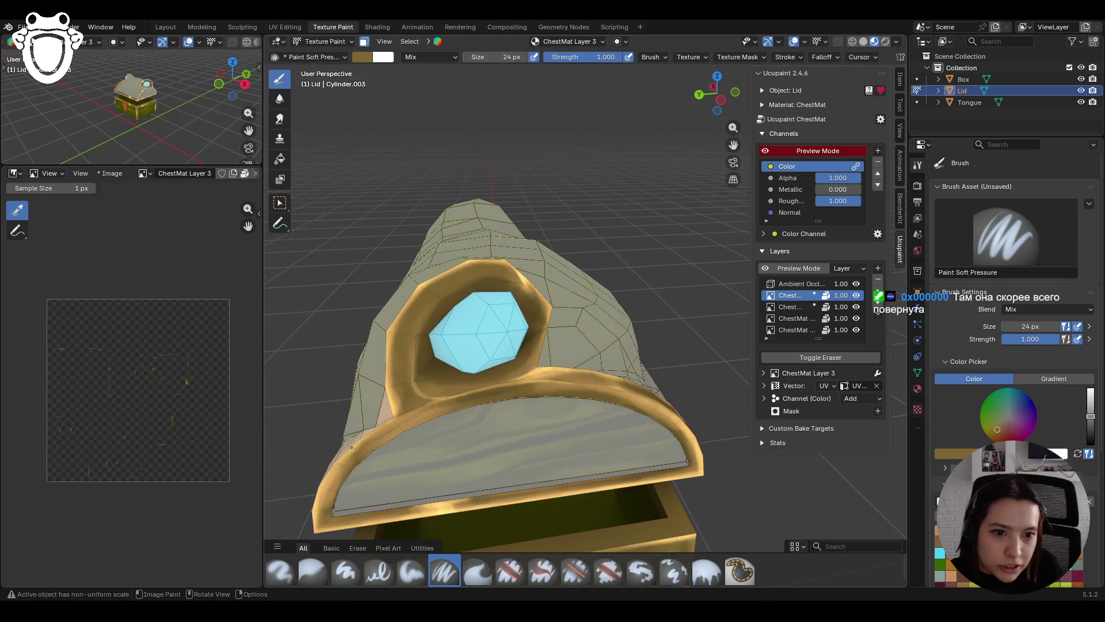
pyautogui.moveTo(408, 418); pyautogui.dragTo(590, 371)
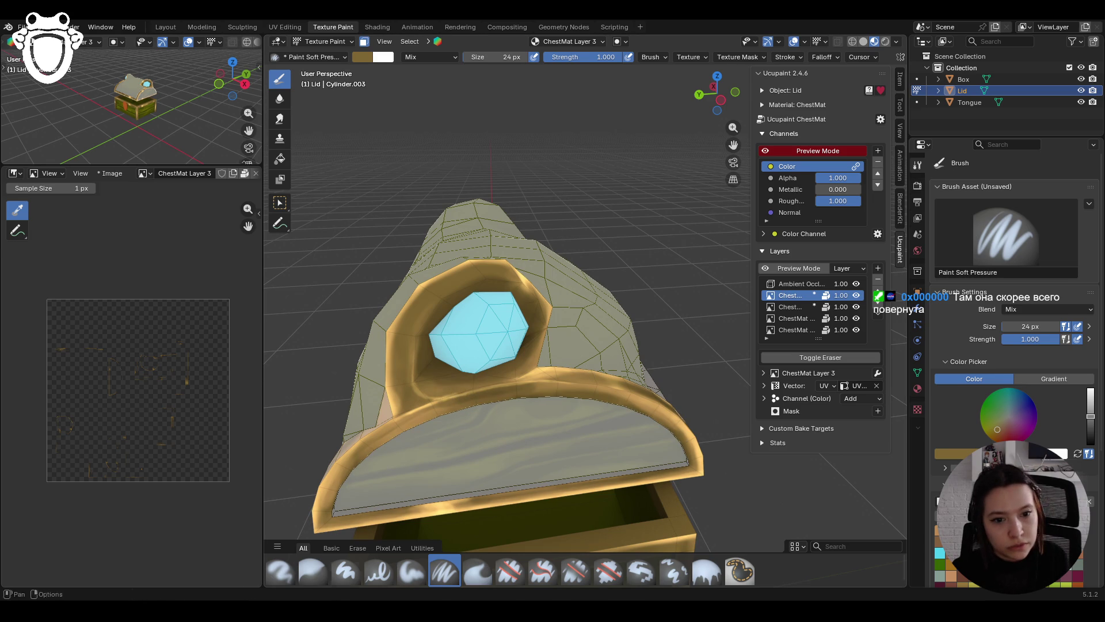
pyautogui.click(313, 570)
# Step: Blur the paint on the lid rim and look closely around the lid and gem
pyautogui.moveTo(429, 403); pyautogui.dragTo(449, 396)
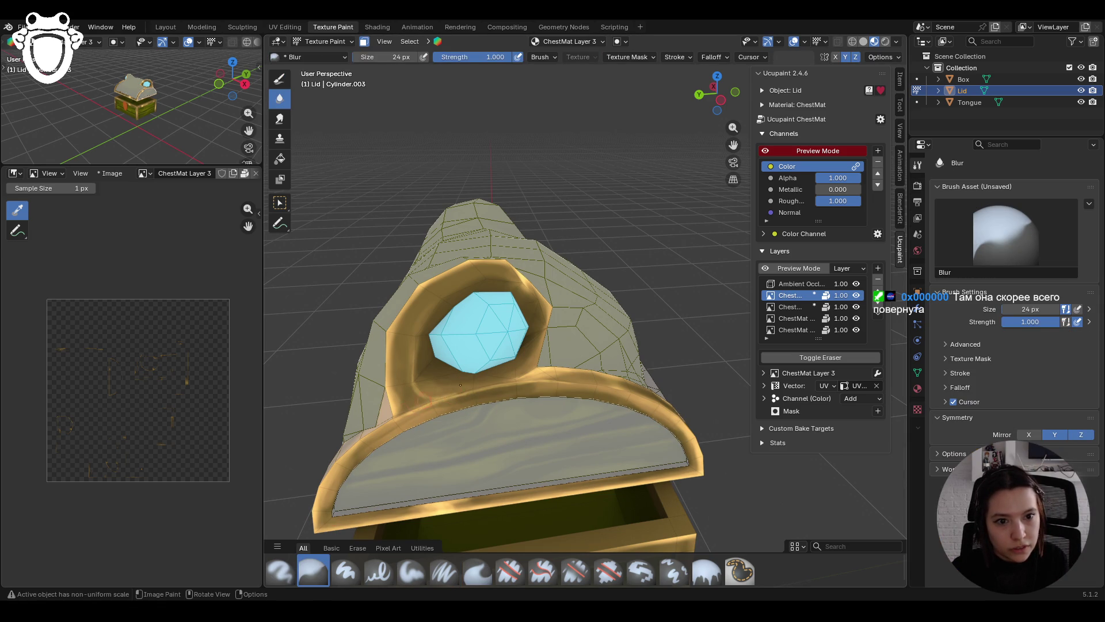
pyautogui.scroll(-5, 570, 263)
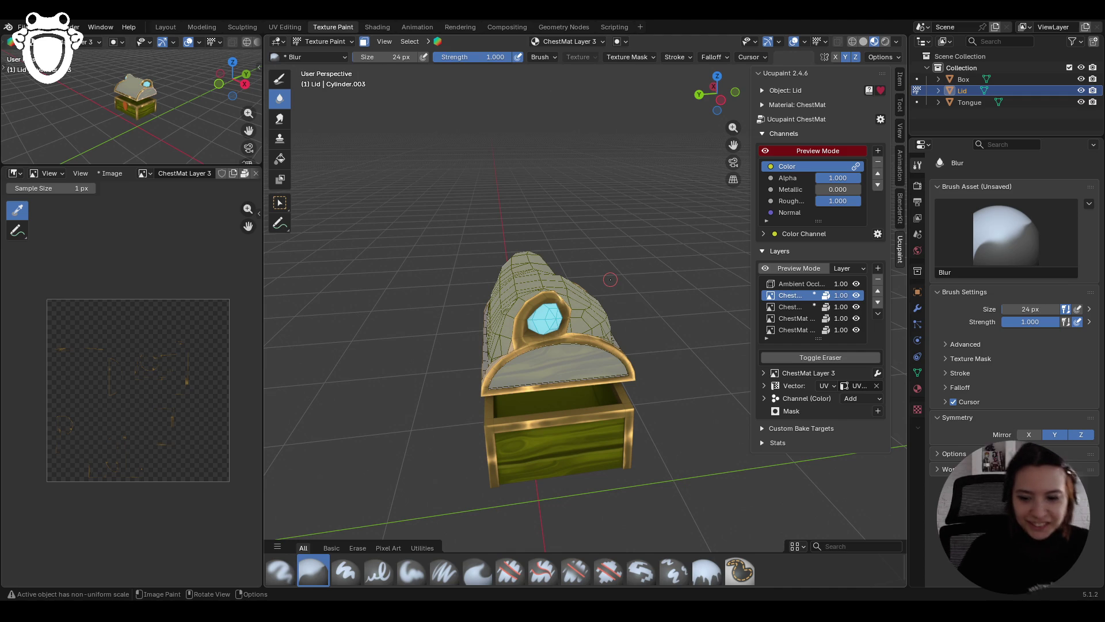
pyautogui.moveTo(610, 279)
pyautogui.mouseDown(button='middle')
pyautogui.moveTo(536, 234)
pyautogui.moveTo(394, 199)
pyautogui.moveTo(428, 214)
pyautogui.moveTo(413, 189)
pyautogui.moveTo(398, 190)
pyautogui.mouseUp(button='middle')
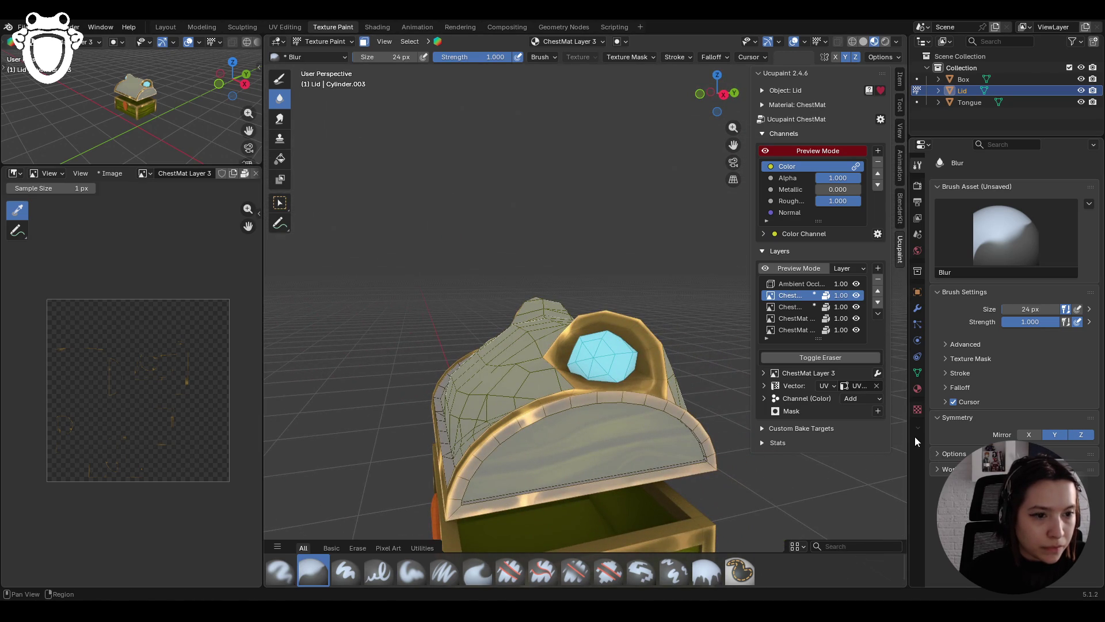
pyautogui.scroll(-5, 398, 190)
pyautogui.moveTo(397, 190); pyautogui.dragTo(455, 193, button='middle')
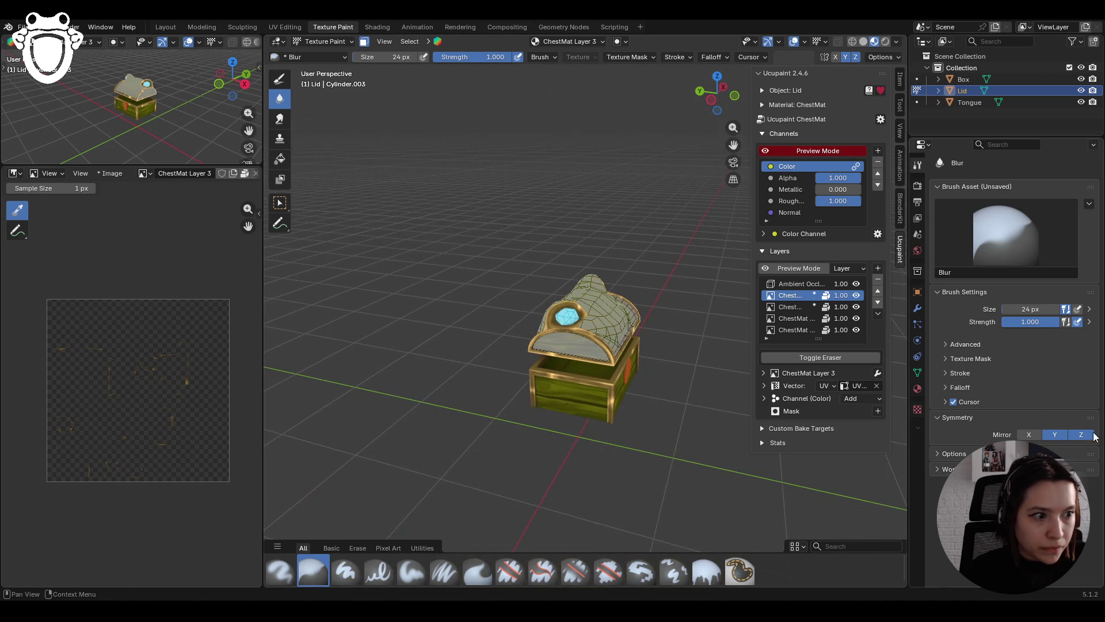
pyautogui.scroll(6, 576, 357)
pyautogui.moveTo(576, 357)
pyautogui.mouseDown(button='middle')
pyautogui.moveTo(525, 373)
pyautogui.moveTo(541, 374)
pyautogui.mouseUp(button='middle')
pyautogui.scroll(-6, 524, 373)
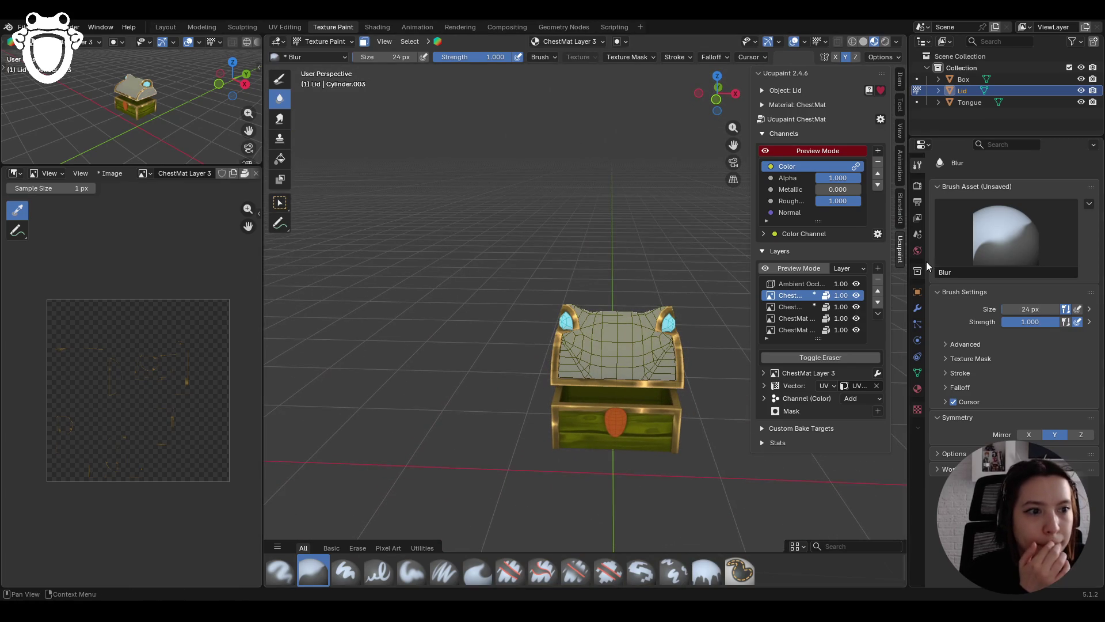
# Step: Turn off face-selection masking and bring the whole chest back to the centre of the view
pyautogui.click(364, 41)
pyautogui.moveTo(489, 201)
pyautogui.mouseDown(button='middle')
pyautogui.moveTo(483, 276)
pyautogui.moveTo(456, 313)
pyautogui.moveTo(510, 329)
pyautogui.mouseUp(button='middle')
pyautogui.scroll(5, 510, 330)
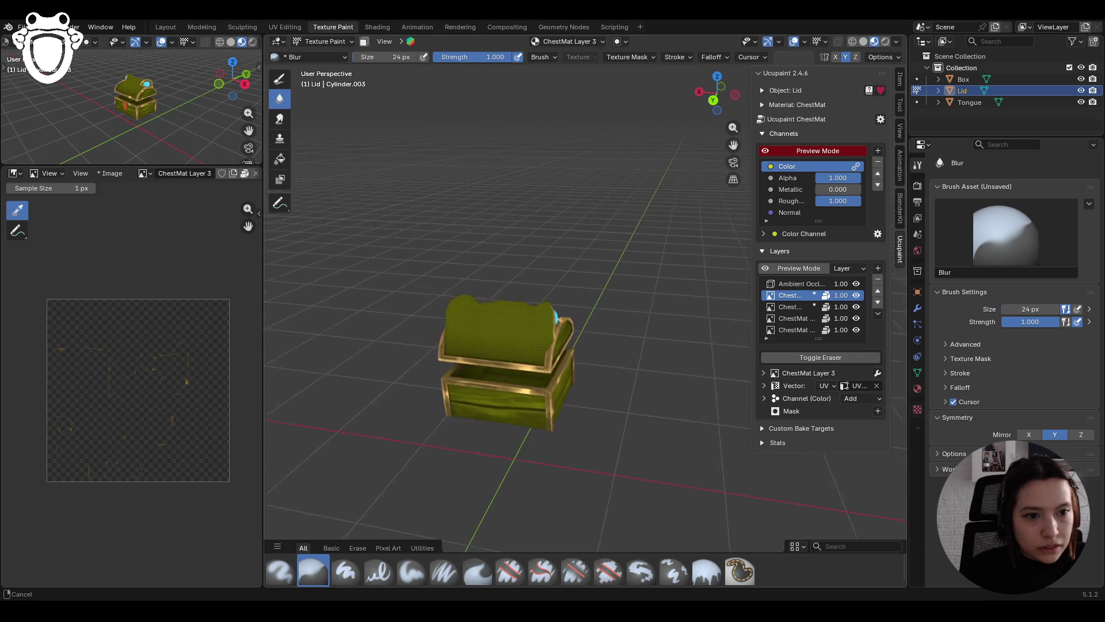
pyautogui.moveTo(437, 357)
pyautogui.mouseDown(button='middle')
pyautogui.moveTo(414, 370)
pyautogui.moveTo(503, 364)
pyautogui.mouseUp(button='middle')
pyautogui.scroll(-8, 503, 364)
pyautogui.moveTo(662, 323)
pyautogui.mouseDown(button='middle')
pyautogui.moveTo(606, 330)
pyautogui.moveTo(755, 184)
pyautogui.mouseUp(button='middle')
pyautogui.scroll(5, 606, 330)
pyautogui.moveTo(733, 144); pyautogui.dragTo(577, 87)
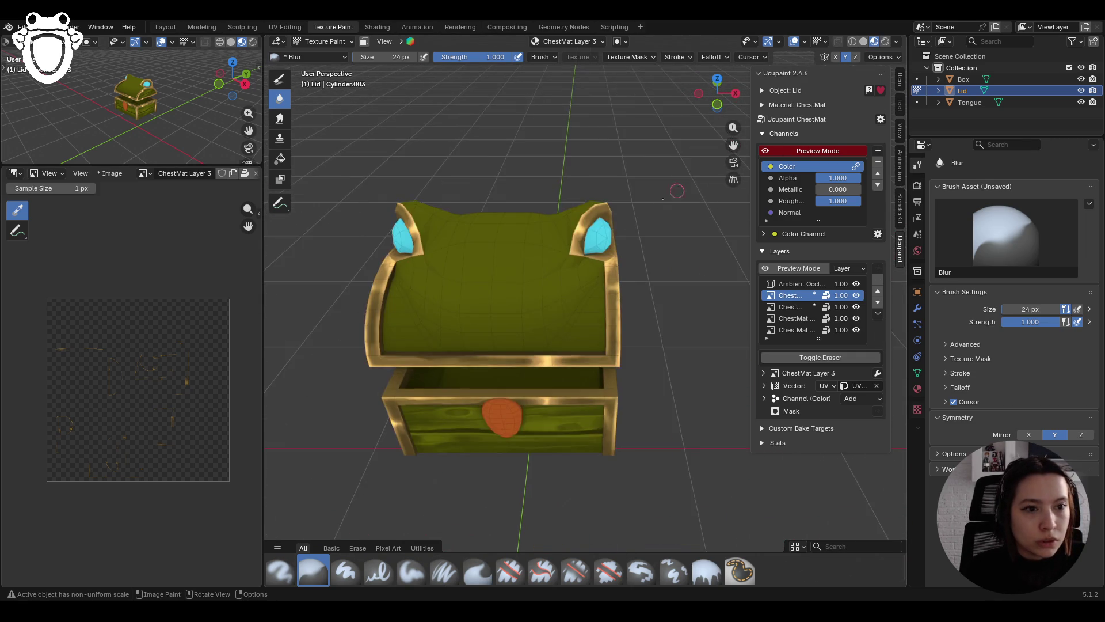
pyautogui.scroll(-5, 686, 338)
pyautogui.scroll(6, 685, 338)
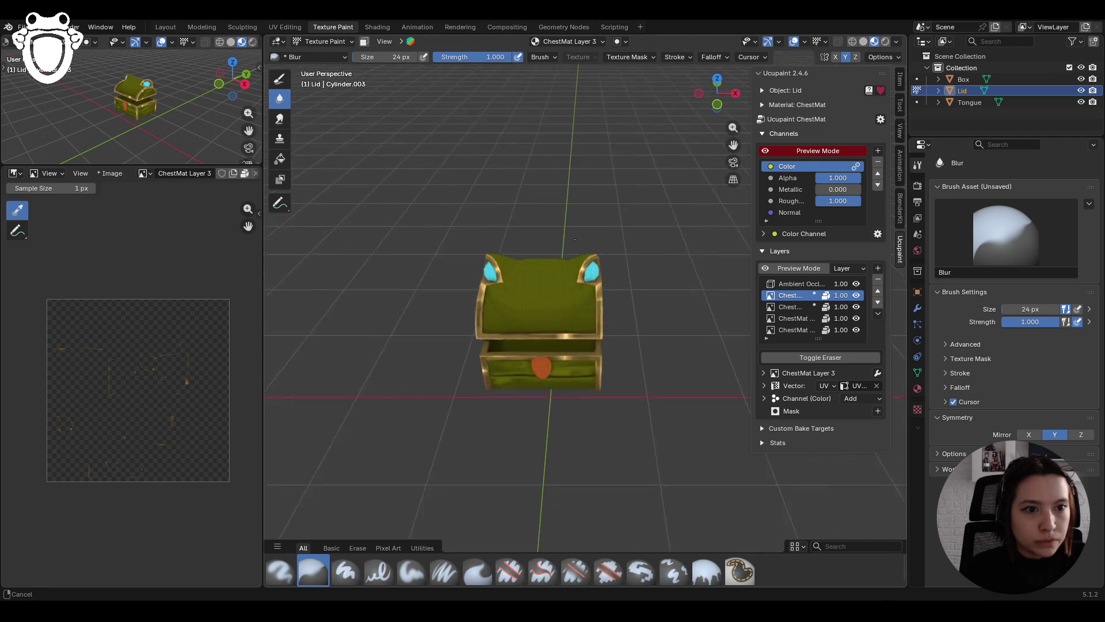
# Step: Make ChestMat Layer 1 the active paint layer and re-enable face masking with M
pyautogui.click(790, 306)
pyautogui.moveTo(598, 173); pyautogui.dragTo(498, 179, button='middle')
pyautogui.press('m')
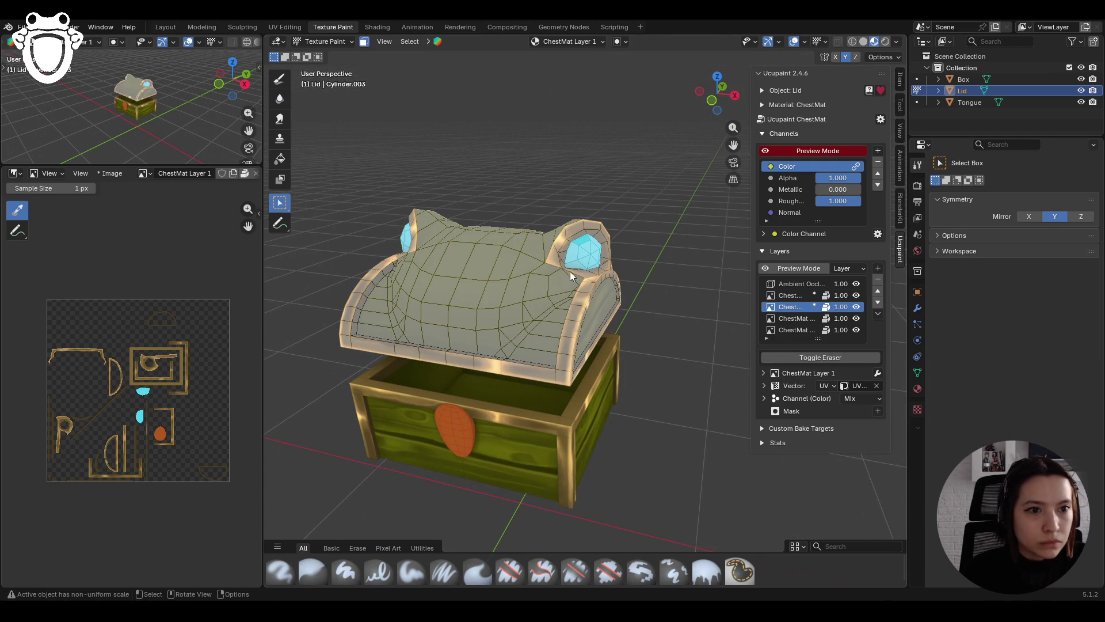
# Step: View the chest from its other side and open the Texture Paint interaction-mode list
pyautogui.moveTo(569, 270); pyautogui.dragTo(489, 225, button='middle')
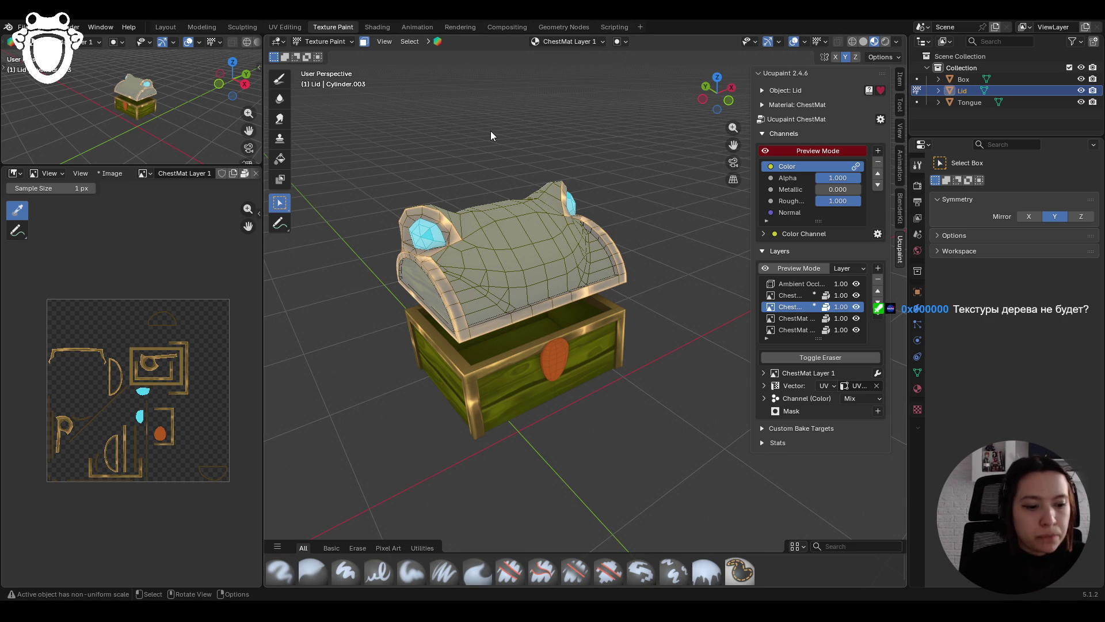
pyautogui.click(331, 41)
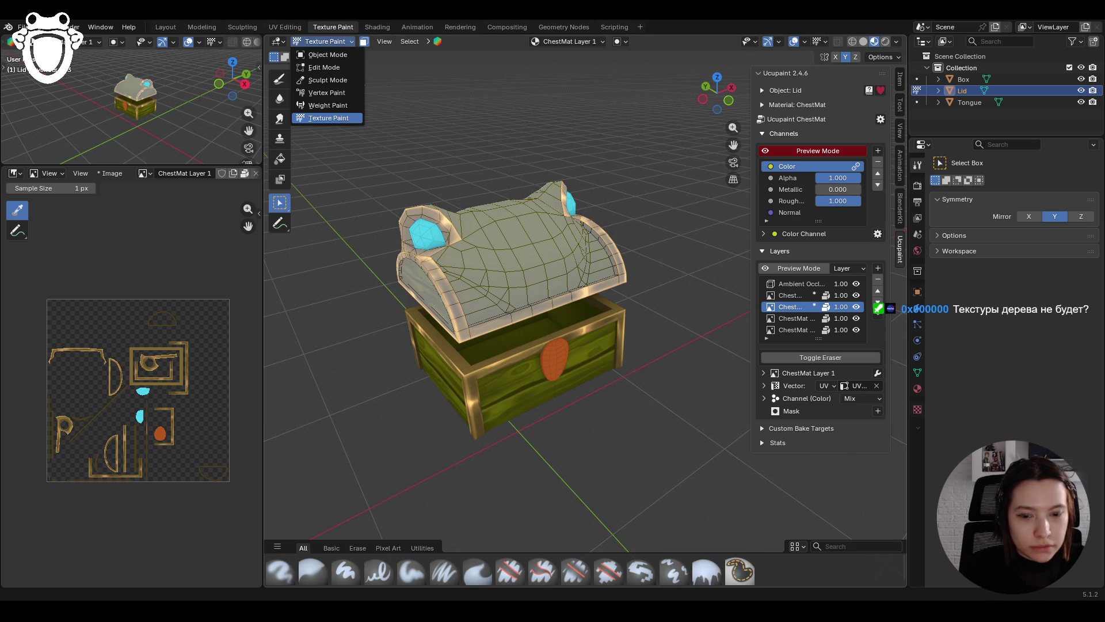
# Step: Switch to the Fill tool and frame the chest in a front orthographic view
pyautogui.moveTo(477, 342); pyautogui.dragTo(572, 311, button='middle')
pyautogui.click(345, 42)
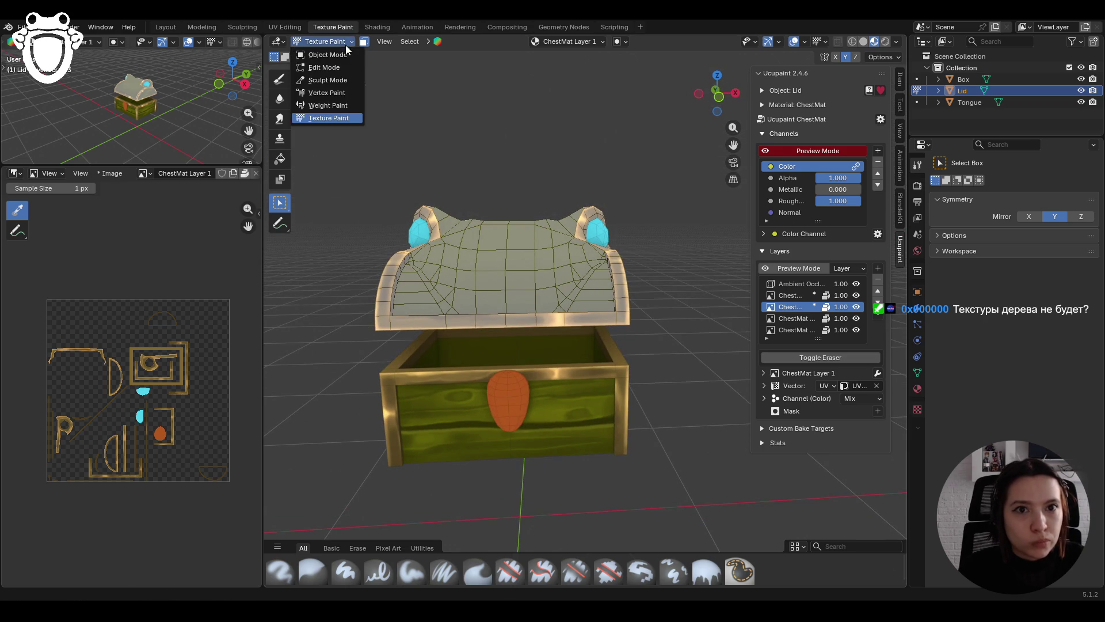
pyautogui.click(305, 118)
pyautogui.click(280, 158)
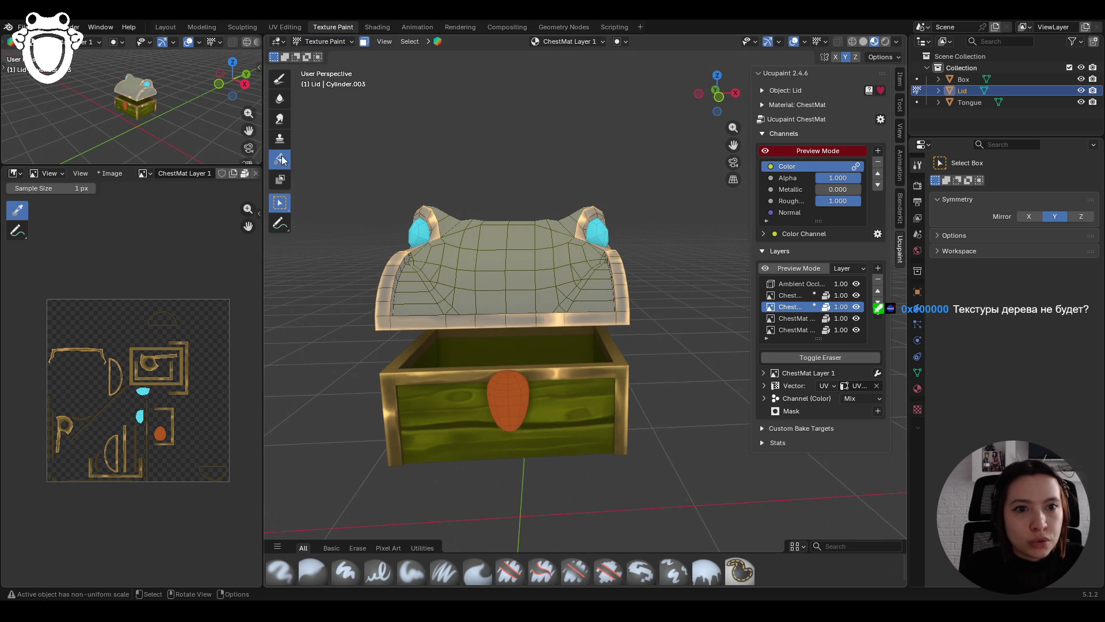
pyautogui.moveTo(733, 145); pyautogui.dragTo(690, 231)
pyautogui.moveTo(665, 259)
pyautogui.mouseDown(button='middle')
pyautogui.moveTo(607, 353)
pyautogui.moveTo(562, 351)
pyautogui.moveTo(586, 327)
pyautogui.moveTo(601, 351)
pyautogui.mouseUp(button='middle')
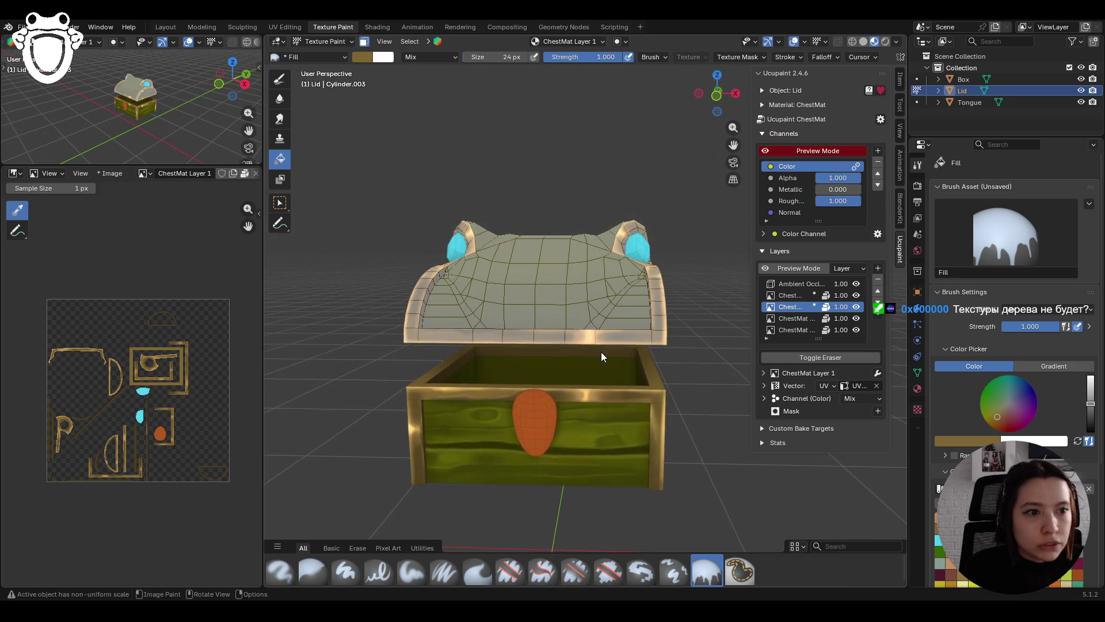
pyautogui.scroll(-5, 600, 351)
pyautogui.click(719, 95)
pyautogui.scroll(5, 565, 334)
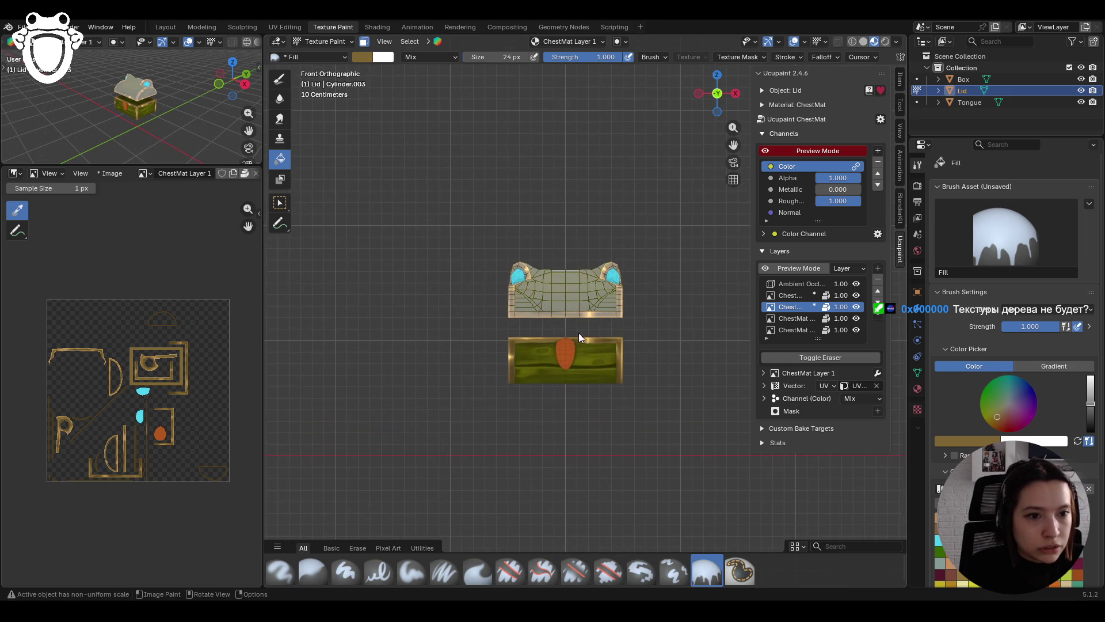
pyautogui.scroll(-4, 1013, 259)
# Step: Set the fill colour to a blue gradient with a dark blue stop
pyautogui.click(939, 448)
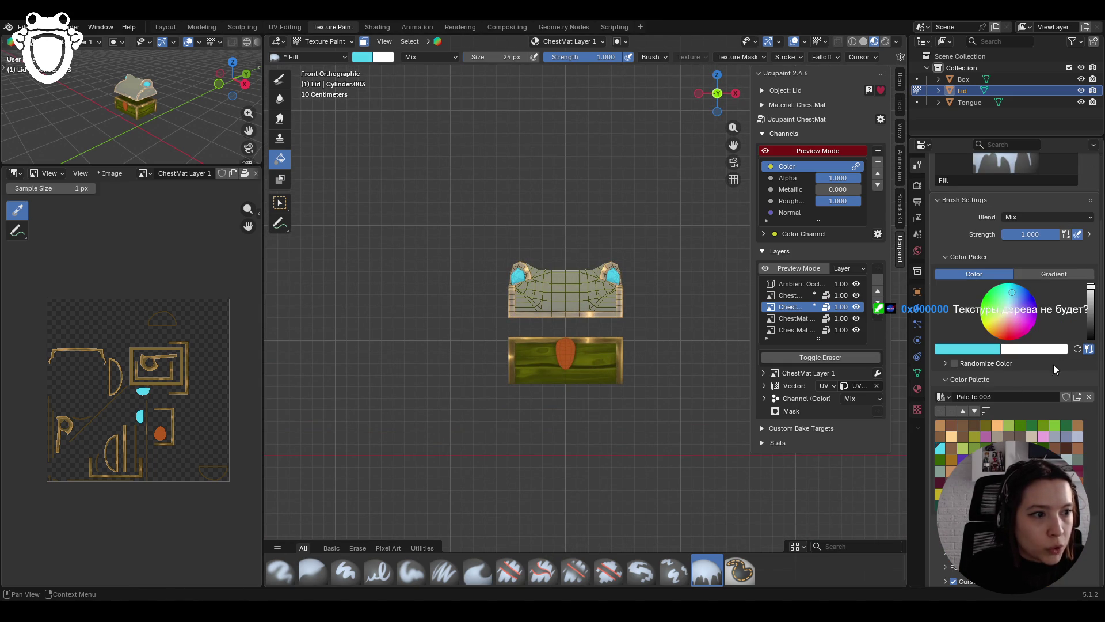
pyautogui.moveTo(1025, 307); pyautogui.dragTo(1019, 297)
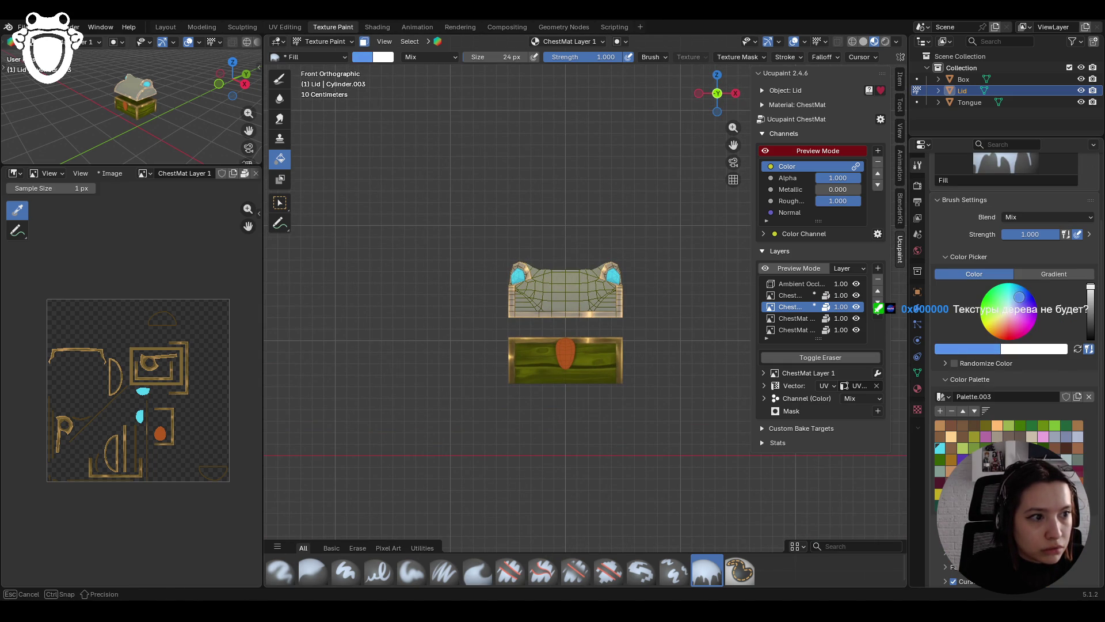
pyautogui.click(1054, 274)
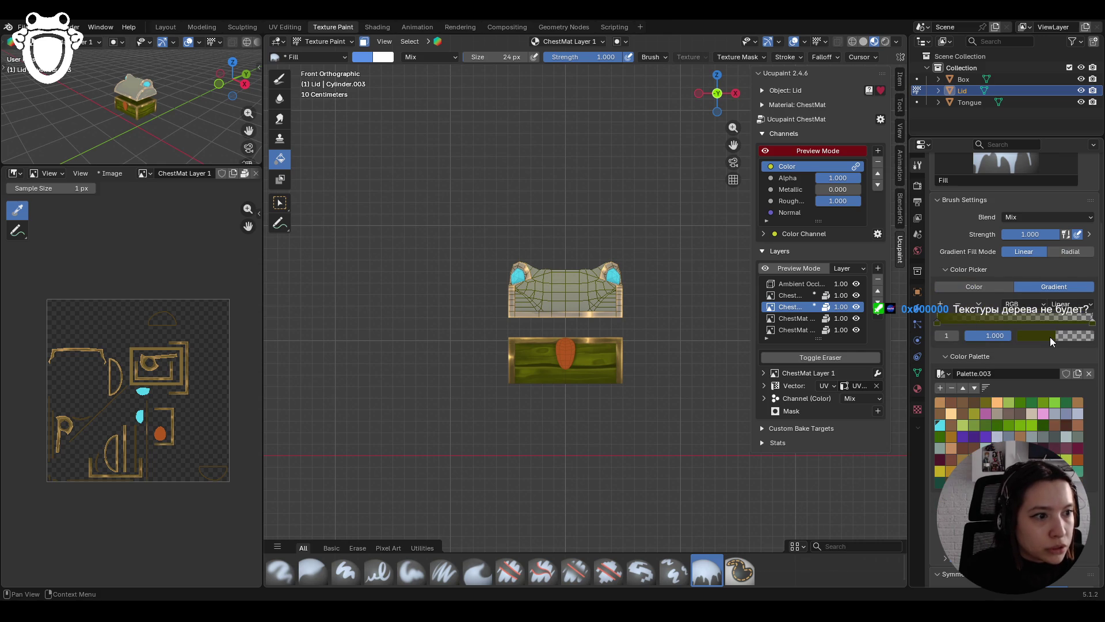
pyautogui.click(1050, 338)
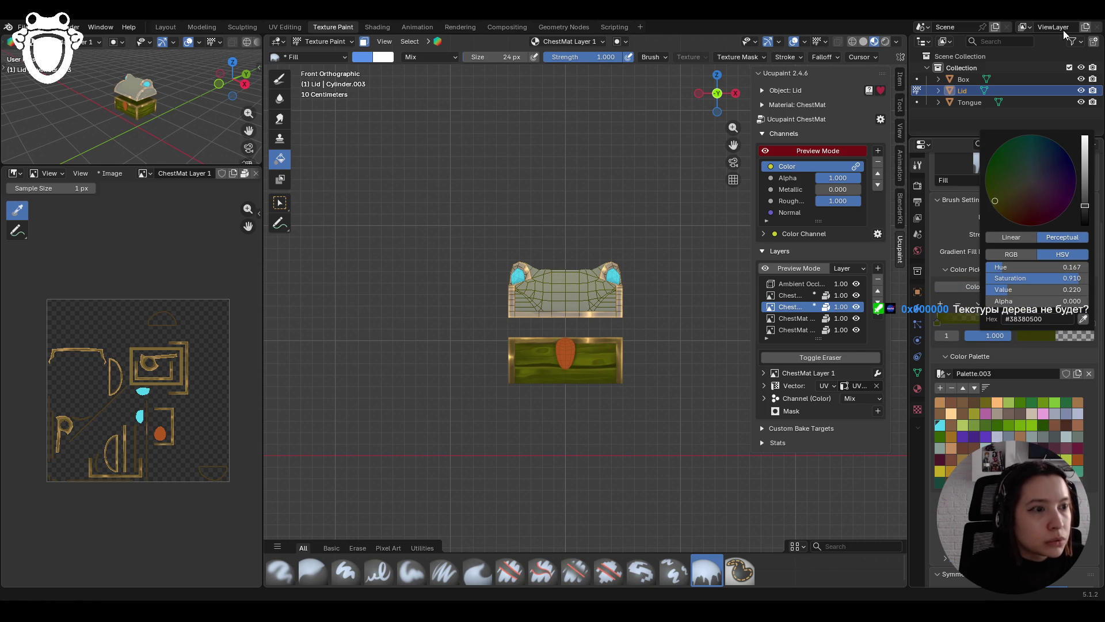
pyautogui.moveTo(1050, 179); pyautogui.dragTo(1042, 153)
pyautogui.scroll(2, 1042, 153)
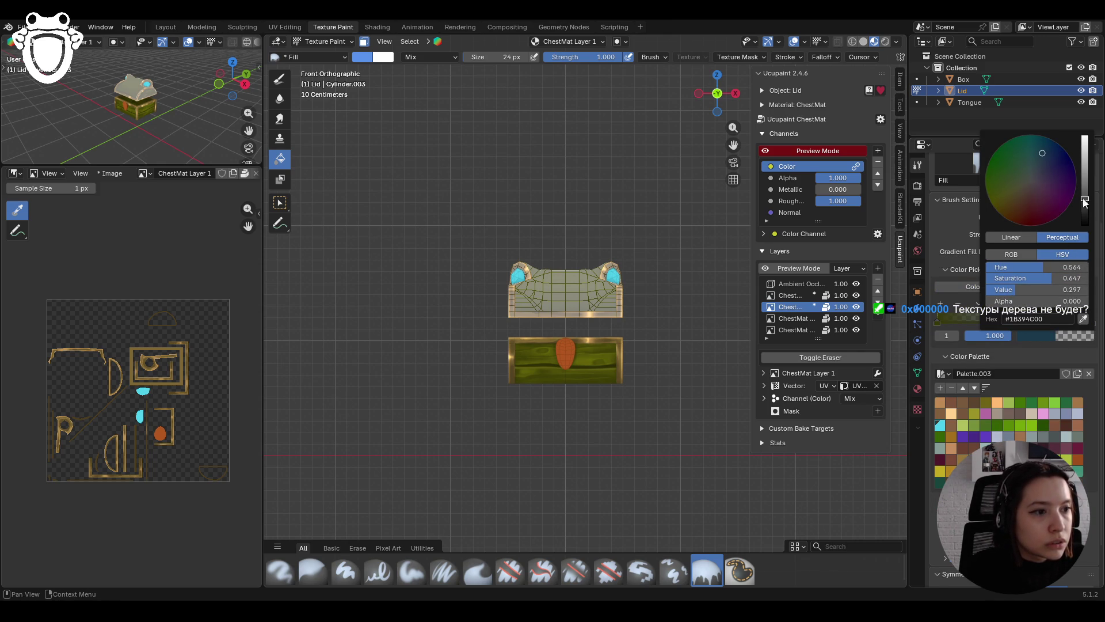
pyautogui.moveTo(1040, 153); pyautogui.dragTo(1042, 158)
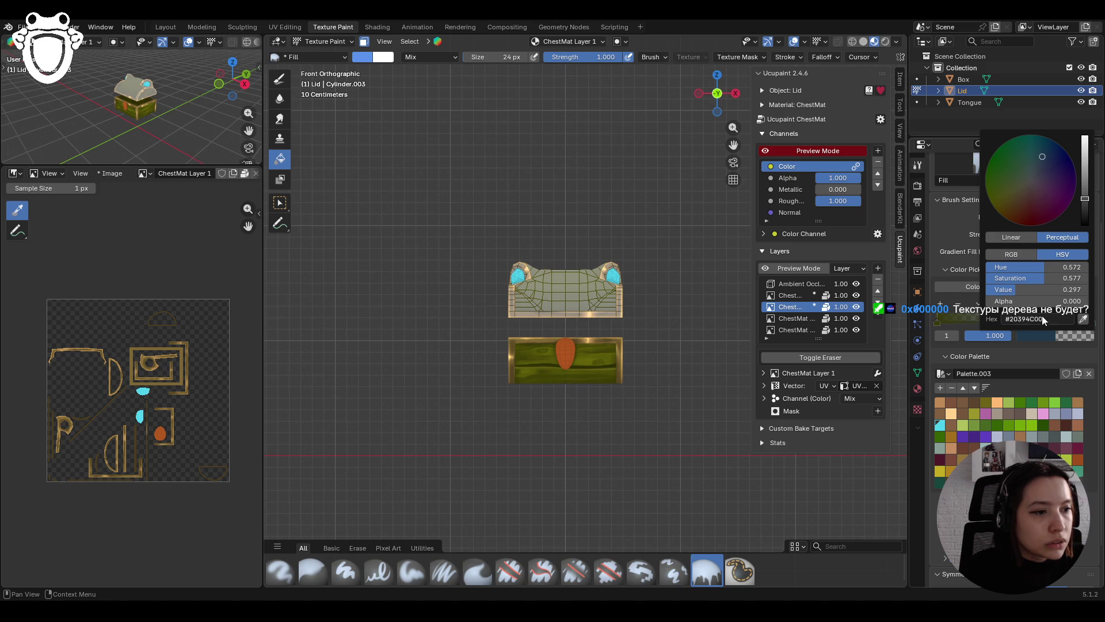
pyautogui.click(938, 323)
pyautogui.click(1036, 336)
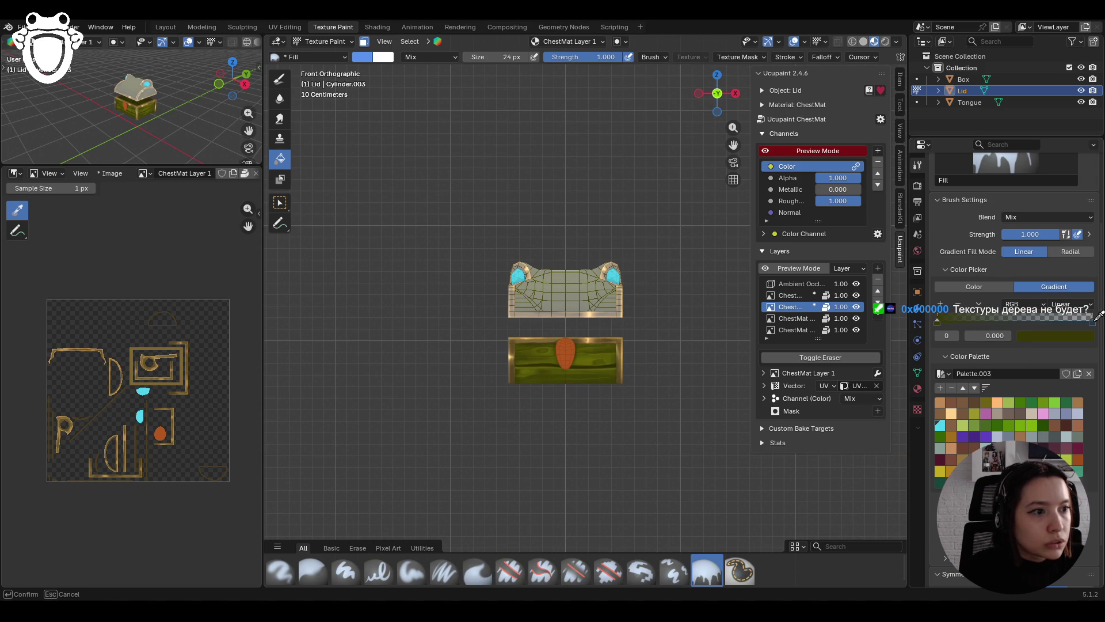
# Step: Test-fill the lid's gems with the dark-blue gradient three times, undoing each attempt
pyautogui.click(564, 266)
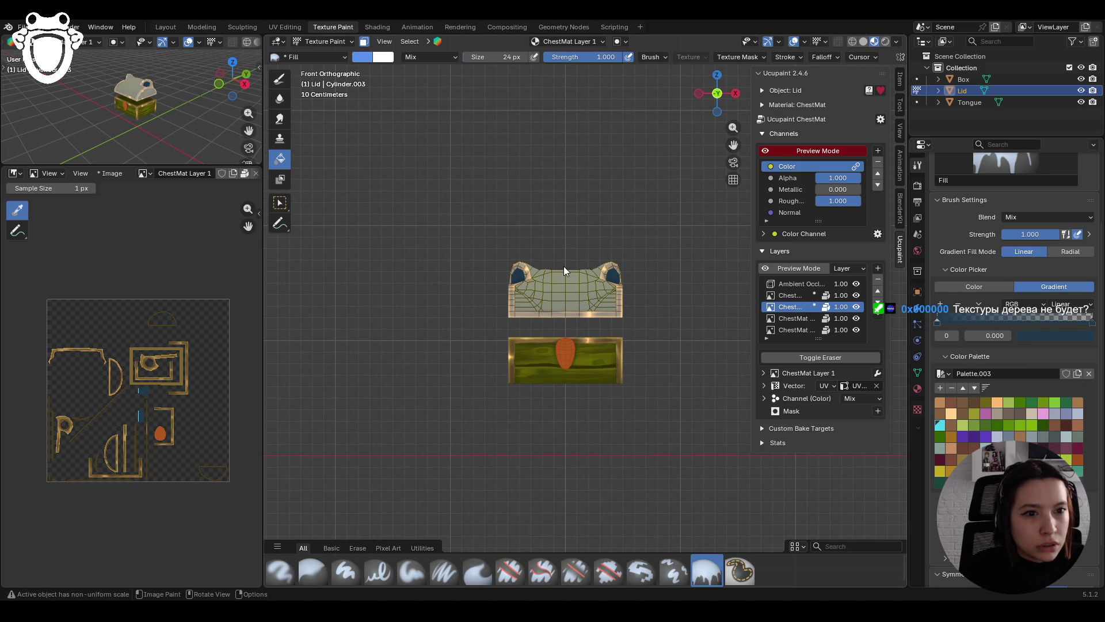
pyautogui.hotkey('ctrl', 'z')
pyautogui.hotkey('ctrl', 'z')
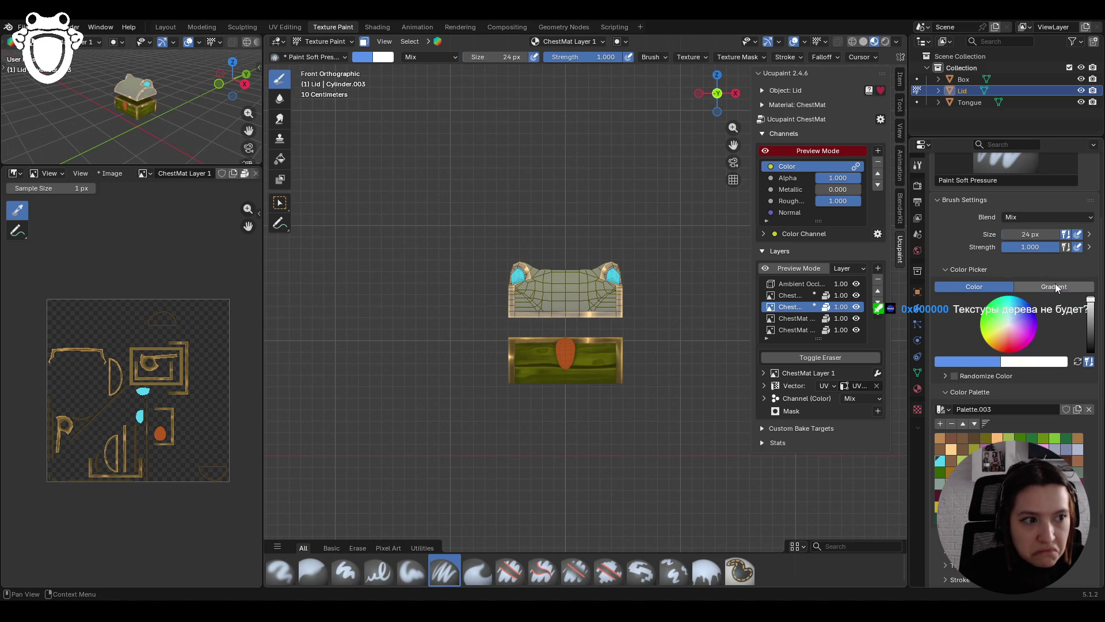
pyautogui.hotkey('ctrl', 'shift', 'z')
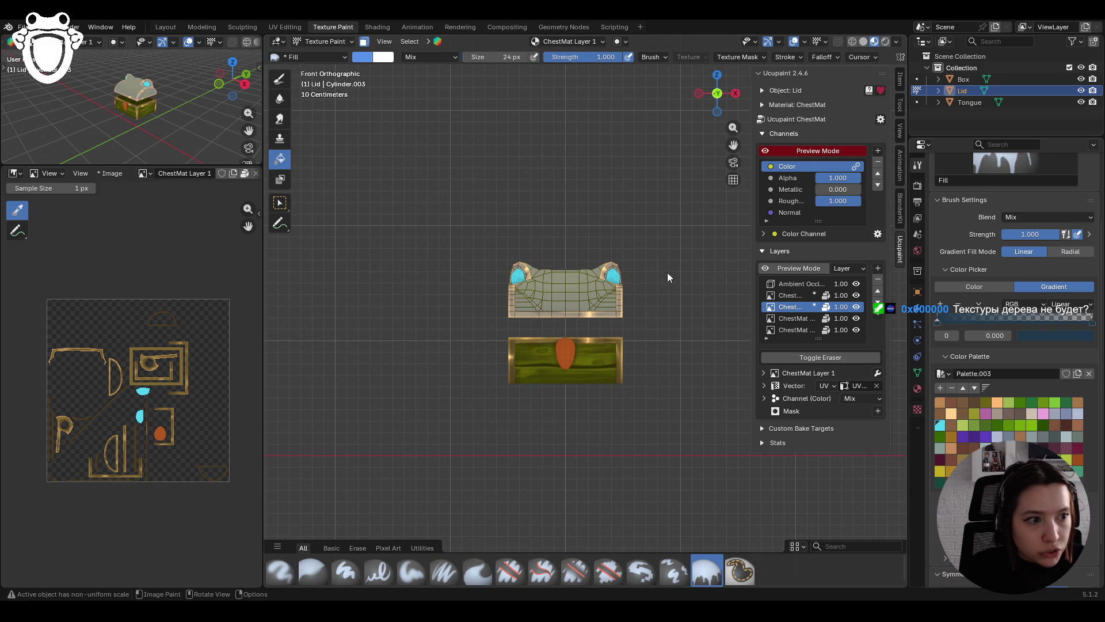
pyautogui.click(563, 277)
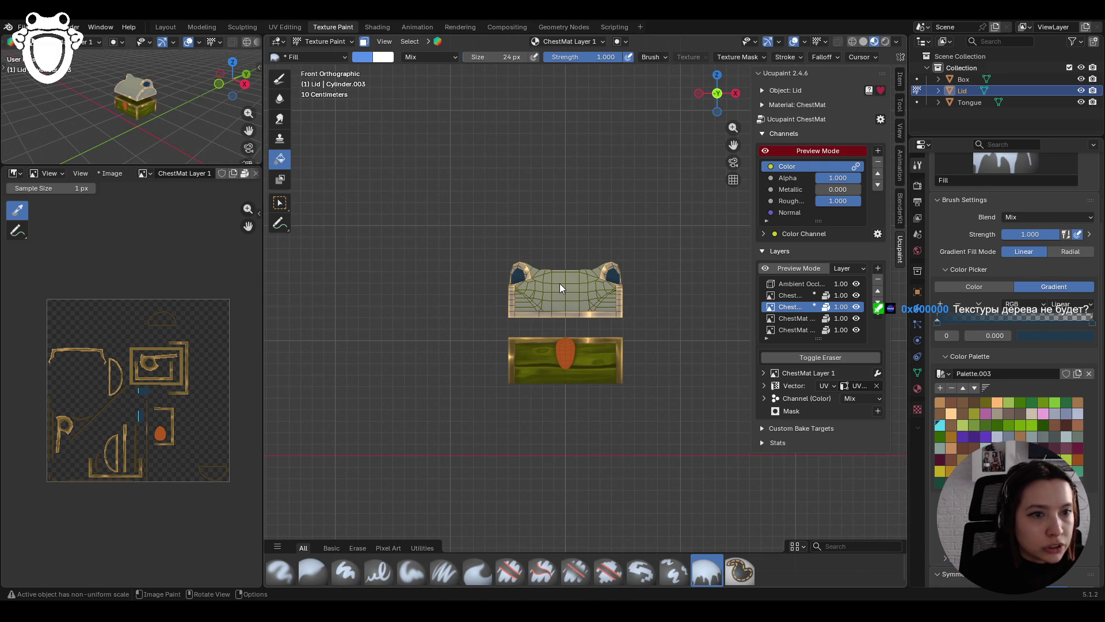
pyautogui.hotkey('ctrl', 'z')
pyautogui.hotkey('ctrl', 'z')
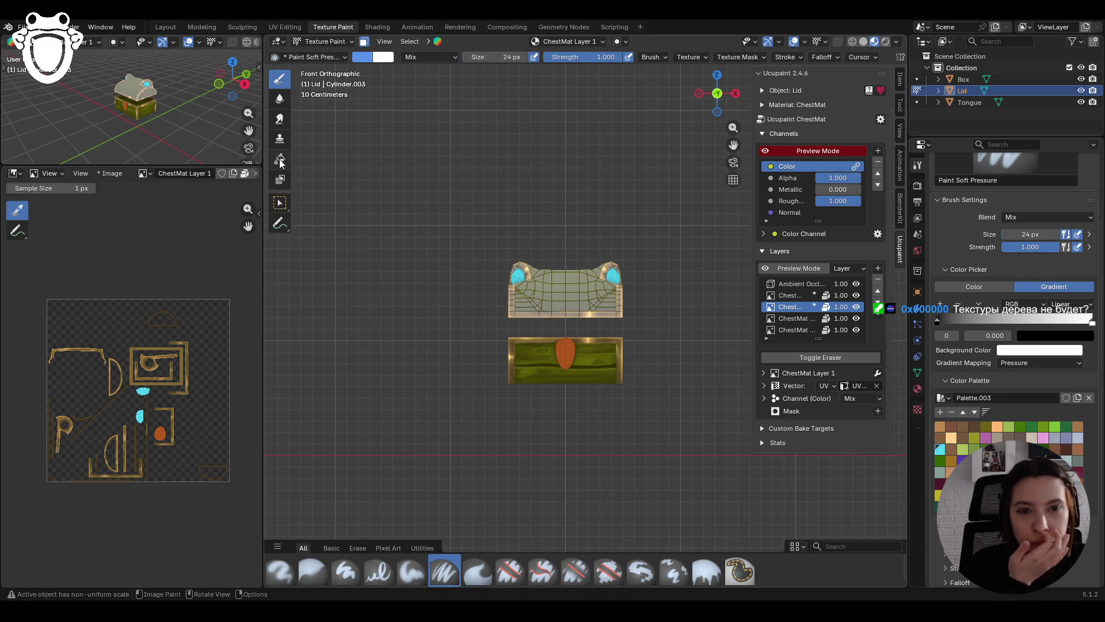
pyautogui.click(279, 159)
pyautogui.click(524, 280)
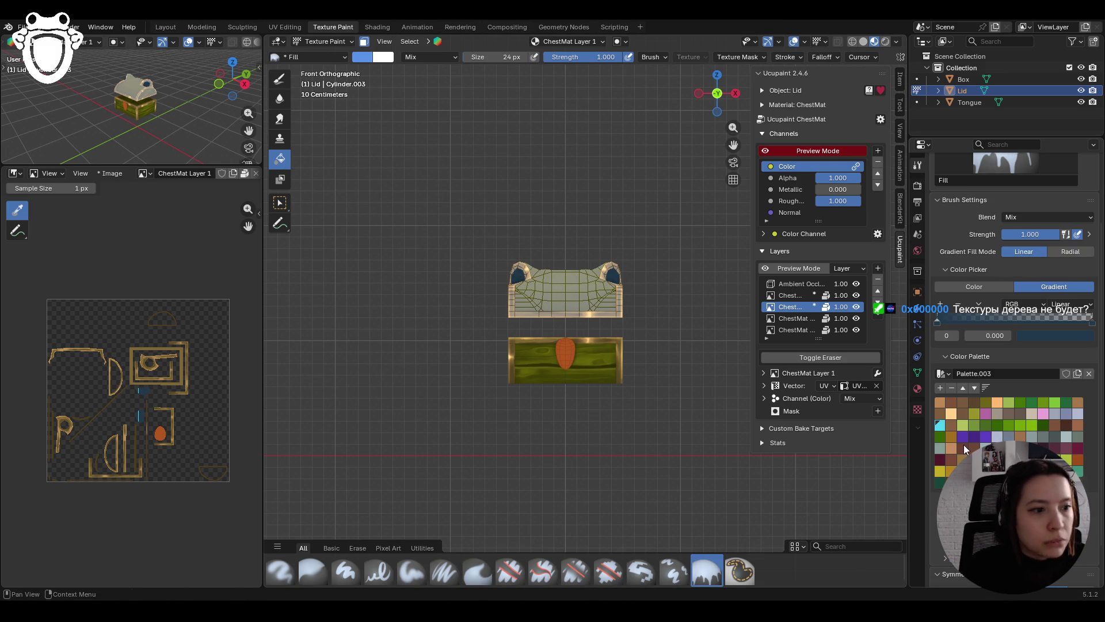
pyautogui.hotkey('ctrl', 'z')
pyautogui.hotkey('ctrl', 'z')
pyautogui.hotkey('ctrl', 'shift', 'z')
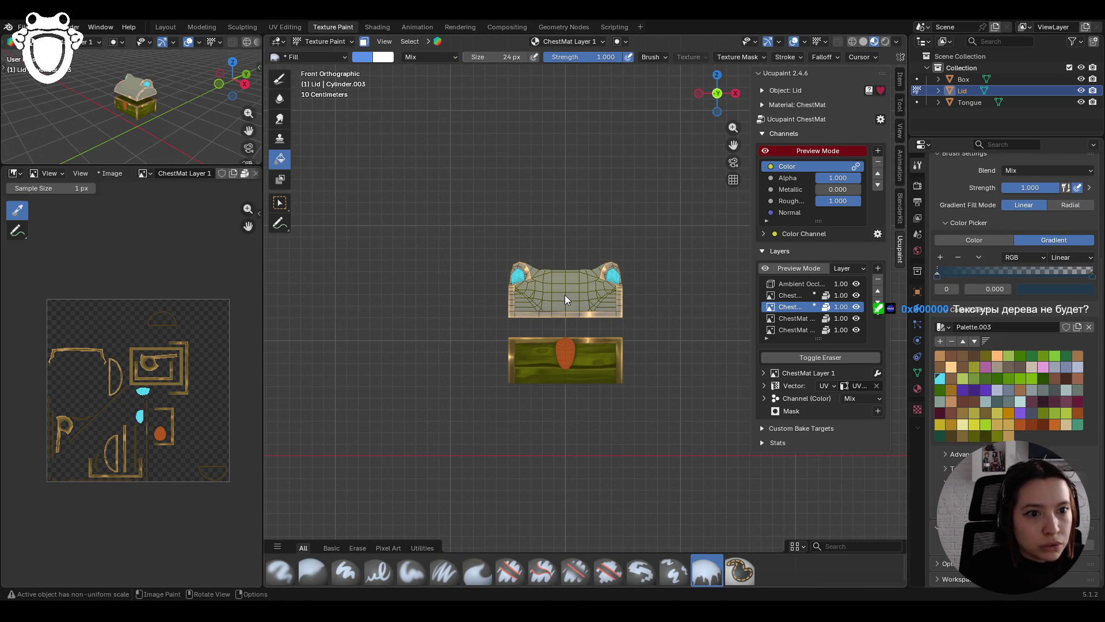
pyautogui.moveTo(558, 267)
pyautogui.mouseDown(button='middle')
pyautogui.moveTo(520, 308)
pyautogui.moveTo(533, 332)
pyautogui.moveTo(571, 305)
pyautogui.moveTo(488, 292)
pyautogui.moveTo(737, 299)
pyautogui.moveTo(613, 297)
pyautogui.moveTo(610, 255)
pyautogui.moveTo(559, 271)
pyautogui.moveTo(605, 267)
pyautogui.moveTo(561, 261)
pyautogui.mouseUp(button='middle')
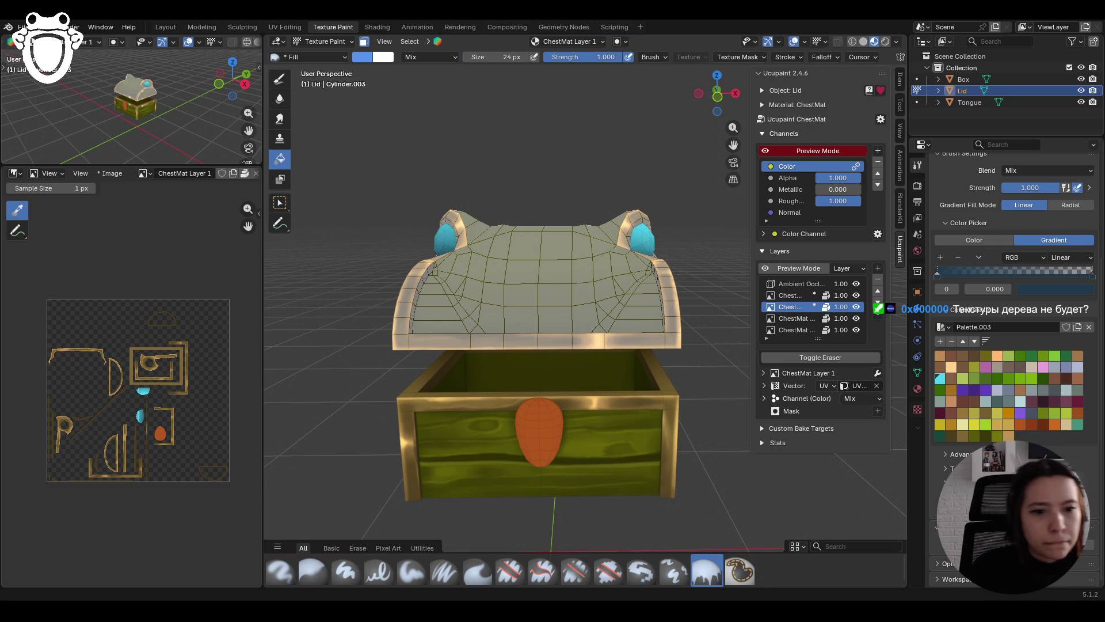
# Step: Return to a perspective view of the chest from above and select the Paint Soft brush
pyautogui.moveTo(544, 368)
pyautogui.mouseDown(button='middle')
pyautogui.moveTo(696, 379)
pyautogui.moveTo(544, 389)
pyautogui.moveTo(478, 361)
pyautogui.mouseUp(button='middle')
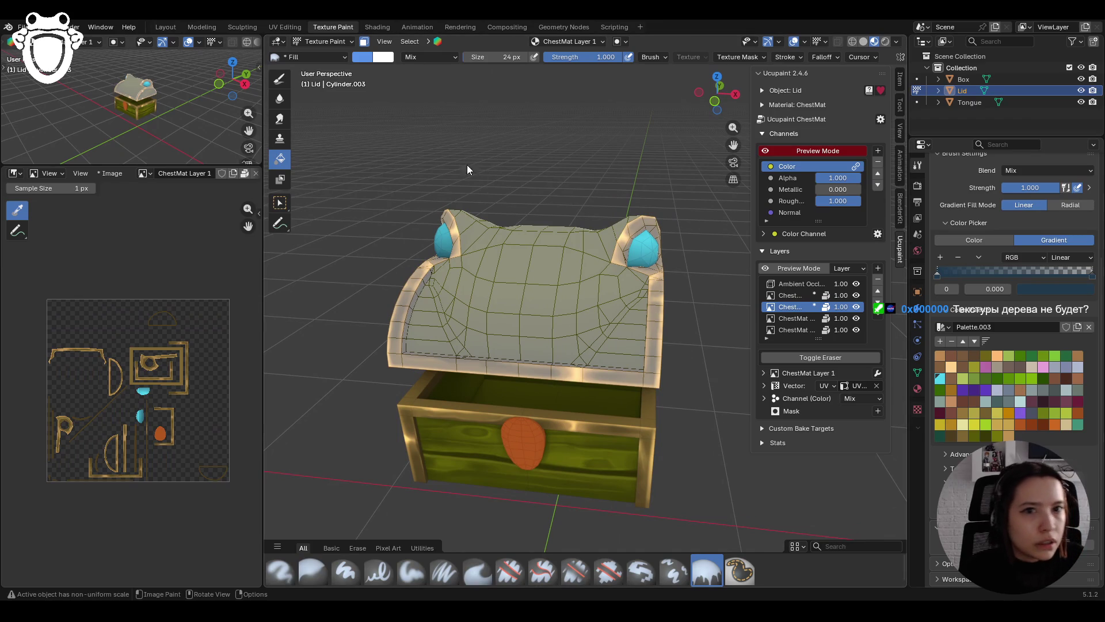
pyautogui.click(408, 570)
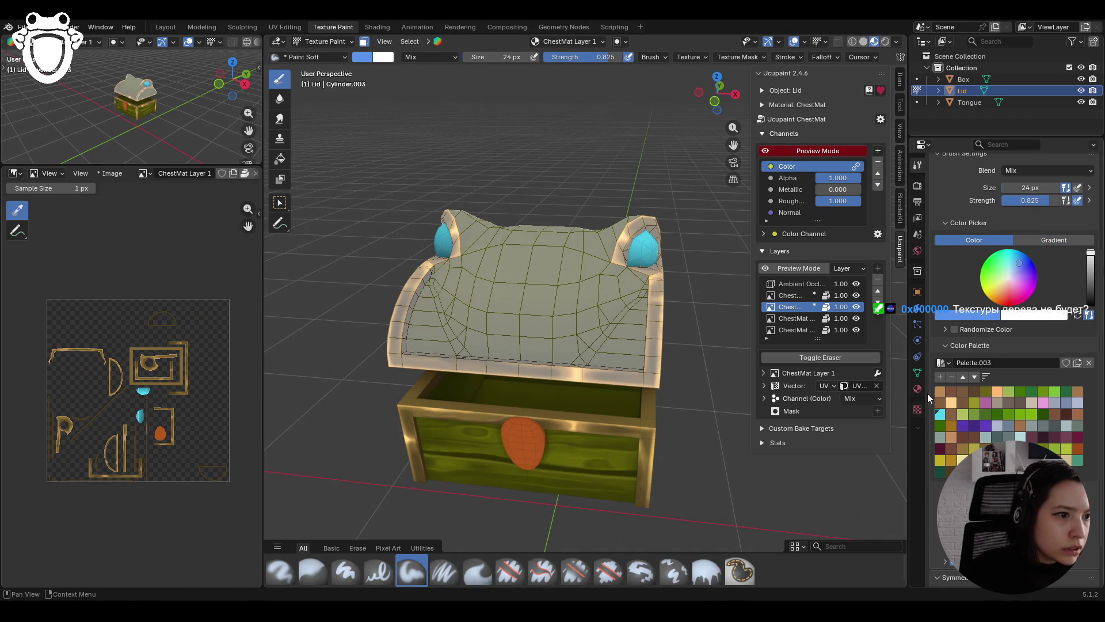
# Step: Pick cyan from the palette and paint over both gems on the lid
pyautogui.click(940, 415)
pyautogui.moveTo(719, 345); pyautogui.dragTo(653, 305, button='middle')
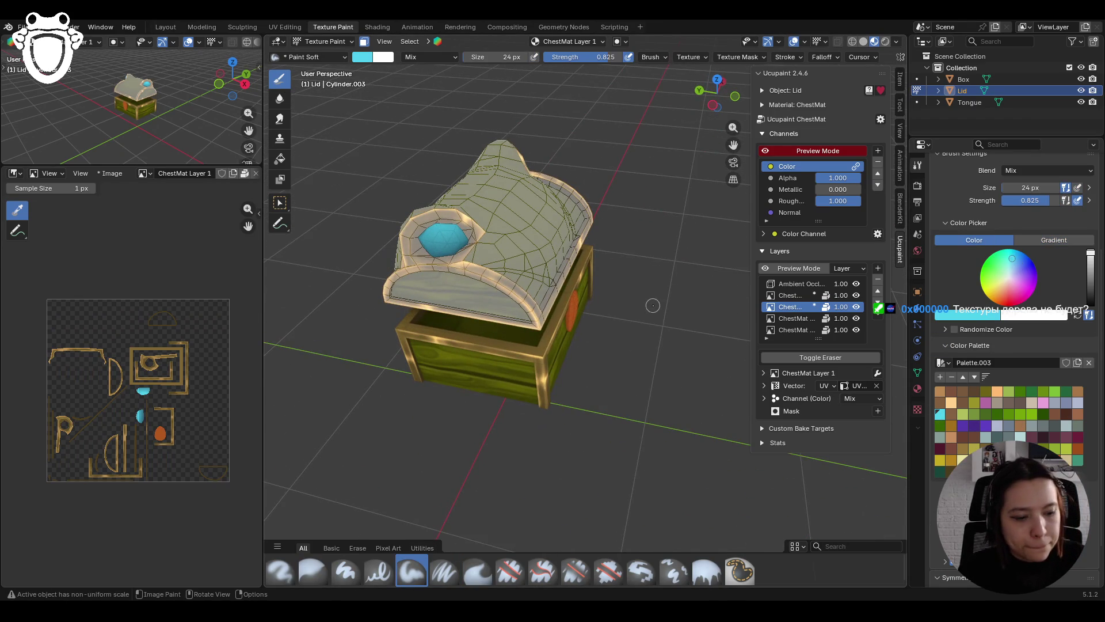
pyautogui.moveTo(453, 233)
pyautogui.mouseDown()
pyautogui.moveTo(432, 236)
pyautogui.moveTo(439, 230)
pyautogui.mouseUp()
pyautogui.moveTo(643, 180); pyautogui.dragTo(487, 171, button='middle')
pyautogui.moveTo(609, 308); pyautogui.dragTo(607, 309)
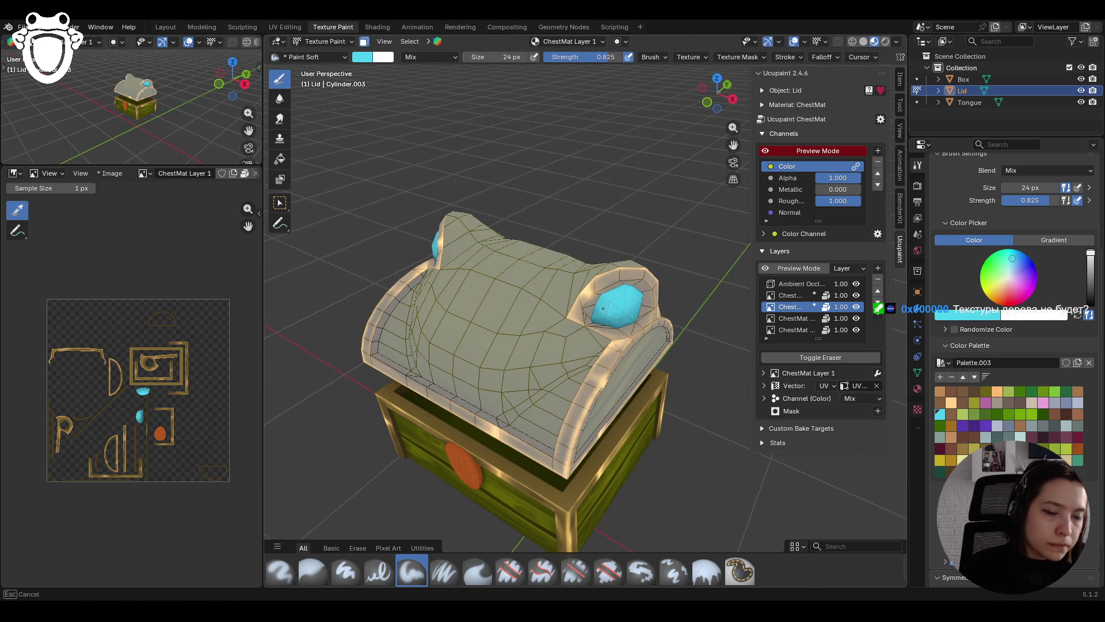
pyautogui.moveTo(634, 299); pyautogui.dragTo(633, 299)
pyautogui.moveTo(634, 299); pyautogui.dragTo(719, 293, button='middle')
# Step: Toggle face masking off to inspect the whole chest, then turn it back on for the lid
pyautogui.click(365, 42)
pyautogui.moveTo(437, 242)
pyautogui.mouseDown(button='middle')
pyautogui.moveTo(454, 283)
pyautogui.moveTo(351, 318)
pyautogui.mouseUp(button='middle')
pyautogui.scroll(-3, 443, 288)
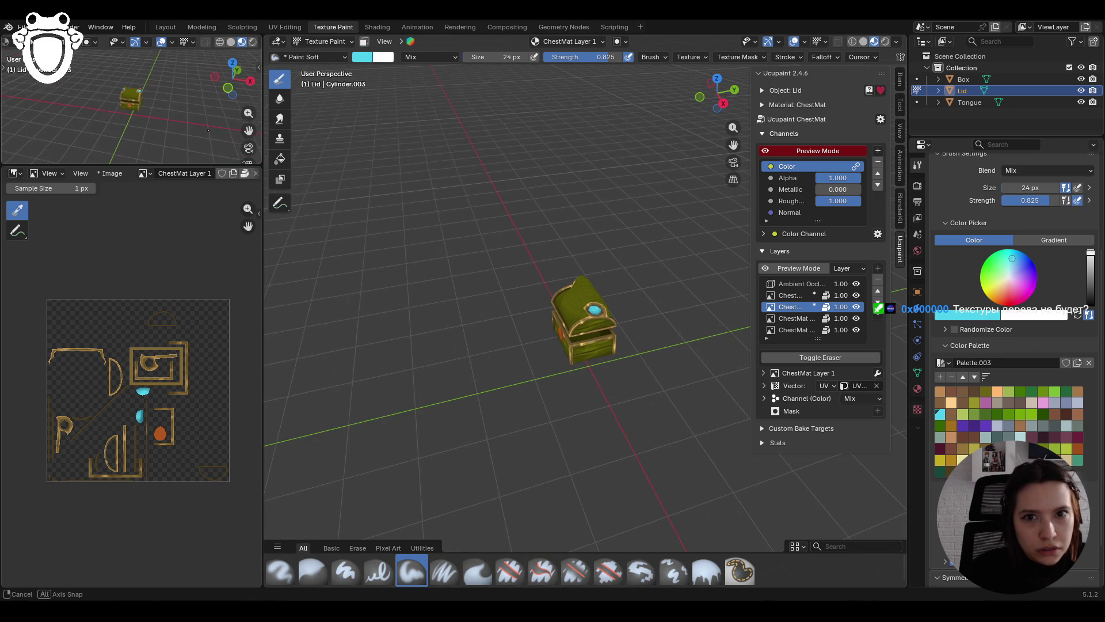
pyautogui.scroll(6, 522, 328)
pyautogui.moveTo(522, 328)
pyautogui.mouseDown(button='middle')
pyautogui.moveTo(575, 316)
pyautogui.moveTo(374, 288)
pyautogui.moveTo(403, 241)
pyautogui.mouseUp(button='middle')
pyautogui.scroll(-4, 575, 316)
pyautogui.scroll(4, 610, 306)
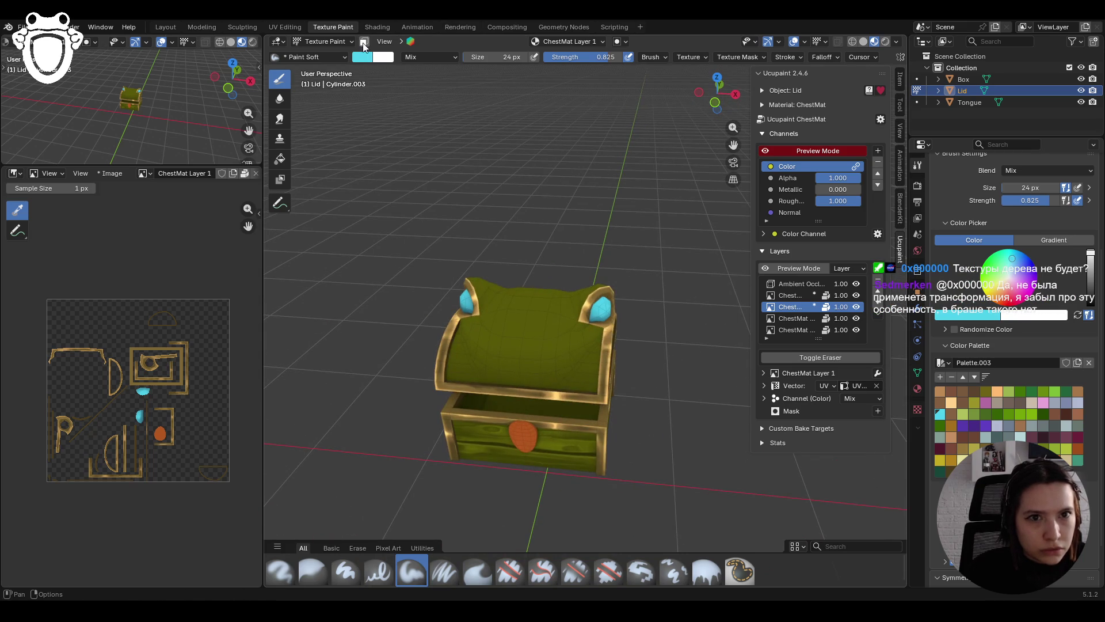
pyautogui.click(363, 41)
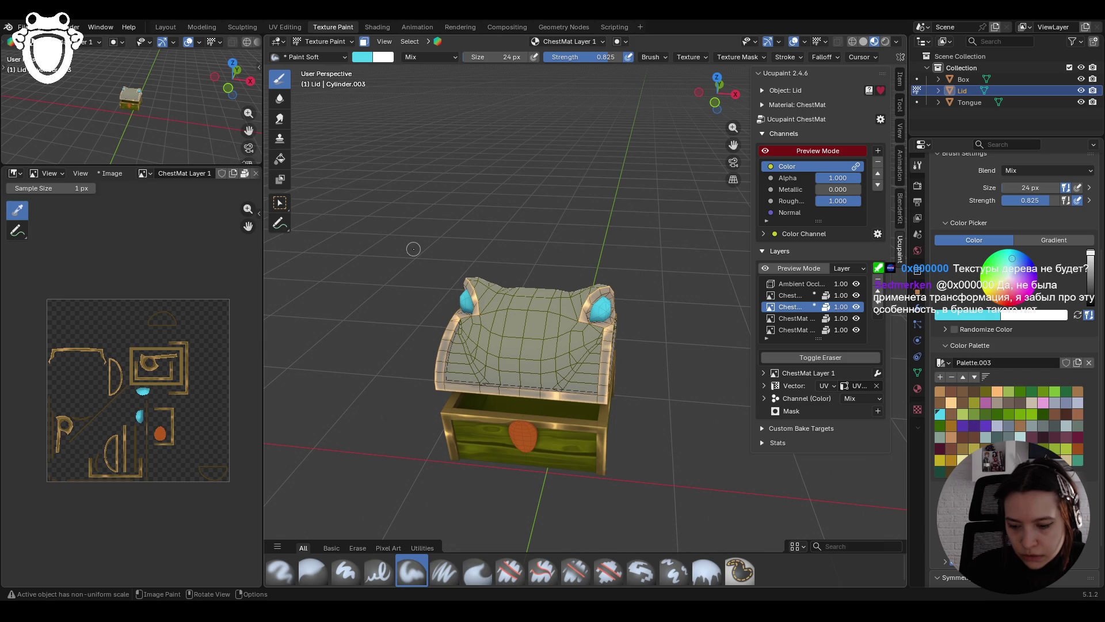
pyautogui.moveTo(397, 282); pyautogui.dragTo(564, 288, button='middle')
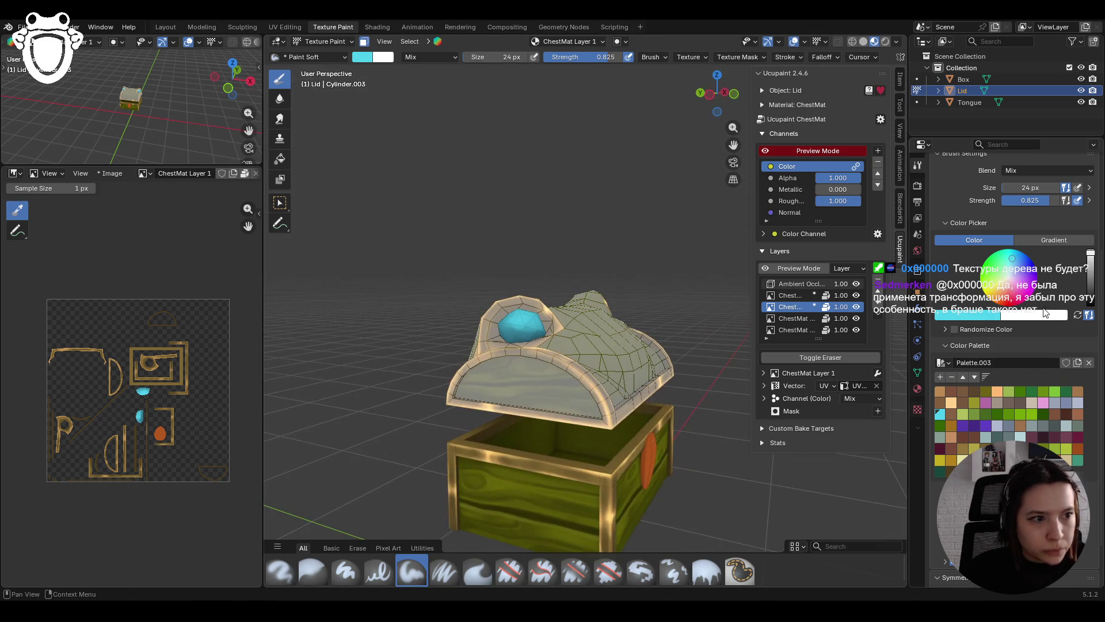
# Step: Sample the gem's cyan as brush colour and paint a stroke across the lid front
pyautogui.click(996, 316)
pyautogui.click(989, 300)
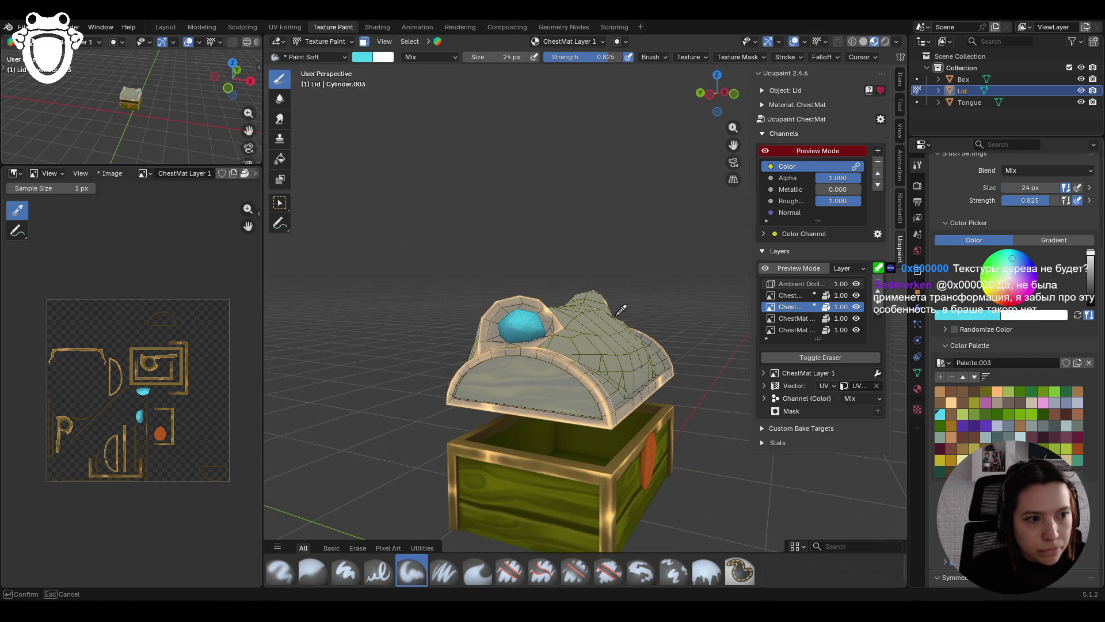
pyautogui.click(522, 335)
pyautogui.moveTo(521, 335); pyautogui.dragTo(631, 318, button='middle')
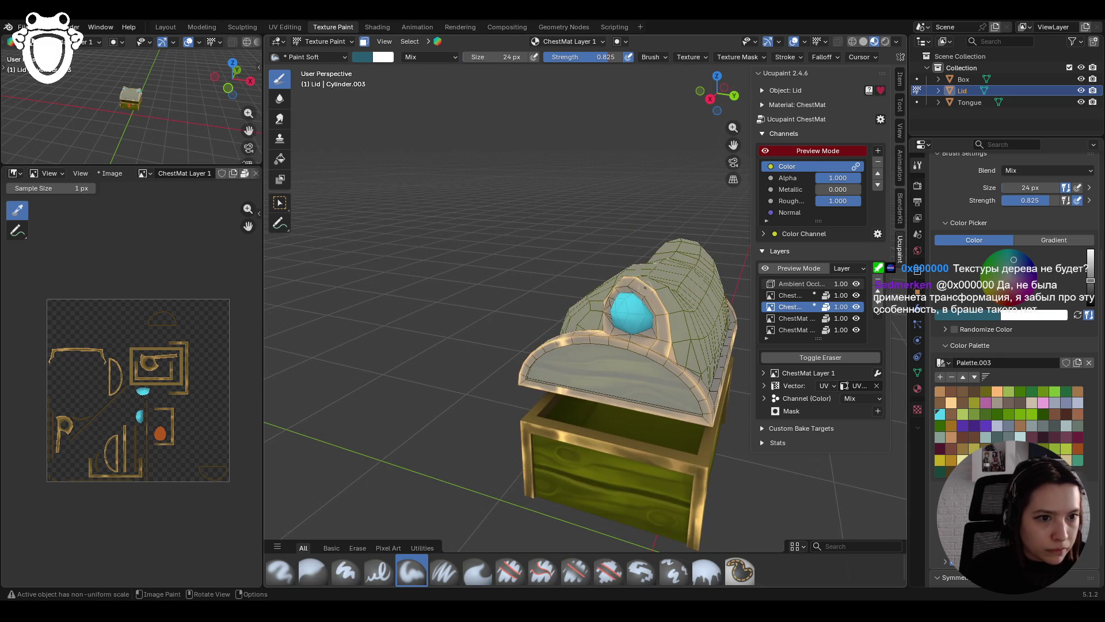
pyautogui.moveTo(645, 297)
pyautogui.mouseDown()
pyautogui.moveTo(614, 340)
pyautogui.moveTo(645, 295)
pyautogui.moveTo(618, 326)
pyautogui.moveTo(638, 329)
pyautogui.moveTo(648, 315)
pyautogui.mouseUp()
# Step: Bring the lid close in a near-front view and paint over its gem, checking it from several angles
pyautogui.press('KP_1')
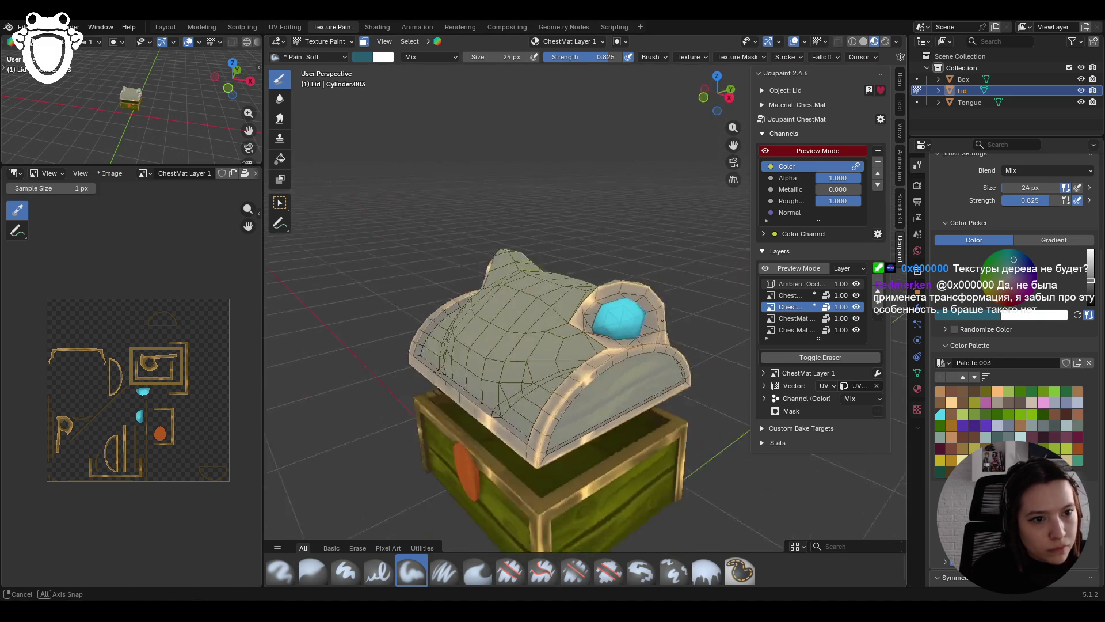
pyautogui.moveTo(548, 330)
pyautogui.keyDown('ctrl'); pyautogui.mouseDown(button='middle')
pyautogui.moveTo(548, 301)
pyautogui.moveTo(548, 345)
pyautogui.moveTo(587, 345)
pyautogui.mouseUp(button='middle'); pyautogui.keyUp('ctrl')
pyautogui.scroll(-1, 1013, 287)
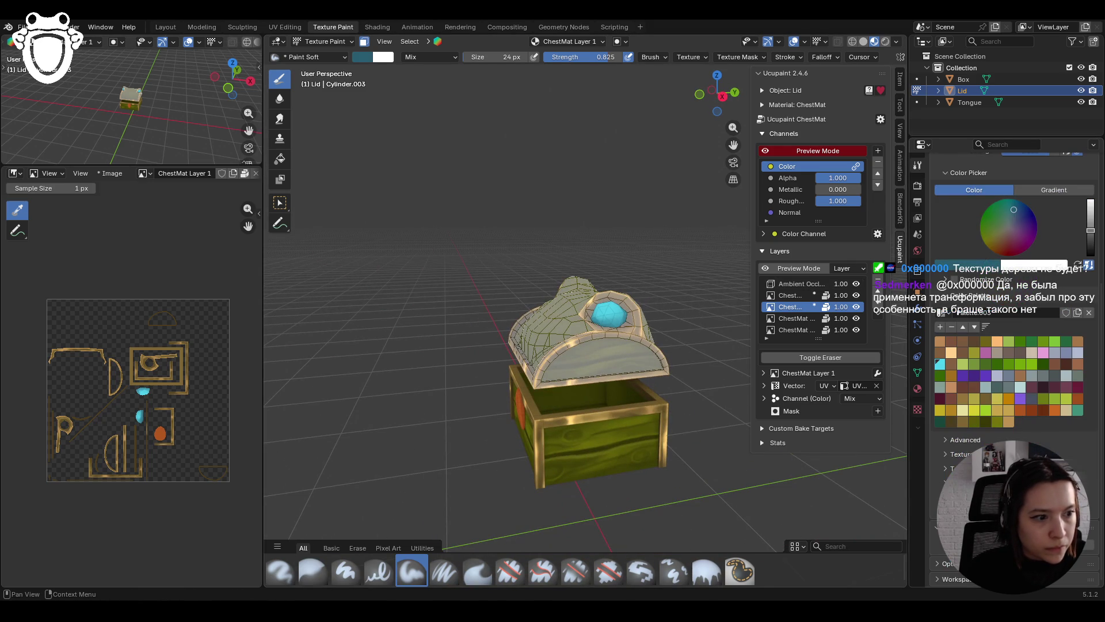
pyautogui.moveTo(564, 300); pyautogui.dragTo(606, 288, button='middle')
pyautogui.scroll(2, 605, 288)
pyautogui.moveTo(606, 288)
pyautogui.mouseDown()
pyautogui.moveTo(652, 317)
pyautogui.moveTo(633, 332)
pyautogui.mouseUp()
pyautogui.moveTo(625, 233); pyautogui.dragTo(693, 295, button='middle')
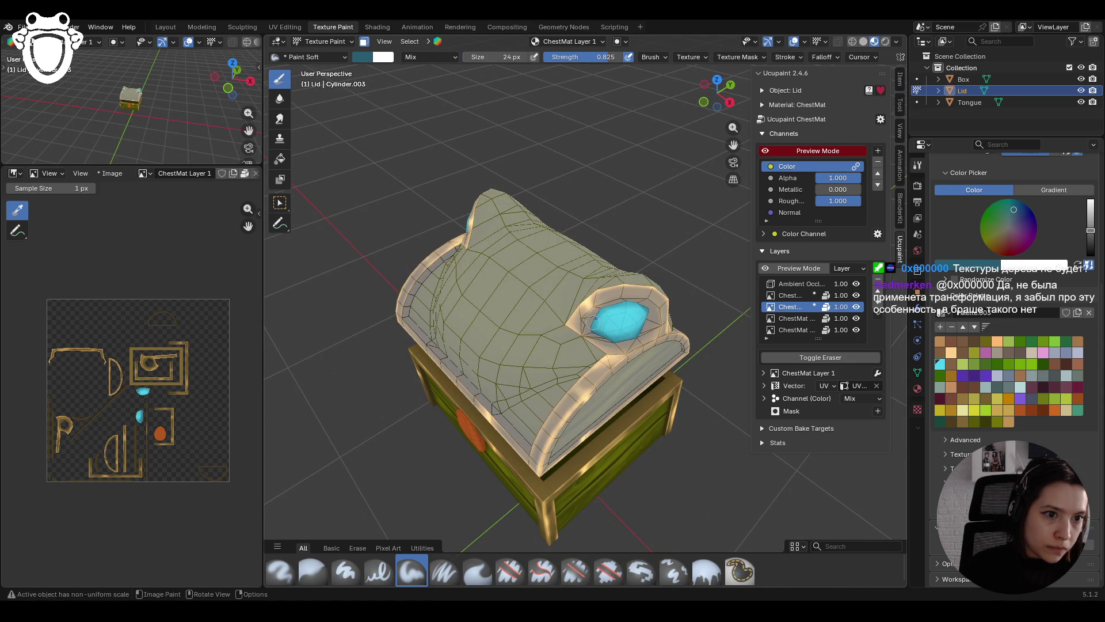
pyautogui.moveTo(575, 291); pyautogui.dragTo(461, 274, button='middle')
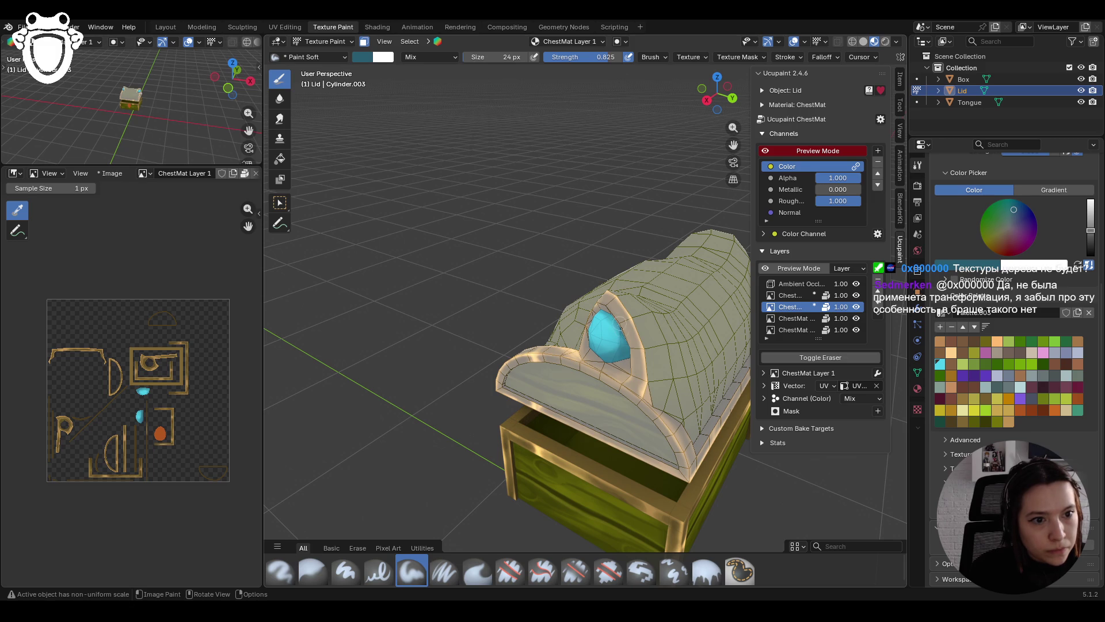
pyautogui.moveTo(592, 331); pyautogui.dragTo(670, 247, button='middle')
pyautogui.moveTo(703, 248); pyautogui.dragTo(506, 262, button='middle')
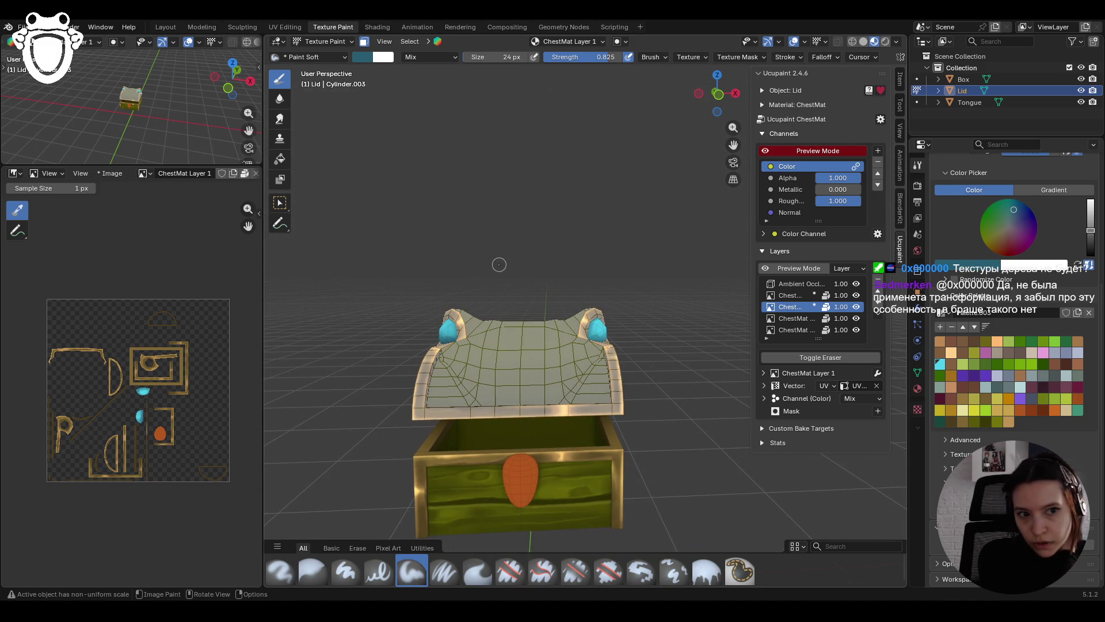
pyautogui.scroll(4, 549, 291)
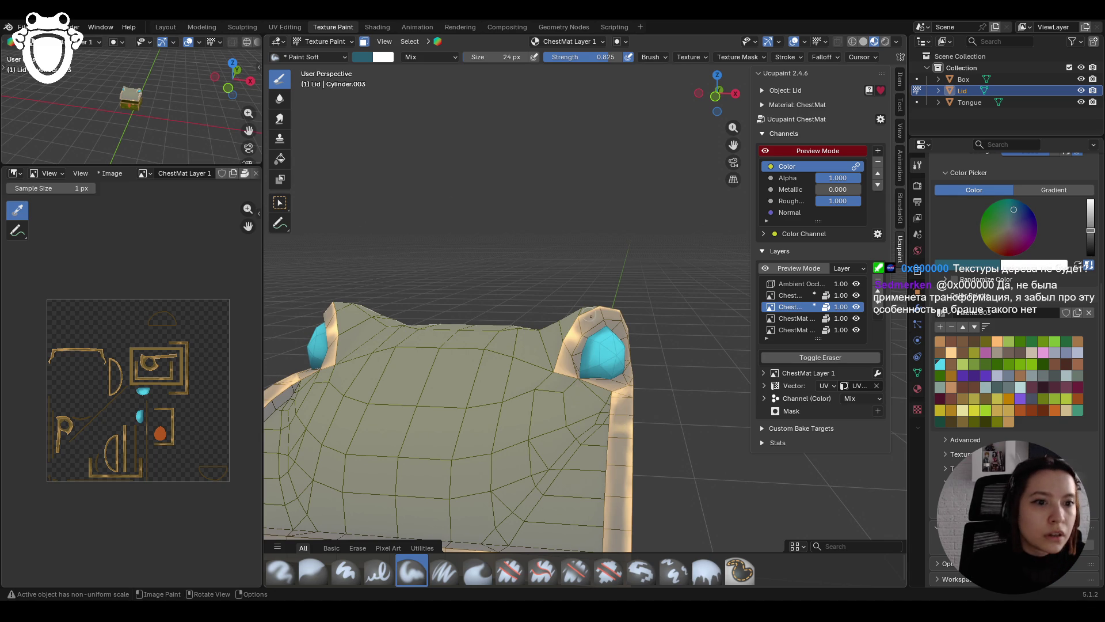
pyautogui.scroll(-5, 501, 358)
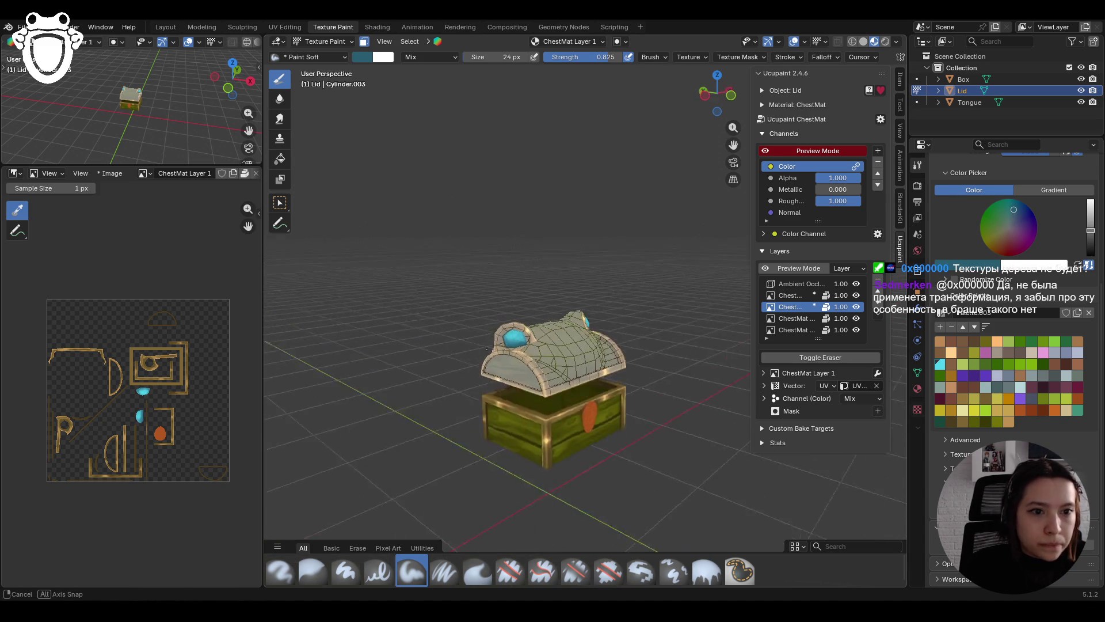
# Step: Paint dark teal shading on the left corner gem and along the other gem's right edge
pyautogui.scroll(5, 502, 358)
pyautogui.moveTo(502, 357)
pyautogui.mouseDown(button='middle')
pyautogui.moveTo(553, 403)
pyautogui.moveTo(1092, 486)
pyautogui.mouseUp(button='middle')
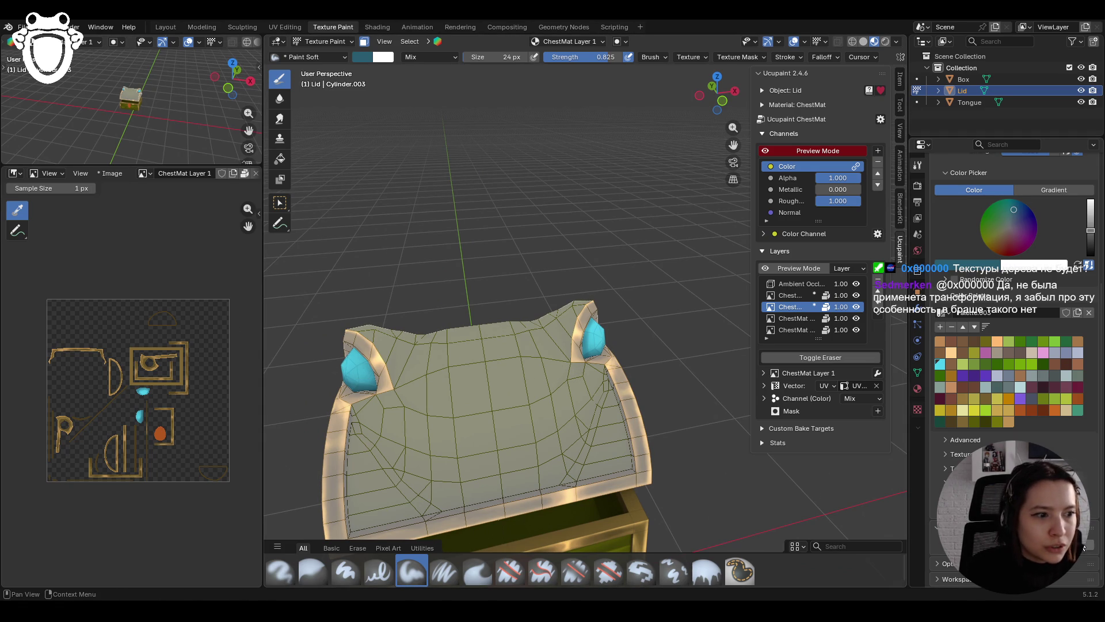
pyautogui.moveTo(344, 363); pyautogui.dragTo(360, 377)
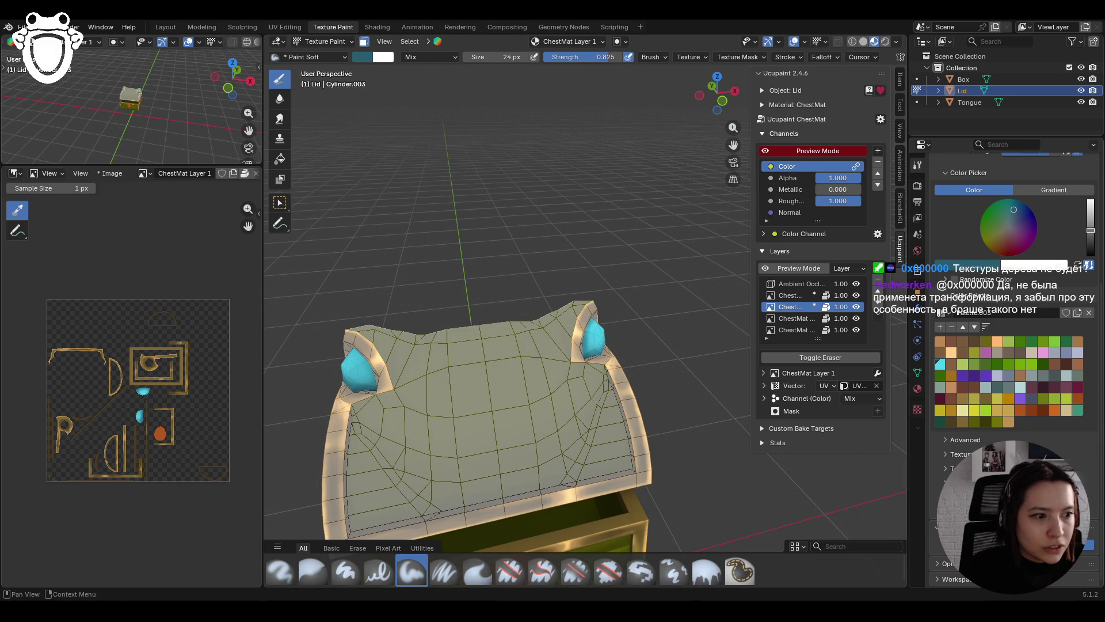
pyautogui.moveTo(547, 363)
pyautogui.mouseDown(button='middle')
pyautogui.moveTo(457, 384)
pyautogui.moveTo(375, 345)
pyautogui.mouseUp(button='middle')
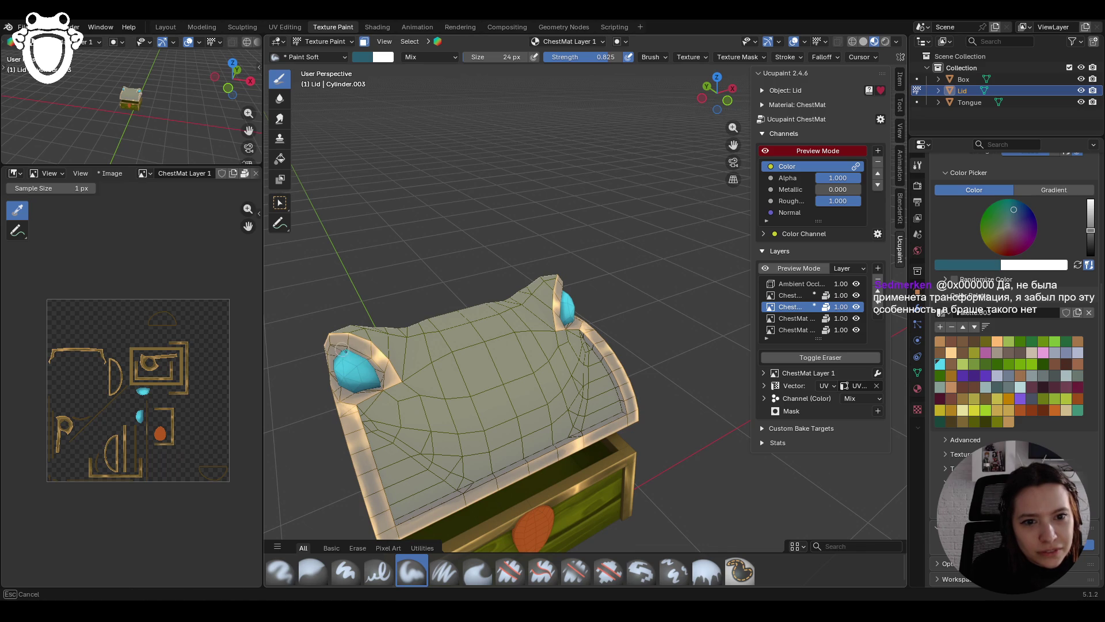
pyautogui.moveTo(545, 393); pyautogui.dragTo(506, 400, button='middle')
pyautogui.moveTo(1089, 549)
pyautogui.mouseDown(button='middle')
pyautogui.moveTo(863, 489)
pyautogui.moveTo(662, 407)
pyautogui.mouseUp(button='middle')
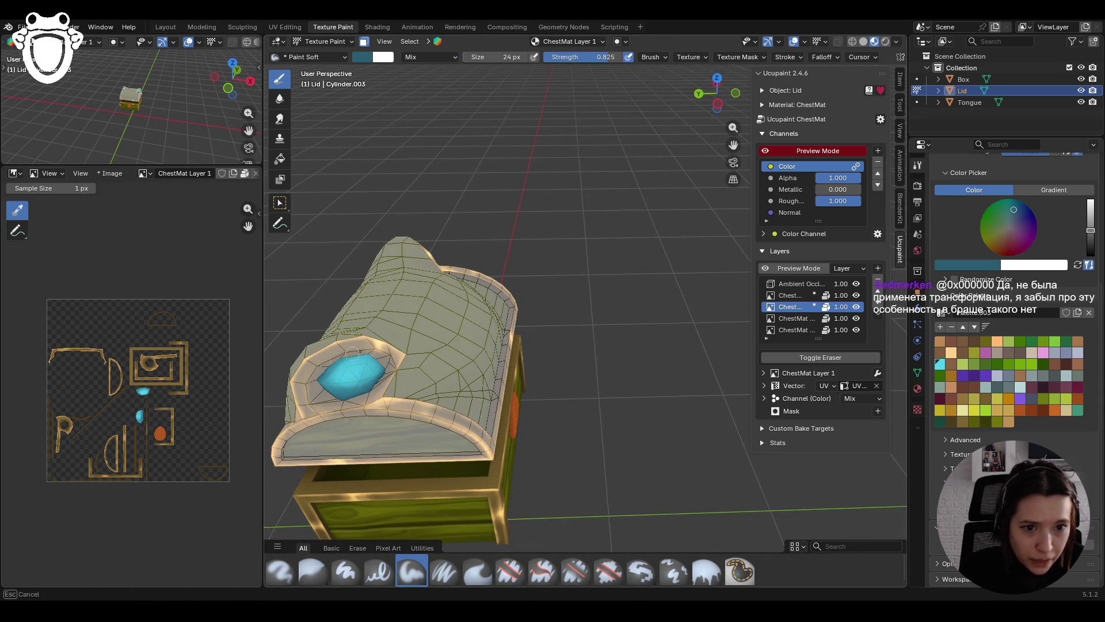
pyautogui.moveTo(351, 348); pyautogui.dragTo(392, 374)
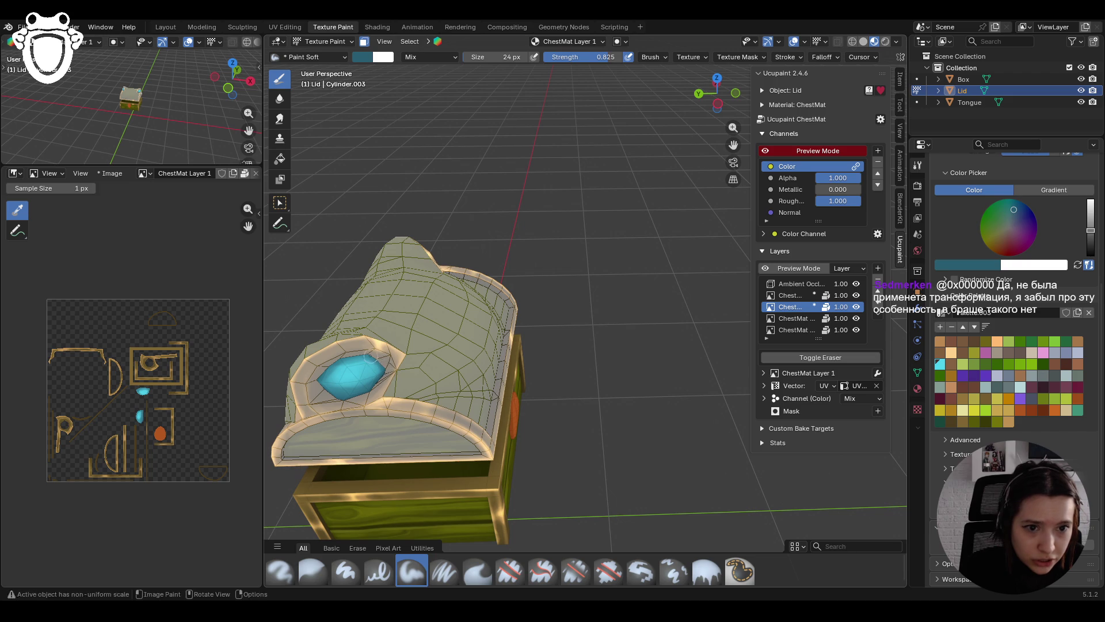
pyautogui.scroll(-3, 575, 344)
pyautogui.moveTo(576, 344); pyautogui.dragTo(620, 332, button='middle')
pyautogui.scroll(-5, 526, 229)
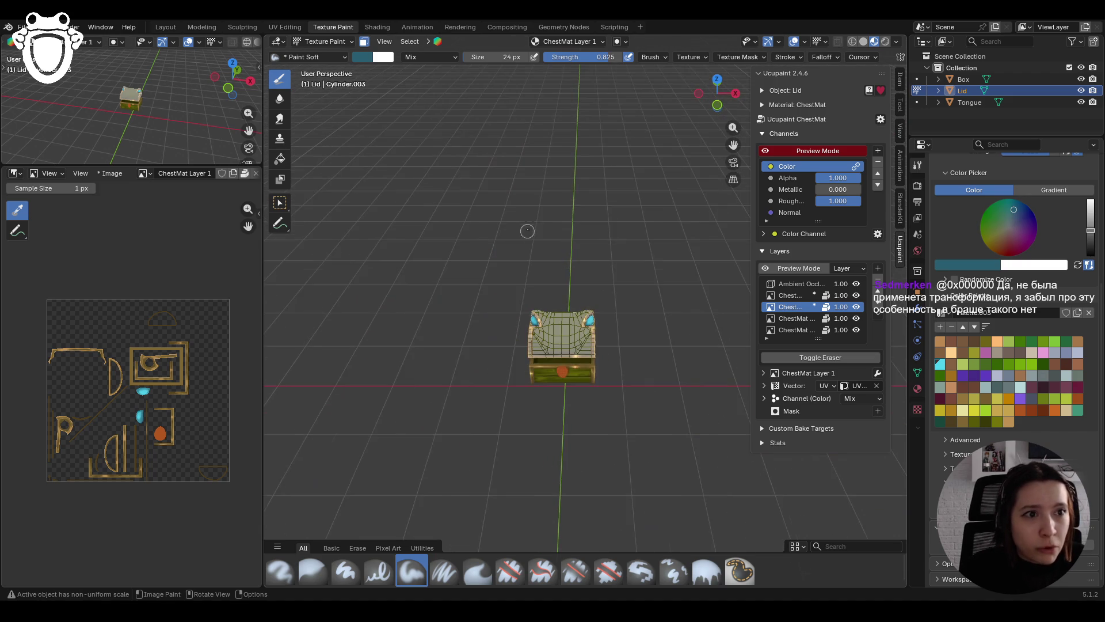
# Step: Turn off the face-selection paint mask on the chest lid
pyautogui.moveTo(605, 262)
pyautogui.mouseDown(button='middle')
pyautogui.moveTo(606, 207)
pyautogui.moveTo(575, 246)
pyautogui.mouseUp(button='middle')
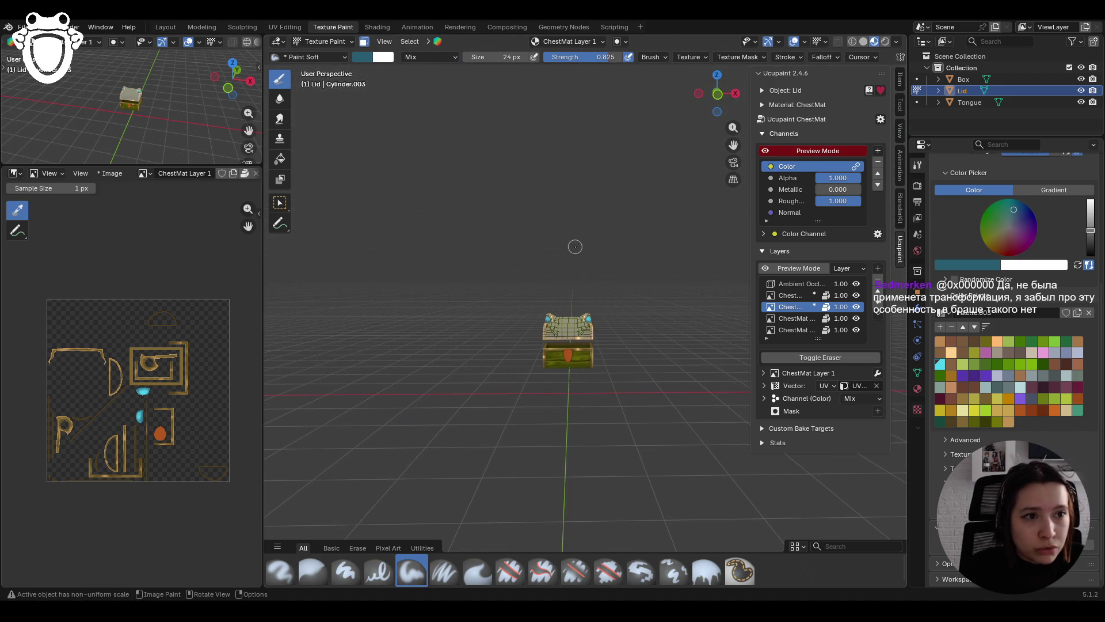
pyautogui.scroll(8, 535, 461)
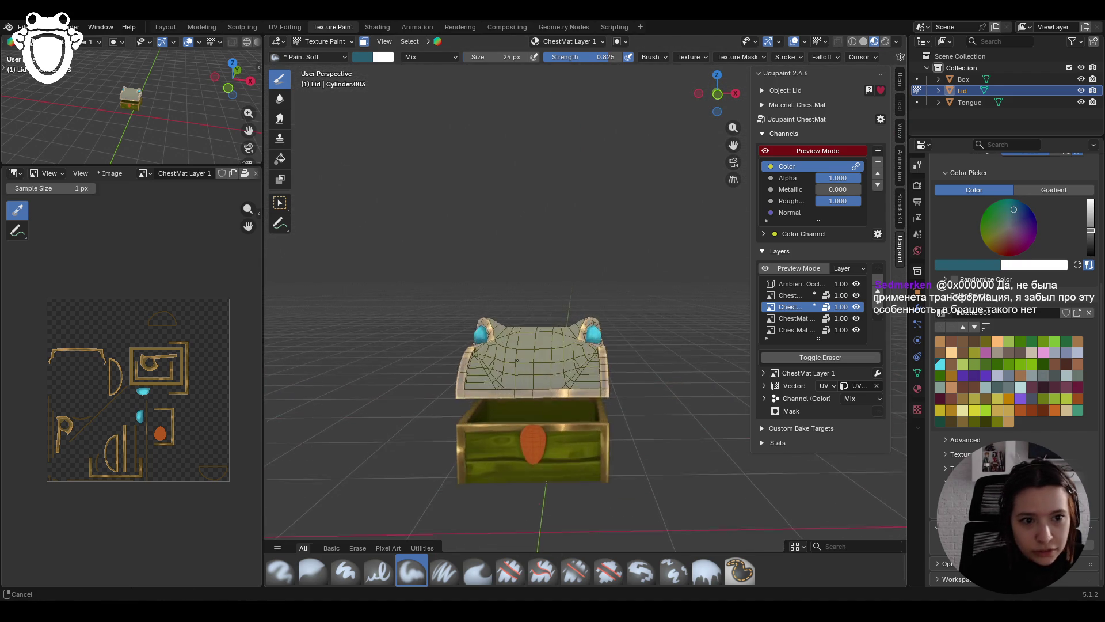
pyautogui.moveTo(535, 461)
pyautogui.mouseDown(button='middle')
pyautogui.moveTo(489, 452)
pyautogui.moveTo(530, 454)
pyautogui.mouseUp(button='middle')
pyautogui.scroll(-3, 450, 249)
pyautogui.click(366, 42)
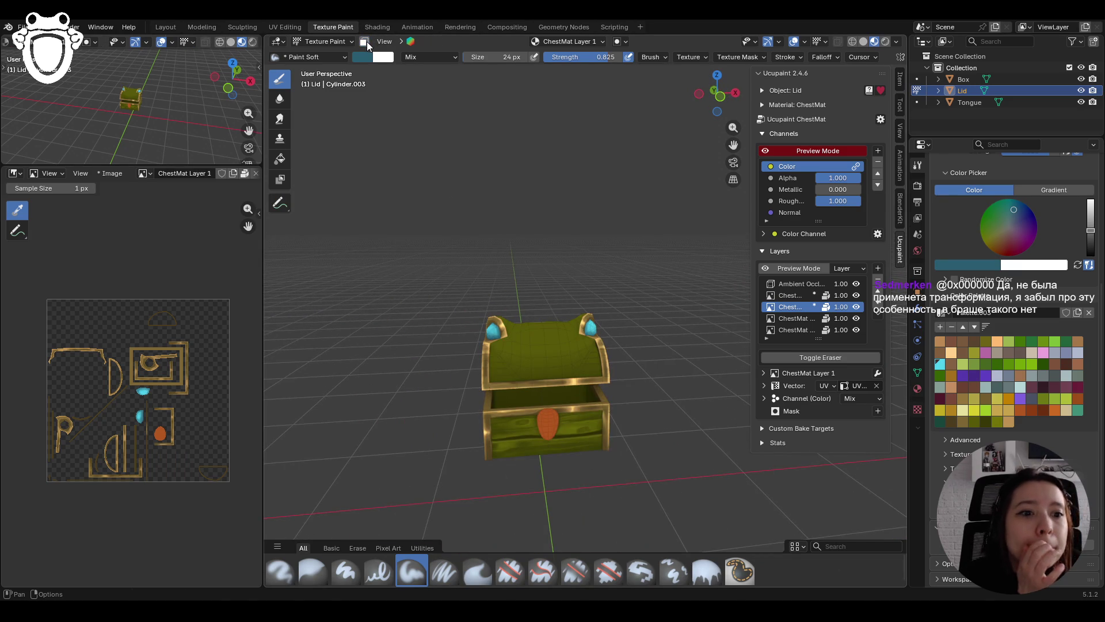
# Step: Brighten the paint colour to a lighter cyan on the original paint layer
pyautogui.moveTo(553, 167)
pyautogui.mouseDown(button='middle')
pyautogui.moveTo(478, 231)
pyautogui.moveTo(457, 306)
pyautogui.mouseUp(button='middle')
pyautogui.scroll(3, 446, 311)
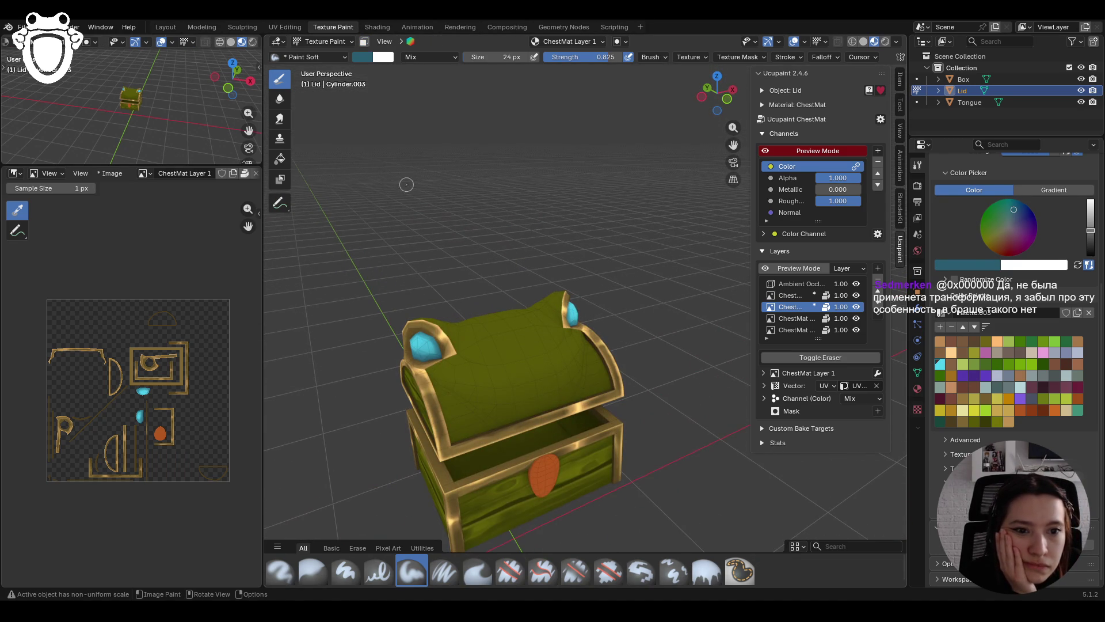
pyautogui.click(784, 300)
pyautogui.click(783, 308)
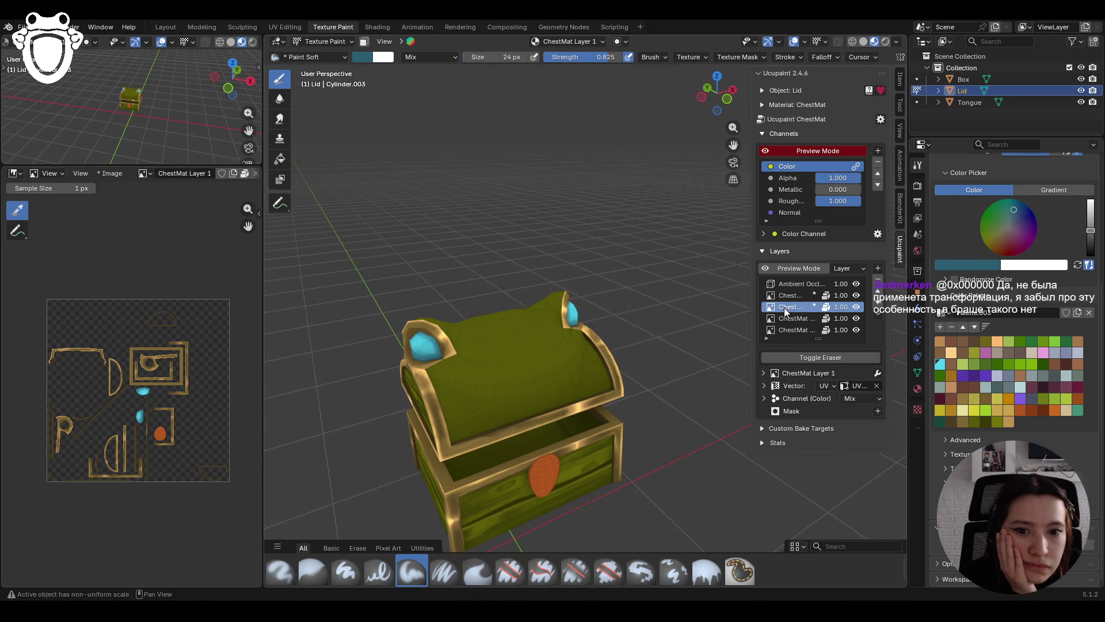
pyautogui.moveTo(448, 318); pyautogui.dragTo(508, 319, button='middle')
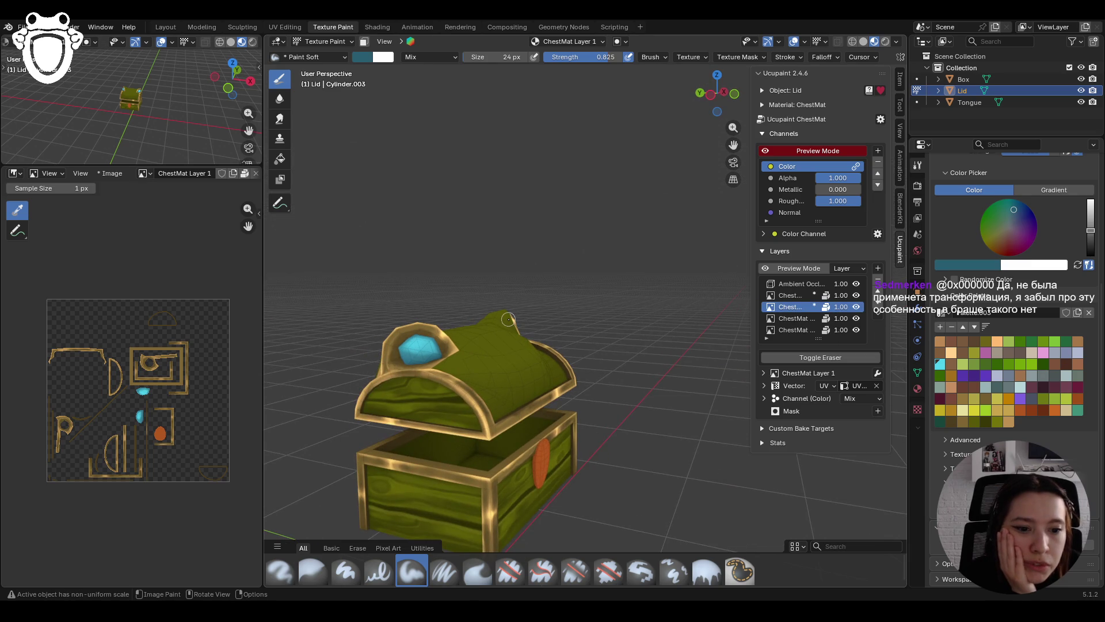
pyautogui.moveTo(1090, 214); pyautogui.dragTo(1091, 217)
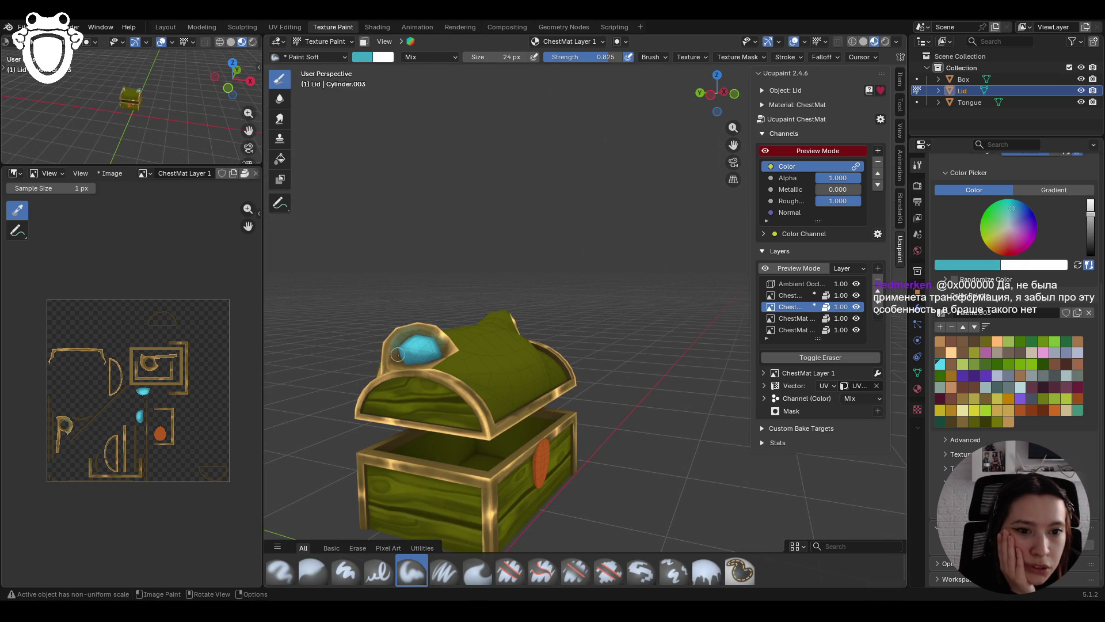
# Step: Show the lid's transform values in the sidebar's Item tab
pyautogui.scroll(-5, 485, 254)
pyautogui.moveTo(485, 254)
pyautogui.mouseDown(button='middle')
pyautogui.moveTo(553, 328)
pyautogui.moveTo(581, 286)
pyautogui.mouseUp(button='middle')
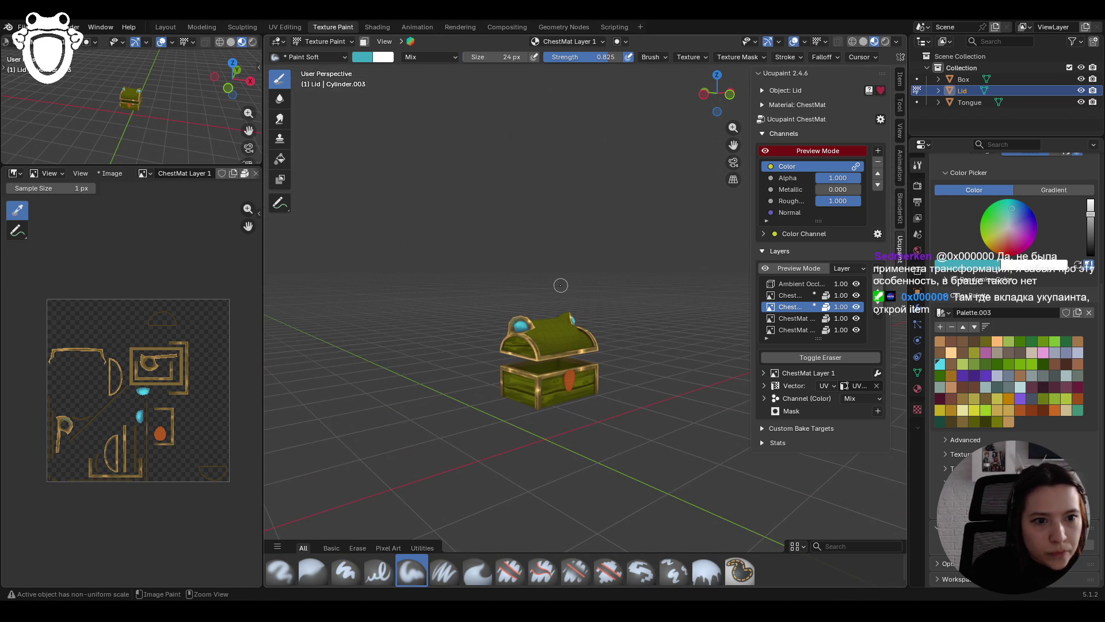
pyautogui.scroll(4, 513, 311)
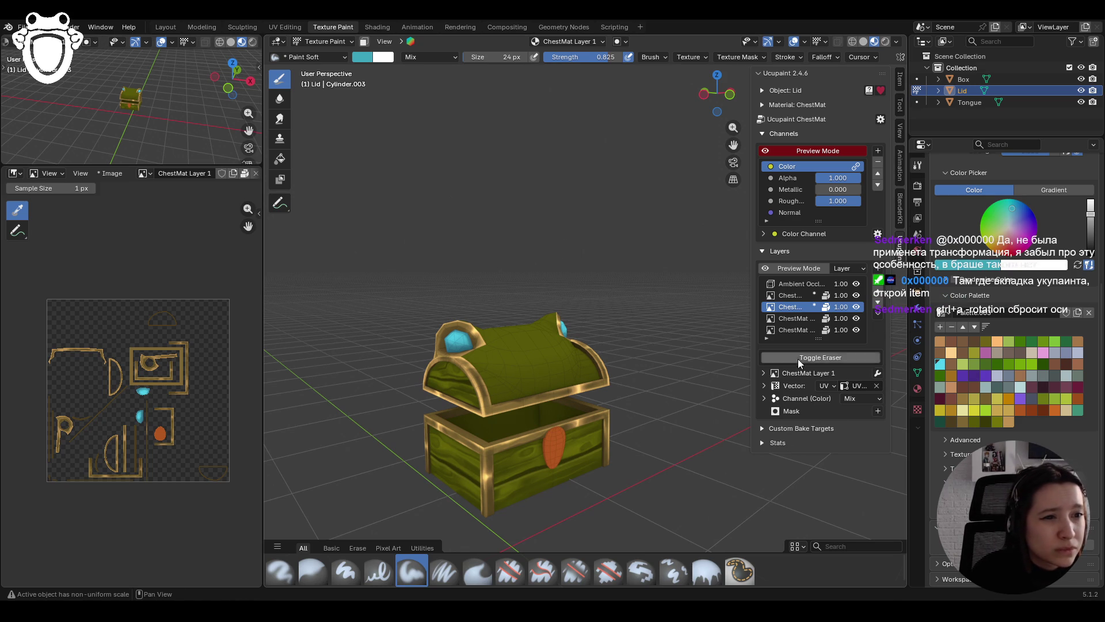
pyautogui.click(900, 81)
pyautogui.moveTo(786, 329); pyautogui.dragTo(663, 395, button='middle')
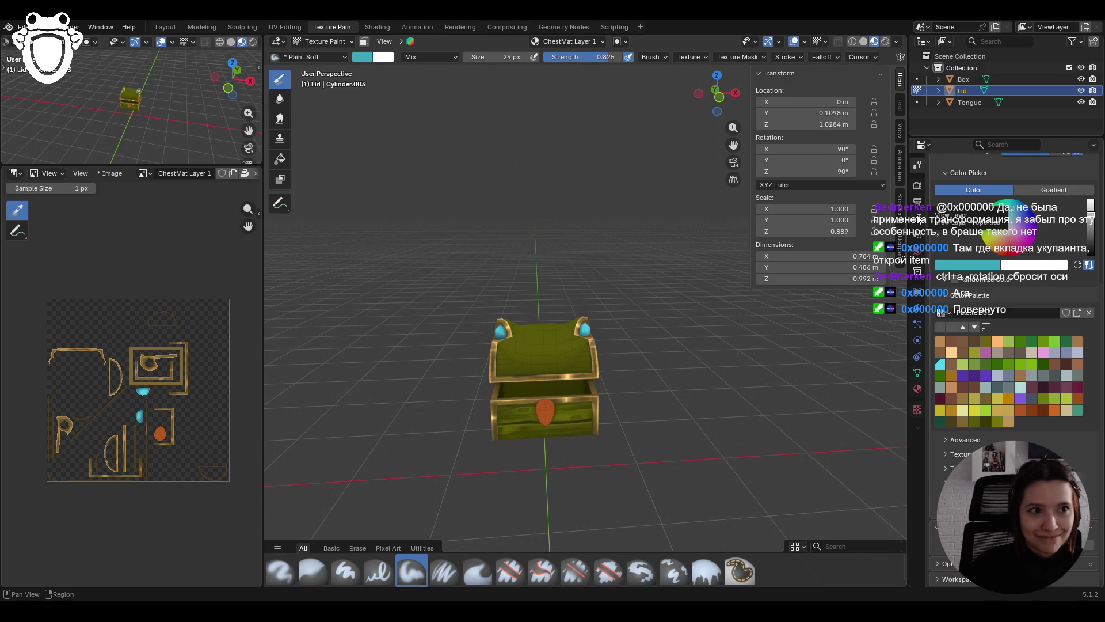
# Step: Try the lid's Location Y at 0 m, then undo back to -0.1398 m
pyautogui.moveTo(818, 113)
pyautogui.mouseDown()
pyautogui.moveTo(771, 113)
pyautogui.moveTo(826, 113)
pyautogui.mouseUp()
pyautogui.click(825, 113)
pyautogui.write('0')
pyautogui.press('Return')
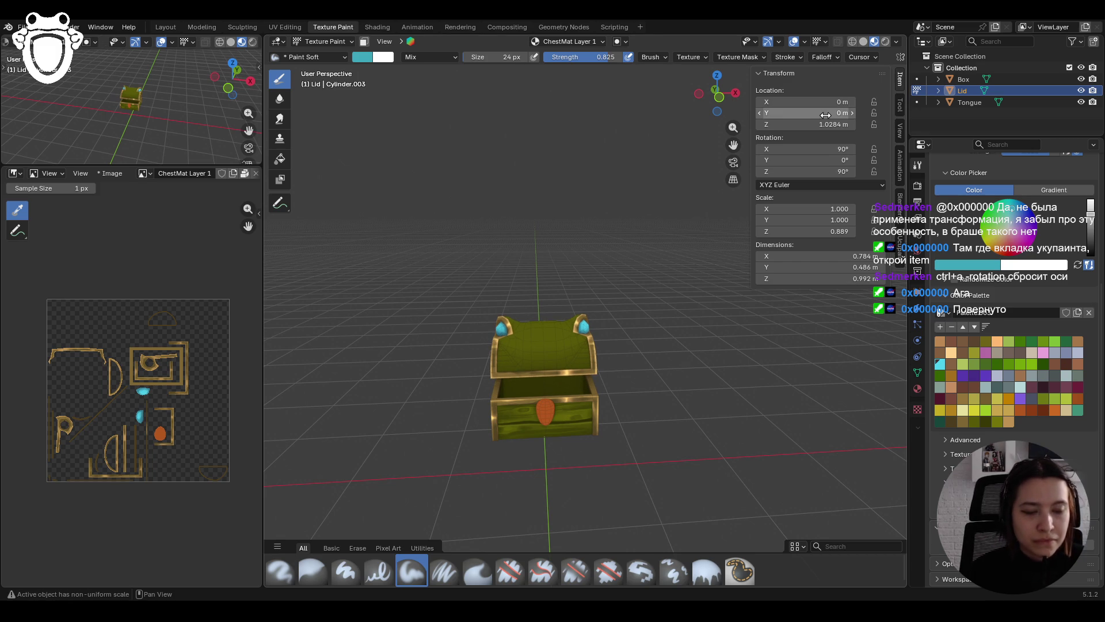
pyautogui.moveTo(563, 376); pyautogui.dragTo(426, 374, button='middle')
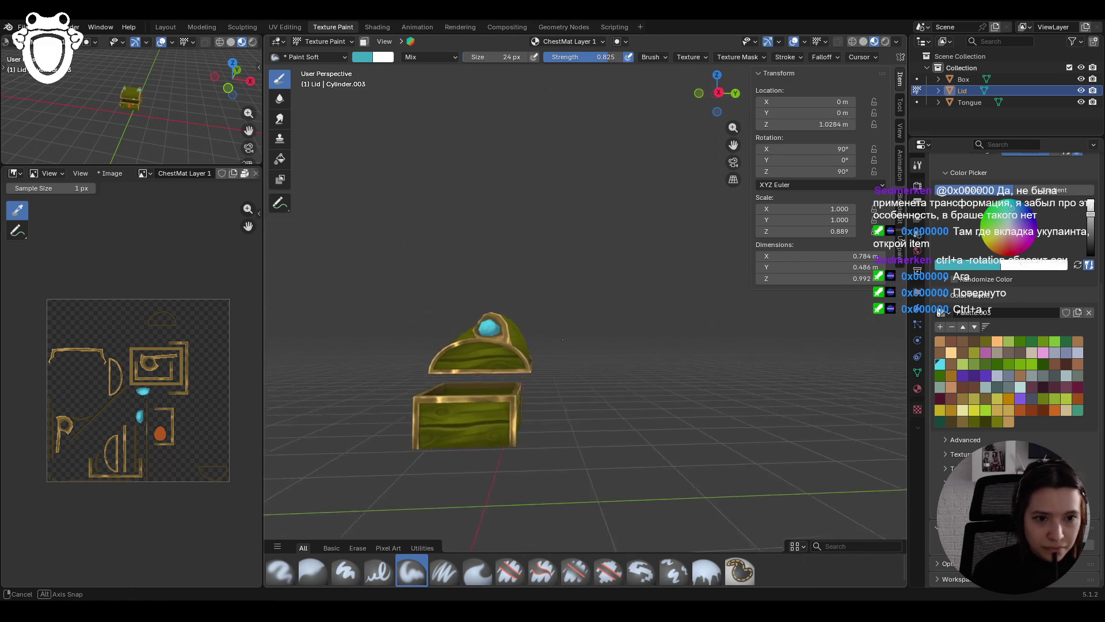
pyautogui.moveTo(832, 112); pyautogui.dragTo(806, 113)
pyautogui.hotkey('ctrl', 'z')
pyautogui.hotkey('ctrl', 'z')
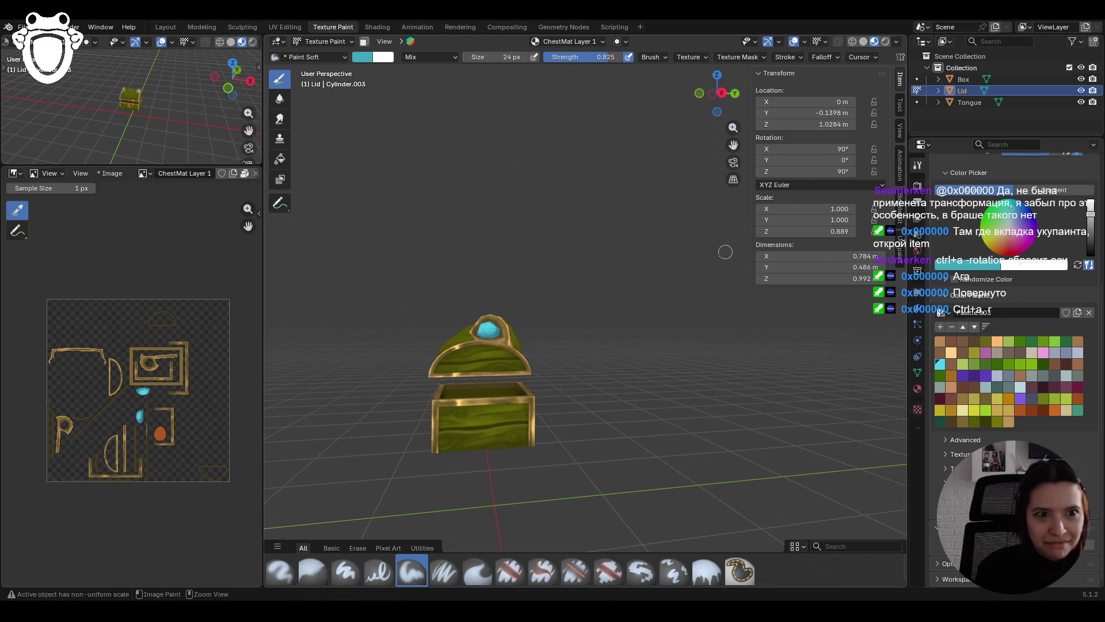
pyautogui.moveTo(566, 327)
pyautogui.mouseDown(button='middle')
pyautogui.moveTo(674, 345)
pyautogui.moveTo(664, 352)
pyautogui.mouseUp(button='middle')
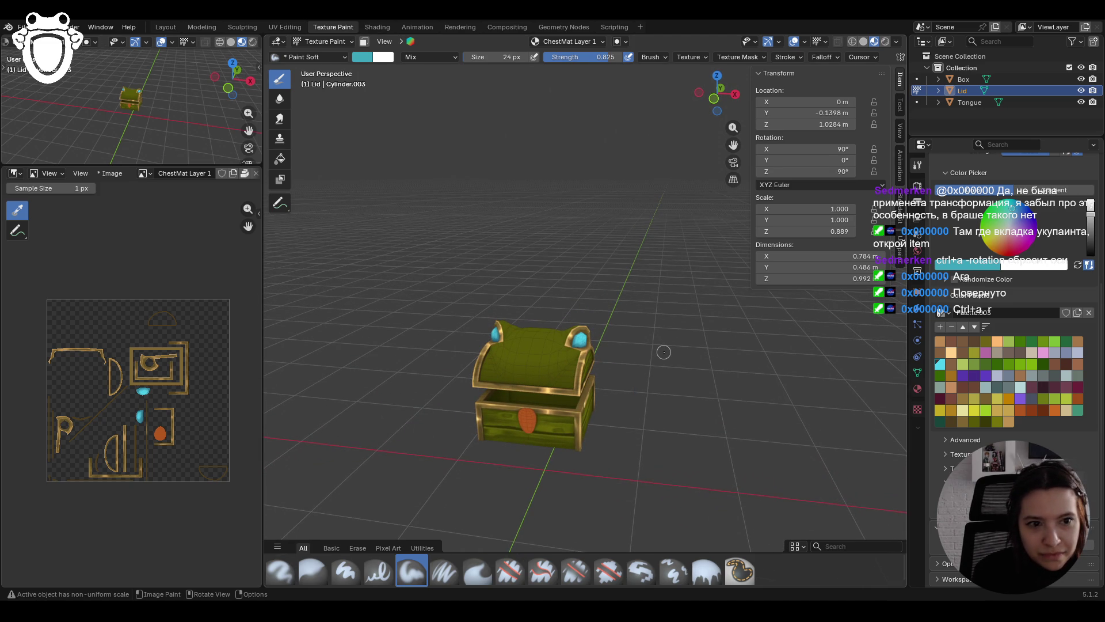
pyautogui.click(323, 42)
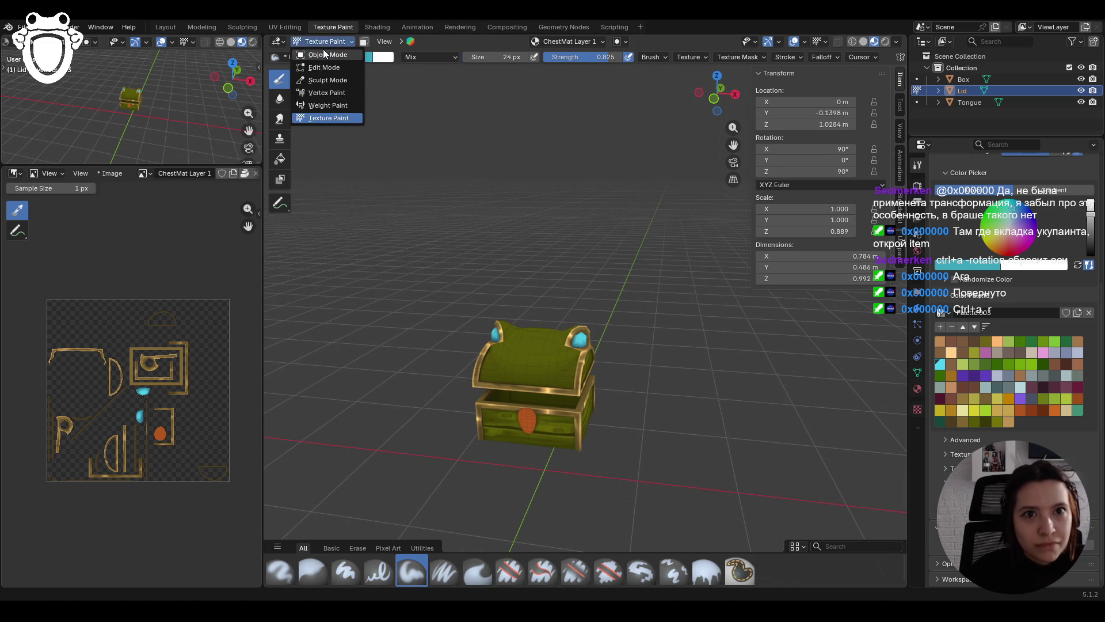
# Step: Switch to Object Mode and apply the Lid's rotation with Ctrl+A
pyautogui.click(320, 58)
pyautogui.click(536, 349)
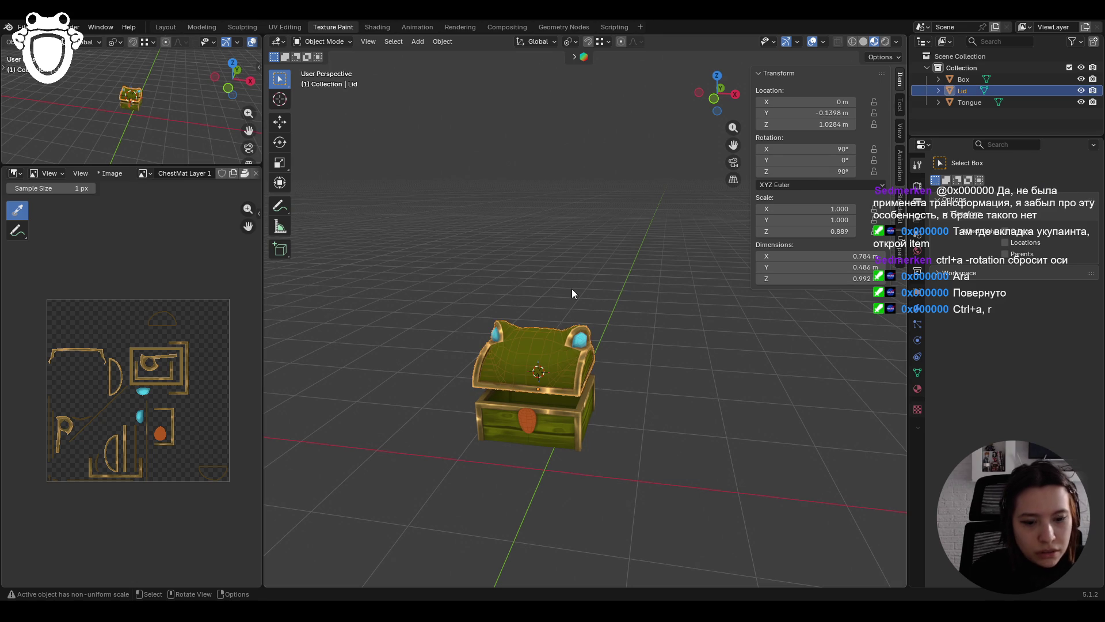
pyautogui.hotkey('ctrl', 'a')
pyautogui.press('r')
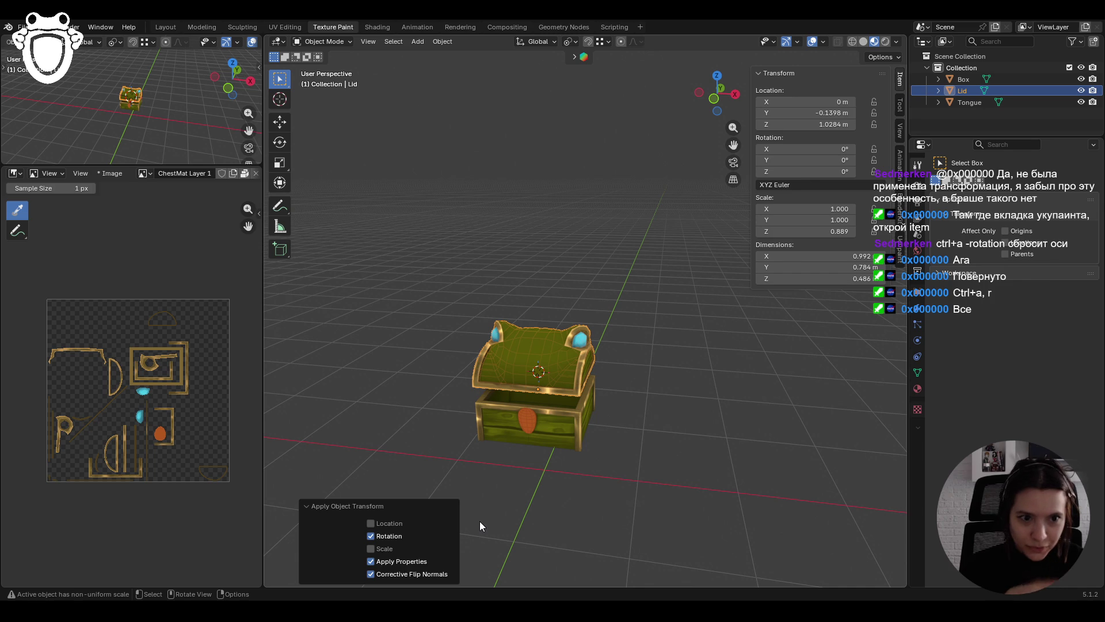
# Step: Select the Box object instead of the Lid
pyautogui.click(526, 495)
pyautogui.moveTo(526, 495)
pyautogui.mouseDown(button='middle')
pyautogui.moveTo(626, 469)
pyautogui.moveTo(543, 450)
pyautogui.moveTo(558, 444)
pyautogui.moveTo(672, 447)
pyautogui.moveTo(501, 398)
pyautogui.mouseUp(button='middle')
pyautogui.click(502, 398)
pyautogui.moveTo(681, 448)
pyautogui.mouseDown(button='middle')
pyautogui.moveTo(460, 468)
pyautogui.moveTo(637, 461)
pyautogui.moveTo(626, 463)
pyautogui.mouseUp(button='middle')
pyautogui.click(625, 462)
pyautogui.click(570, 399)
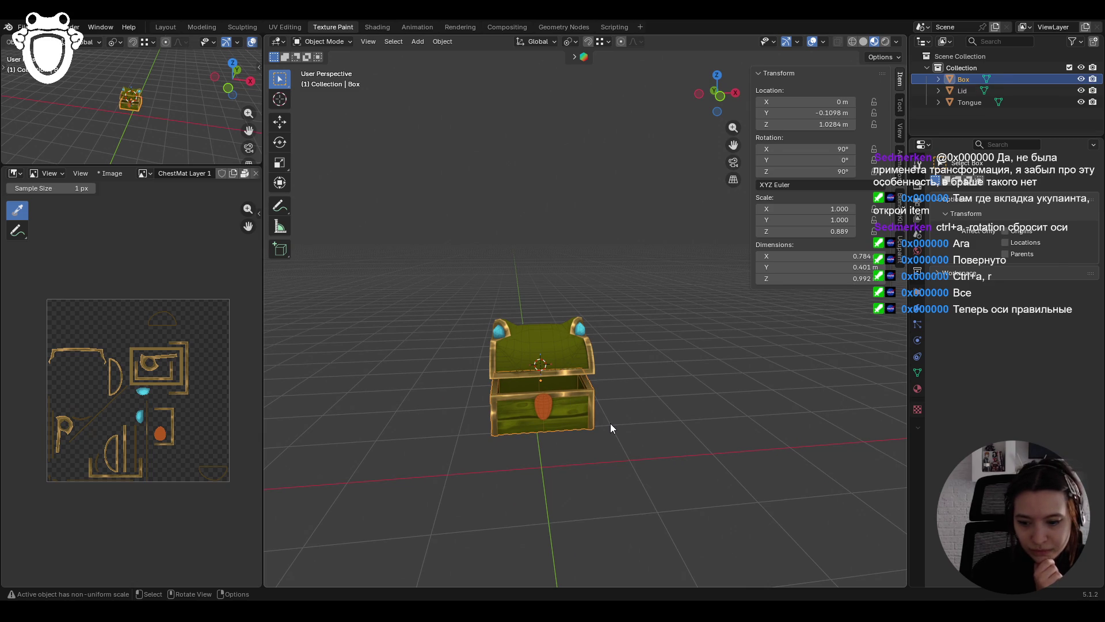
# Step: Click between the Lid and Box until the Box is selected
pyautogui.click(530, 396)
pyautogui.click(523, 342)
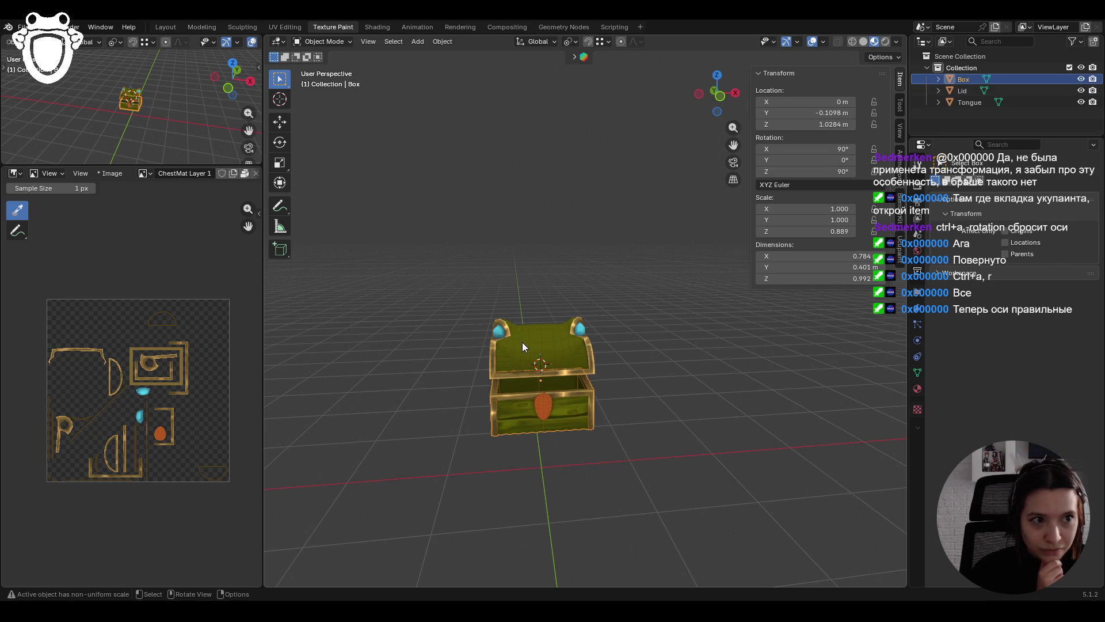
pyautogui.click(525, 372)
pyautogui.click(525, 374)
pyautogui.click(526, 397)
pyautogui.click(526, 400)
pyautogui.click(527, 395)
pyautogui.click(526, 389)
pyautogui.click(526, 357)
pyautogui.click(519, 391)
pyautogui.click(519, 361)
pyautogui.click(511, 371)
pyautogui.click(511, 375)
pyautogui.click(509, 394)
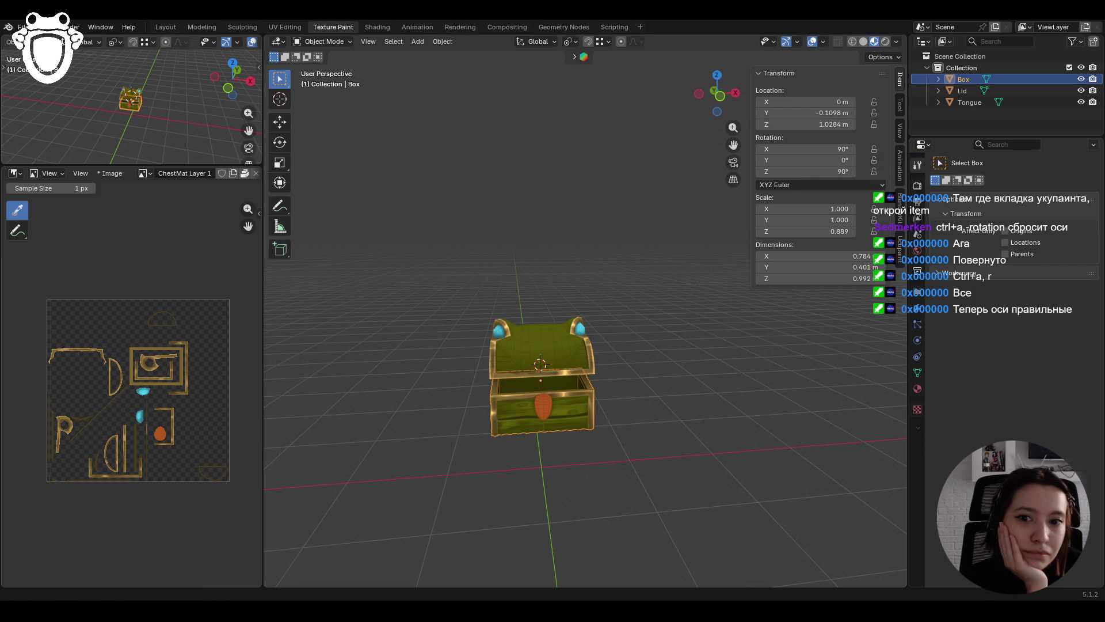
# Step: Apply the Box's rotation so it reads 0° on every axis
pyautogui.moveTo(510, 476)
pyautogui.mouseDown(button='middle')
pyautogui.moveTo(537, 474)
pyautogui.moveTo(491, 449)
pyautogui.moveTo(401, 455)
pyautogui.moveTo(433, 443)
pyautogui.moveTo(456, 480)
pyautogui.moveTo(559, 478)
pyautogui.moveTo(545, 485)
pyautogui.mouseUp(button='middle')
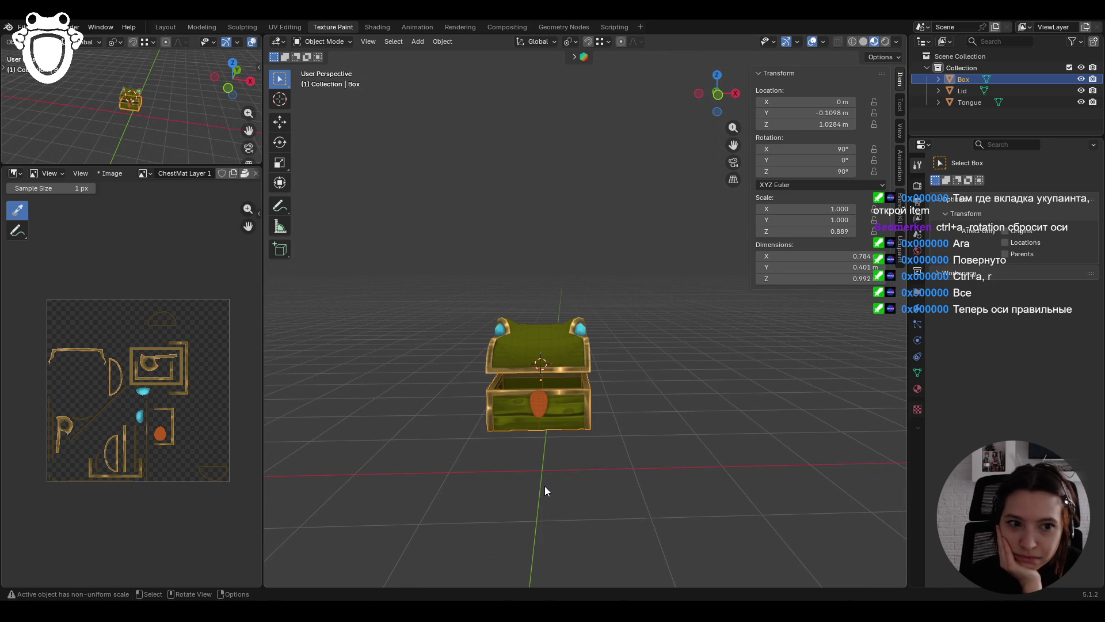
pyautogui.click(544, 485)
pyautogui.scroll(-2, 544, 488)
pyautogui.scroll(2, 544, 486)
pyautogui.moveTo(560, 478)
pyautogui.mouseDown(button='middle')
pyautogui.moveTo(499, 457)
pyautogui.moveTo(434, 459)
pyautogui.mouseUp(button='middle')
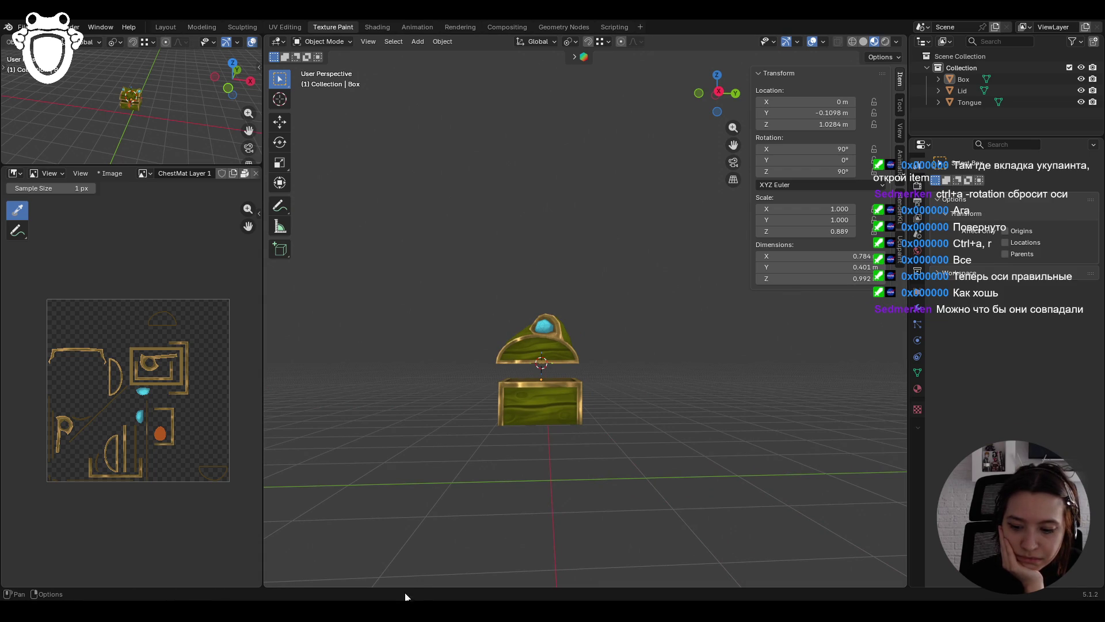
pyautogui.click(531, 420)
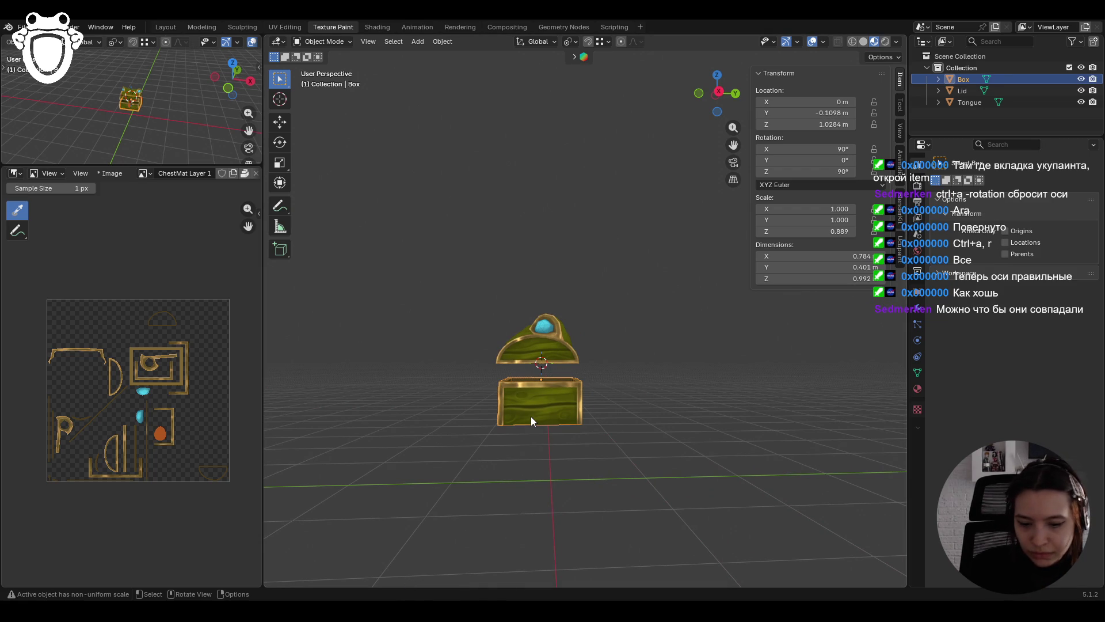
pyautogui.hotkey('ctrl', 'a')
pyautogui.press('r')
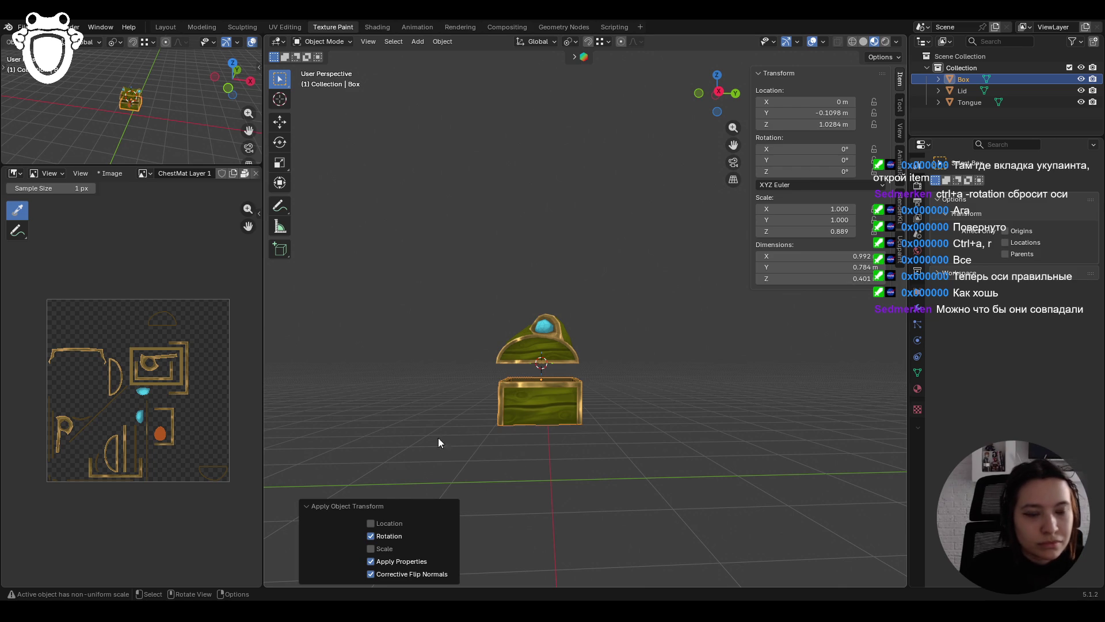
# Step: Deselect the Box and select the Lid from an angled view
pyautogui.click(424, 409)
pyautogui.moveTo(424, 409)
pyautogui.mouseDown(button='middle')
pyautogui.moveTo(550, 340)
pyautogui.moveTo(621, 282)
pyautogui.moveTo(517, 230)
pyautogui.mouseUp(button='middle')
pyautogui.click(551, 340)
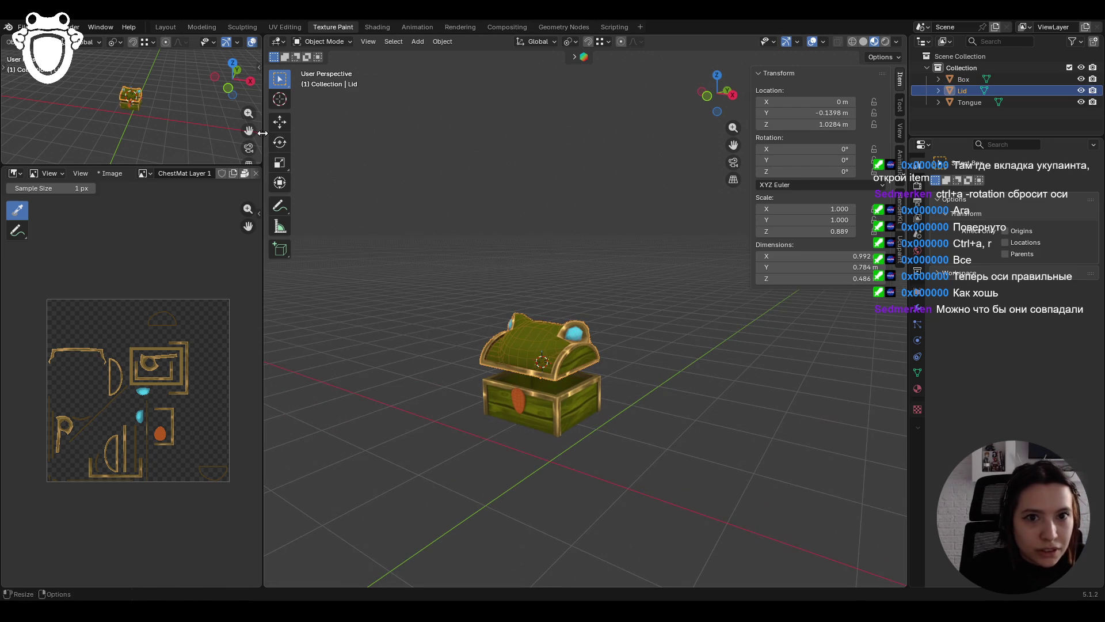
# Step: Lower the lid to Z 0.8669 and shift it along Y
pyautogui.click(280, 121)
pyautogui.moveTo(539, 324); pyautogui.dragTo(539, 346)
pyautogui.moveTo(586, 361); pyautogui.dragTo(605, 415, button='middle')
pyautogui.scroll(5, 624, 489)
pyautogui.scroll(-5, 624, 493)
pyautogui.moveTo(633, 458); pyautogui.dragTo(572, 440, button='middle')
pyautogui.press('g')
pyautogui.press('y')
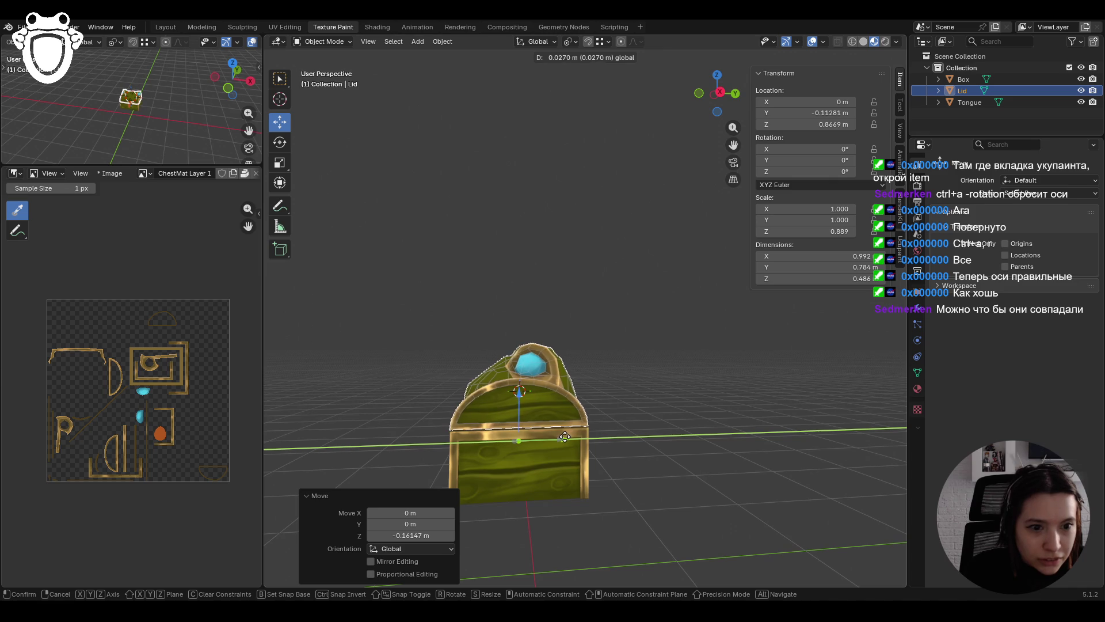
pyautogui.click(570, 437)
# Step: Save chest.blend
pyautogui.click(670, 385)
pyautogui.moveTo(670, 385); pyautogui.dragTo(785, 360, button='middle')
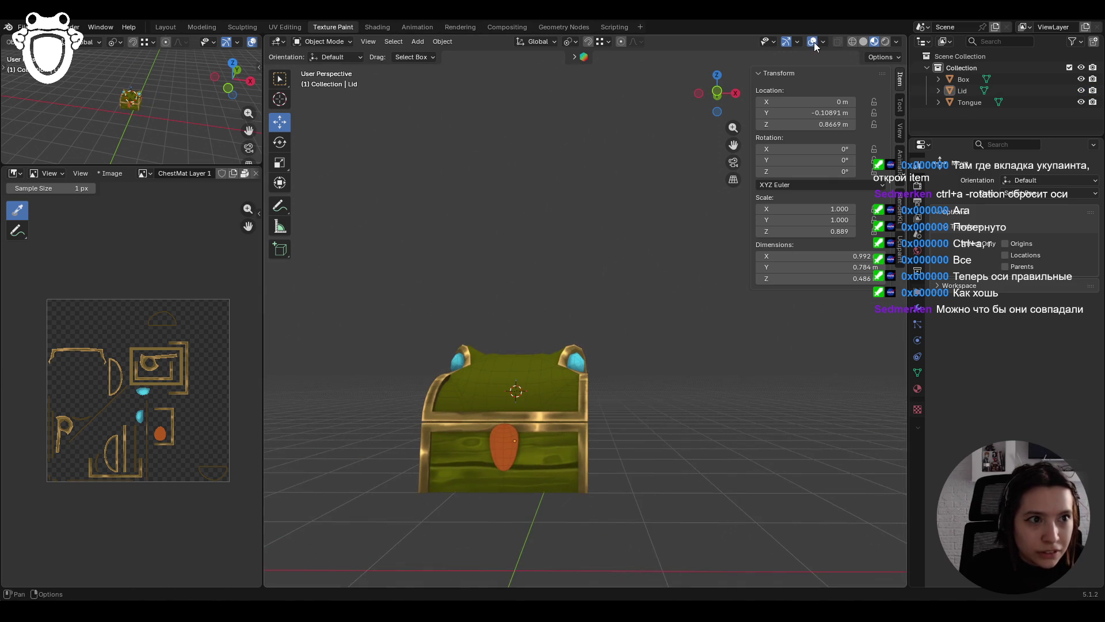
pyautogui.moveTo(686, 343)
pyautogui.mouseDown(button='middle')
pyautogui.moveTo(785, 377)
pyautogui.moveTo(794, 350)
pyautogui.moveTo(651, 368)
pyautogui.moveTo(649, 357)
pyautogui.mouseUp(button='middle')
pyautogui.scroll(-3, 674, 378)
pyautogui.moveTo(661, 454)
pyautogui.mouseDown(button='middle')
pyautogui.moveTo(599, 467)
pyautogui.moveTo(713, 464)
pyautogui.moveTo(418, 466)
pyautogui.mouseUp(button='middle')
pyautogui.hotkey('ctrl', 's')
# Step: Restore the lid to Y -0.1398 m, Z 1.0284 m and snap to front view
pyautogui.scroll(-8, 402, 478)
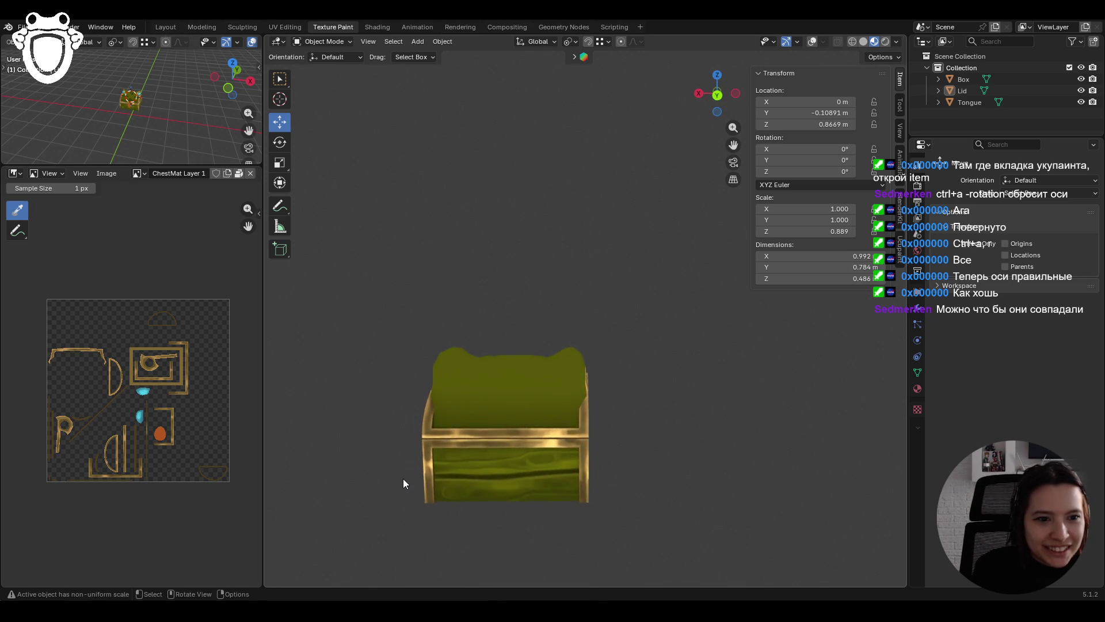
pyautogui.moveTo(402, 480)
pyautogui.mouseDown(button='middle')
pyautogui.moveTo(503, 485)
pyautogui.moveTo(505, 476)
pyautogui.moveTo(425, 463)
pyautogui.moveTo(272, 470)
pyautogui.moveTo(856, 469)
pyautogui.moveTo(750, 469)
pyautogui.moveTo(777, 491)
pyautogui.mouseUp(button='middle')
pyautogui.scroll(-6, 779, 482)
pyautogui.scroll(3, 585, 368)
pyautogui.moveTo(587, 374); pyautogui.dragTo(575, 406, button='middle')
pyautogui.scroll(1, 518, 379)
pyautogui.press('g')
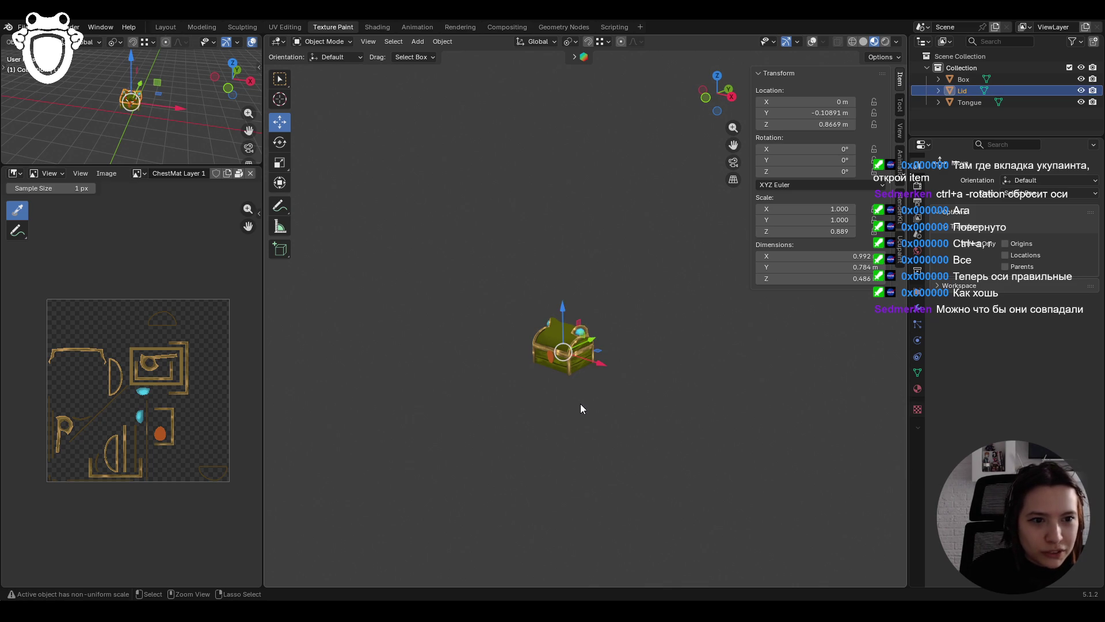
pyautogui.click(582, 405)
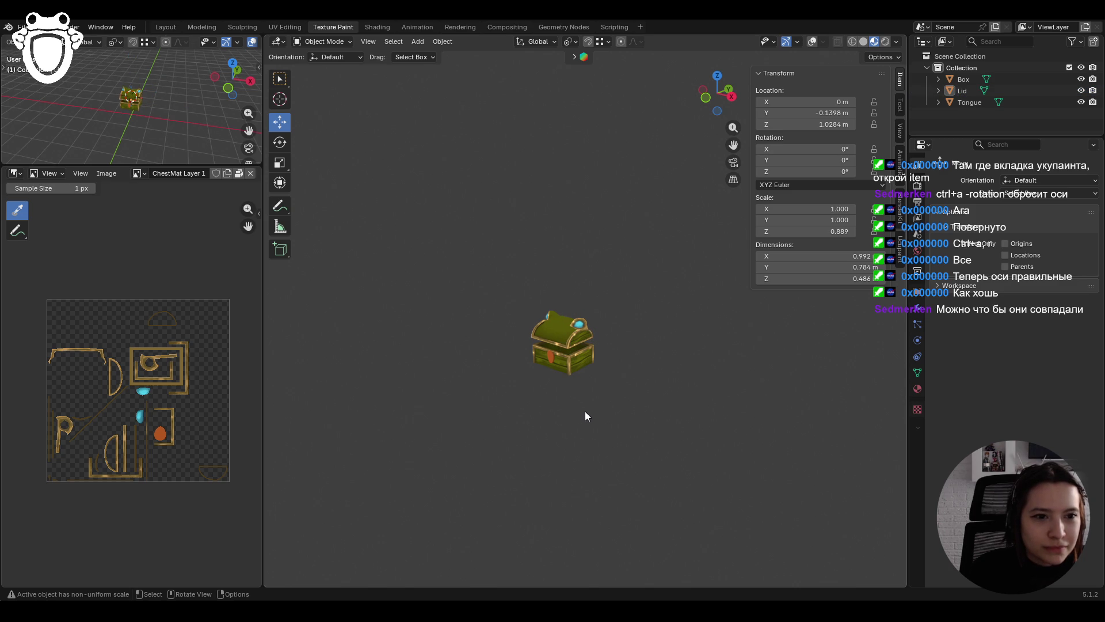
pyautogui.press('KP_1')
pyautogui.click(327, 44)
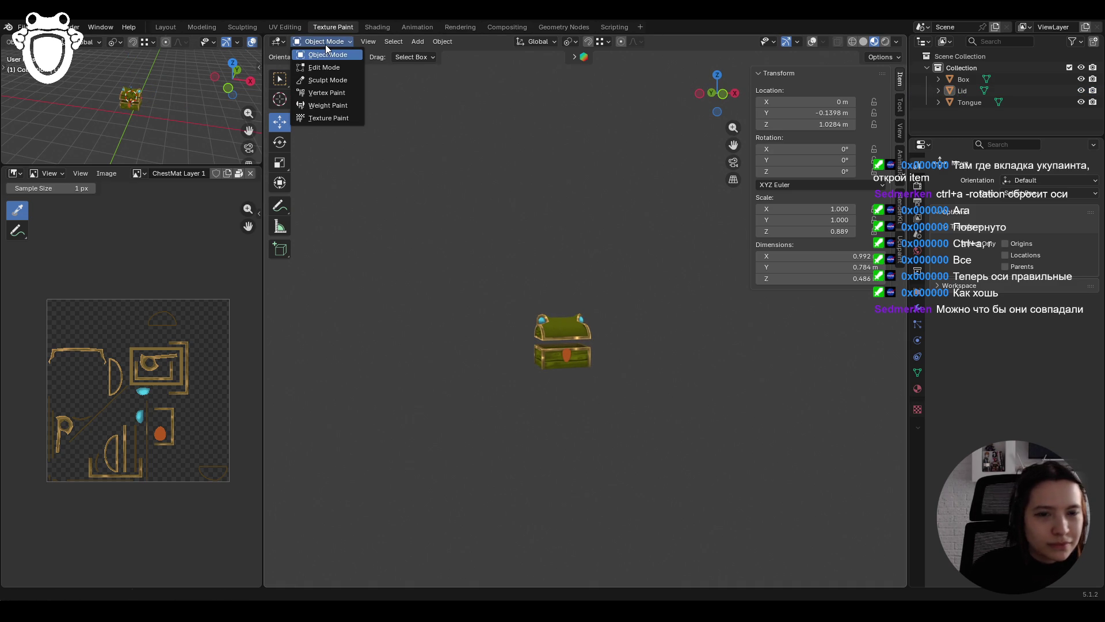
# Step: Put the selected lid into Texture Paint mode
pyautogui.moveTo(720, 92); pyautogui.dragTo(685, 161)
pyautogui.moveTo(622, 287)
pyautogui.mouseDown(button='middle')
pyautogui.moveTo(640, 287)
pyautogui.moveTo(534, 320)
pyautogui.mouseUp(button='middle')
pyautogui.click(533, 320)
pyautogui.click(320, 43)
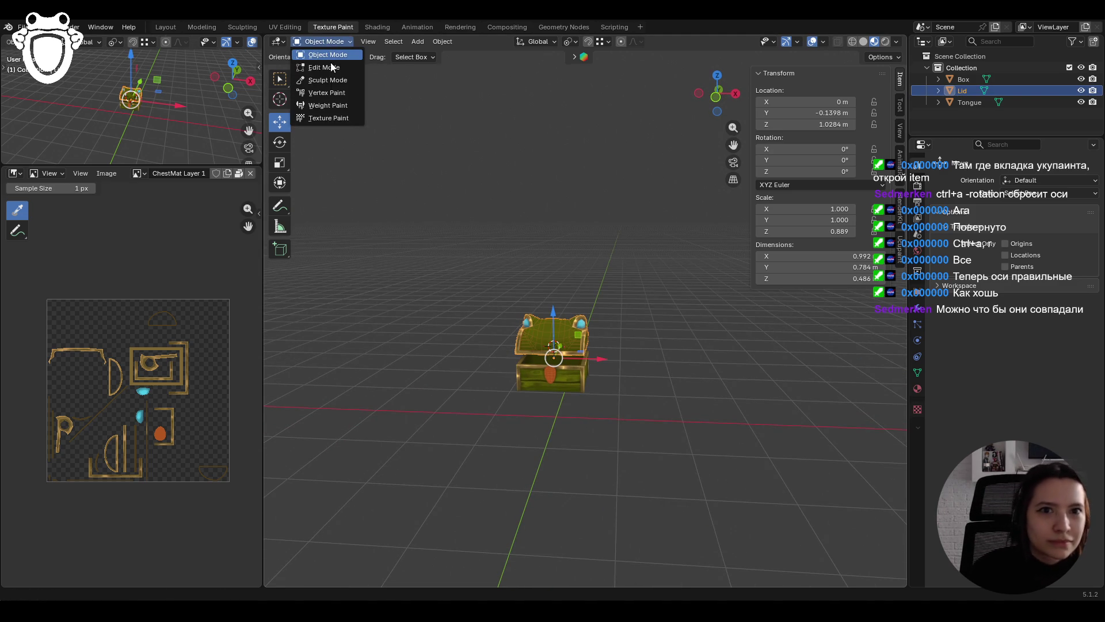
pyautogui.click(331, 118)
# Step: Make the ChestMat layer active in the Ucupaint panel
pyautogui.scroll(5, 562, 309)
pyautogui.moveTo(562, 309); pyautogui.dragTo(562, 307, button='middle')
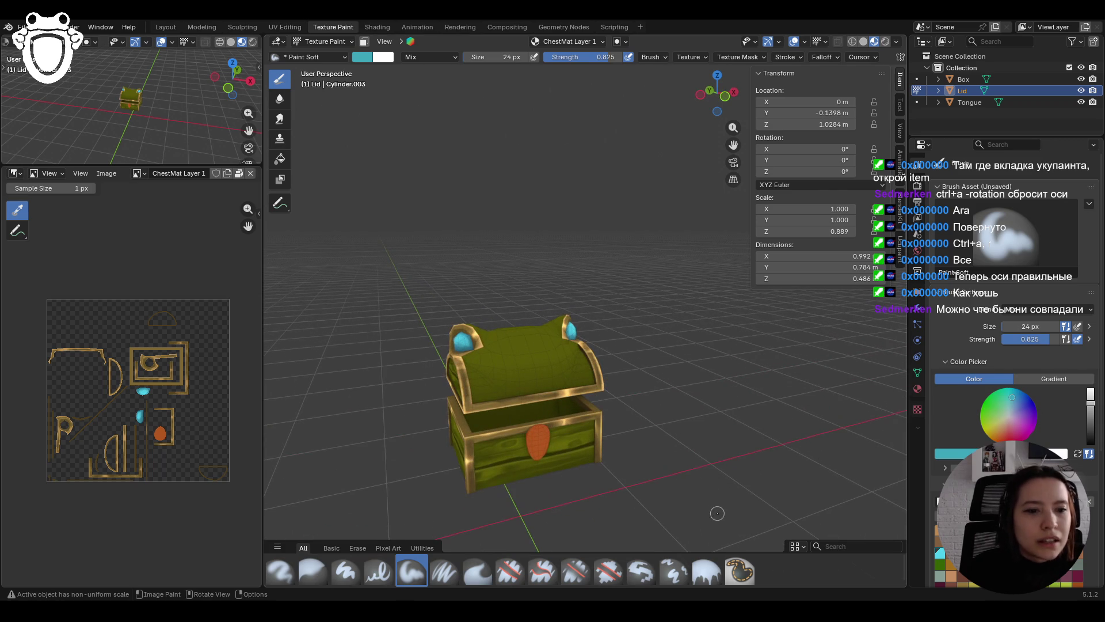
pyautogui.click(901, 253)
pyautogui.click(794, 329)
# Step: Sample olive #383805 from the chest and choose the Paint Soft Pressure brush
pyautogui.moveTo(617, 484); pyautogui.dragTo(559, 481, button='middle')
pyautogui.scroll(-3, 1013, 259)
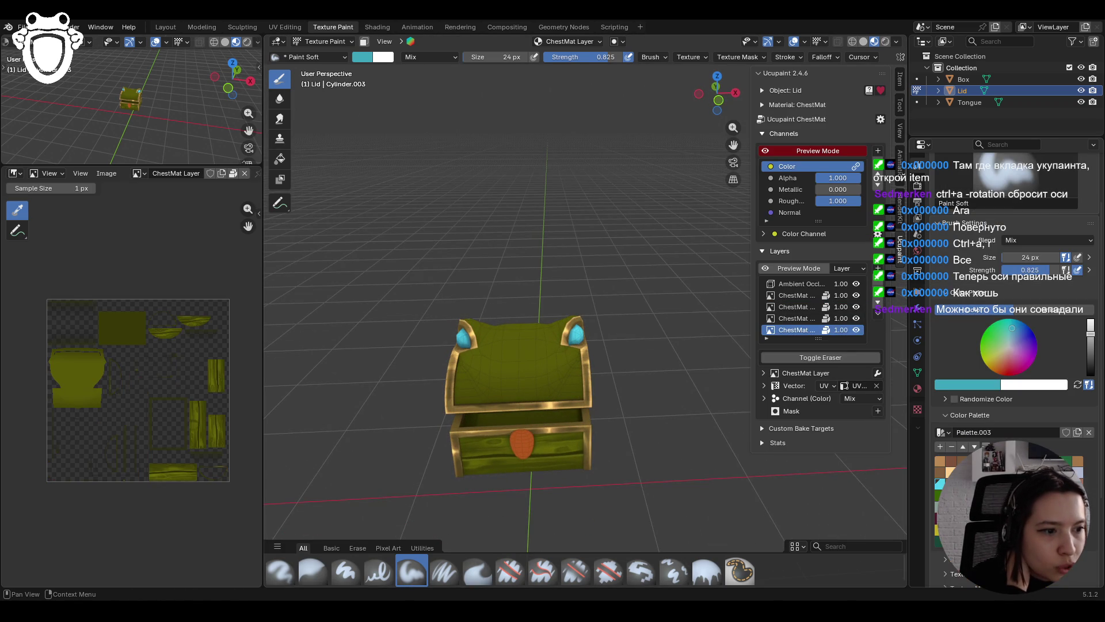
pyautogui.press('s')
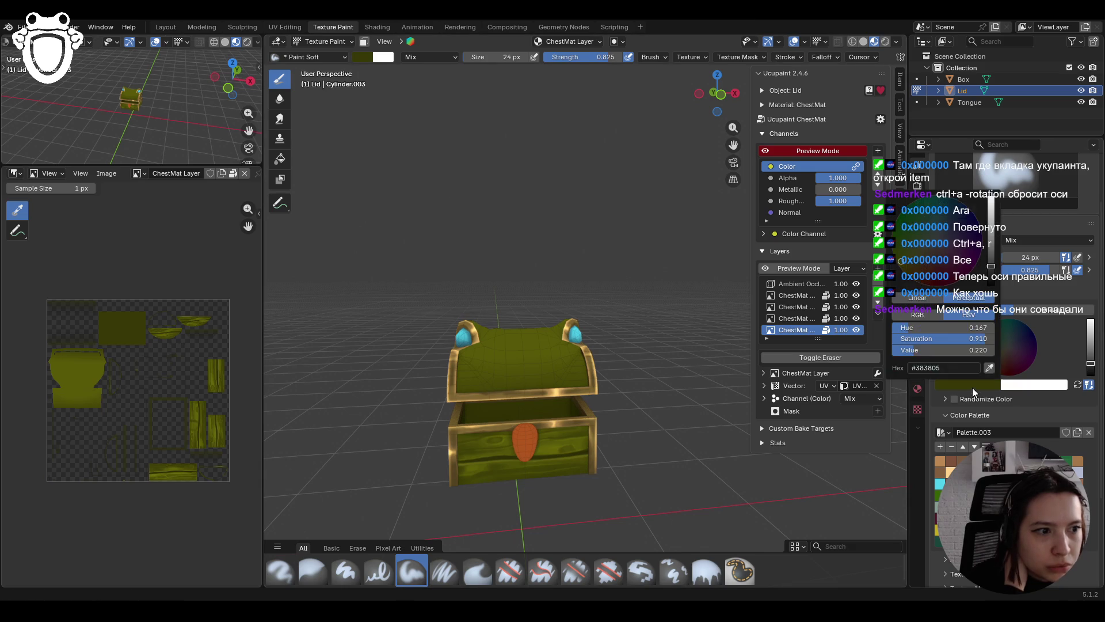
pyautogui.press('s')
pyautogui.click(508, 450)
pyautogui.click(443, 571)
pyautogui.moveTo(547, 449)
pyautogui.mouseDown(button='middle')
pyautogui.moveTo(576, 460)
pyautogui.moveTo(745, 373)
pyautogui.moveTo(726, 388)
pyautogui.mouseUp(button='middle')
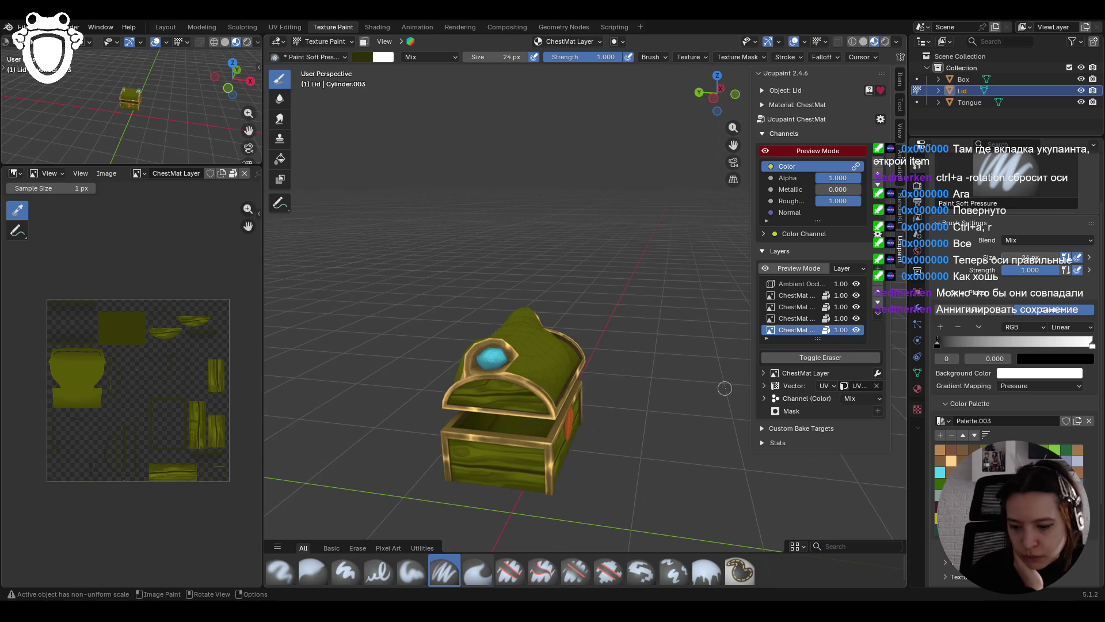
# Step: Save chest.blend and paint a first olive stroke across the lid
pyautogui.hotkey('ctrl', 's')
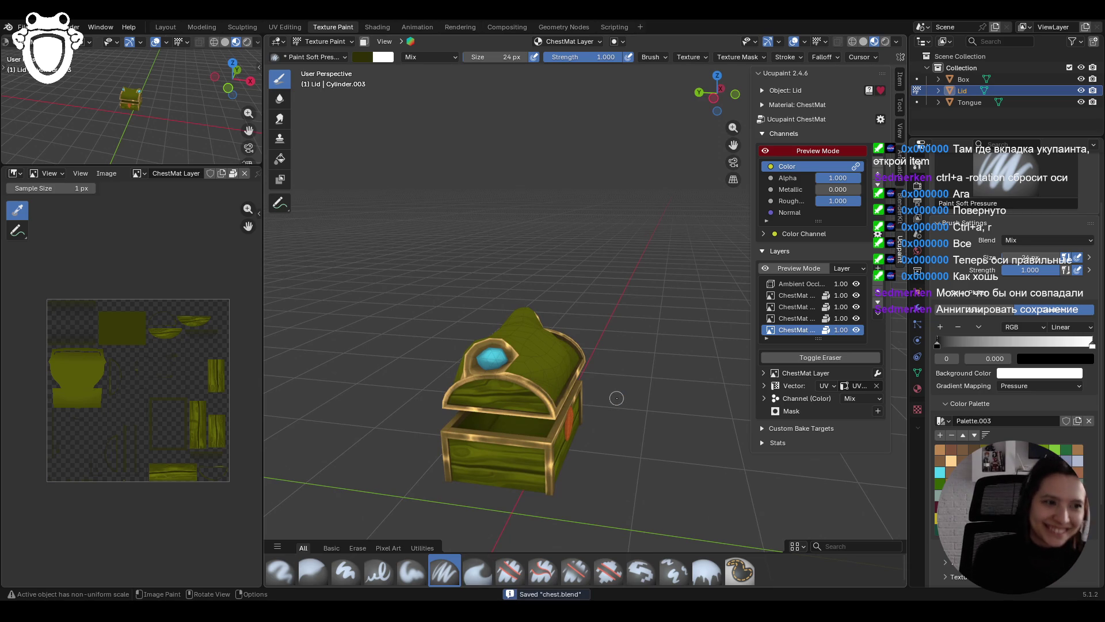
pyautogui.moveTo(654, 374)
pyautogui.mouseDown(button='middle')
pyautogui.moveTo(561, 340)
pyautogui.moveTo(606, 369)
pyautogui.moveTo(581, 363)
pyautogui.mouseUp(button='middle')
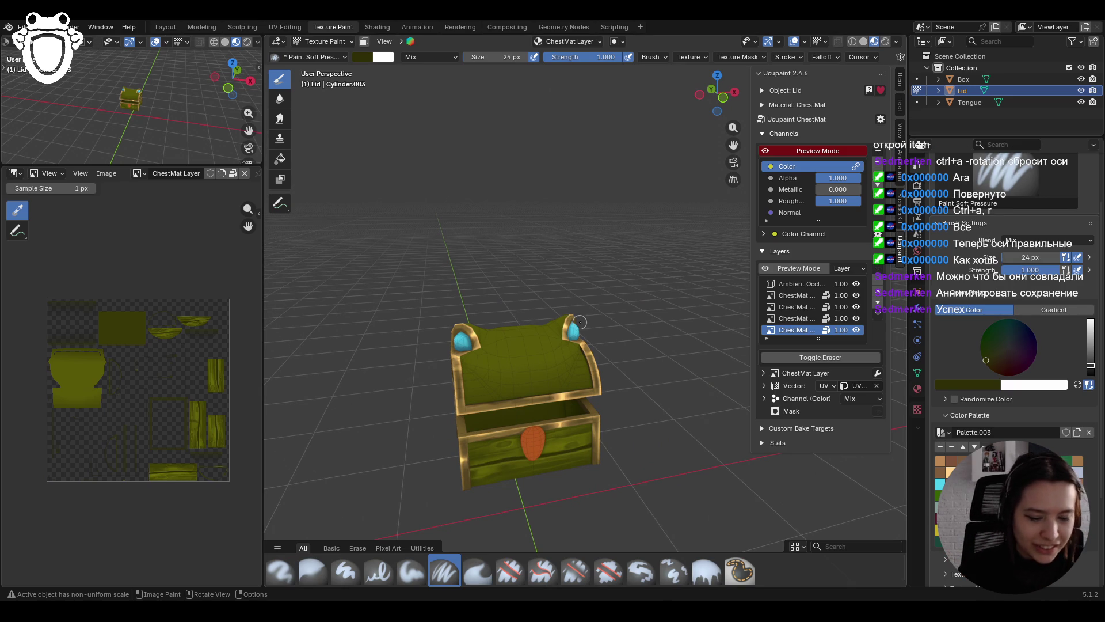
pyautogui.moveTo(455, 383); pyautogui.dragTo(587, 371)
# Step: Paint more dark olive plank lines on the lid, undoing a stray stroke on the front
pyautogui.moveTo(600, 365)
pyautogui.mouseDown(button='middle')
pyautogui.moveTo(610, 329)
pyautogui.moveTo(679, 403)
pyautogui.mouseUp(button='middle')
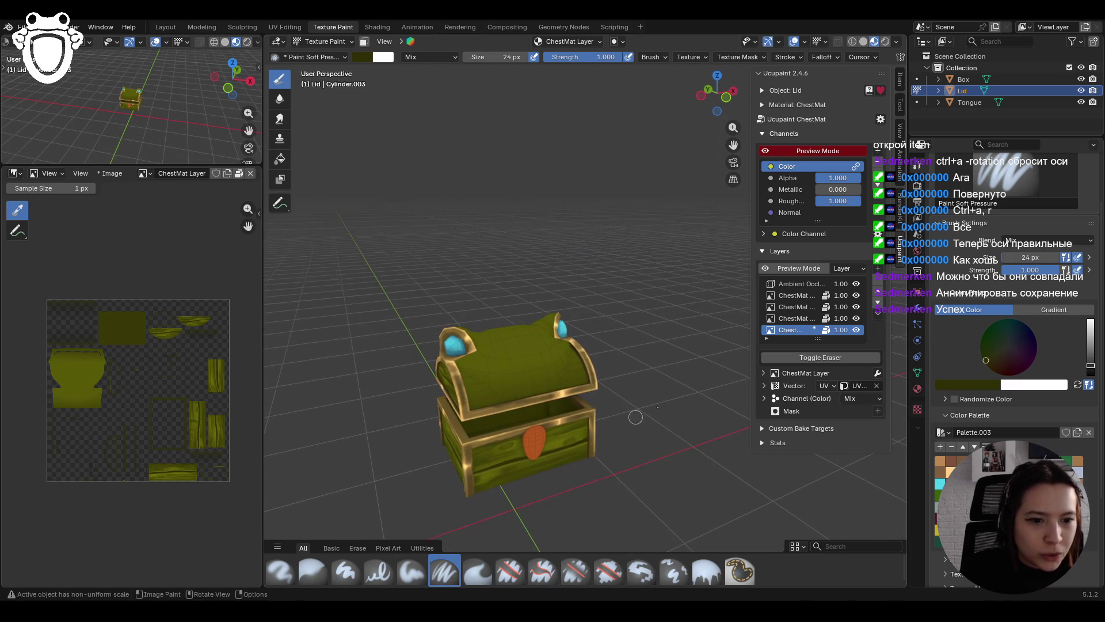
pyautogui.moveTo(662, 356)
pyautogui.mouseDown(button='middle')
pyautogui.moveTo(549, 313)
pyautogui.moveTo(662, 334)
pyautogui.mouseUp(button='middle')
pyautogui.scroll(-2, 549, 314)
pyautogui.scroll(4, 569, 319)
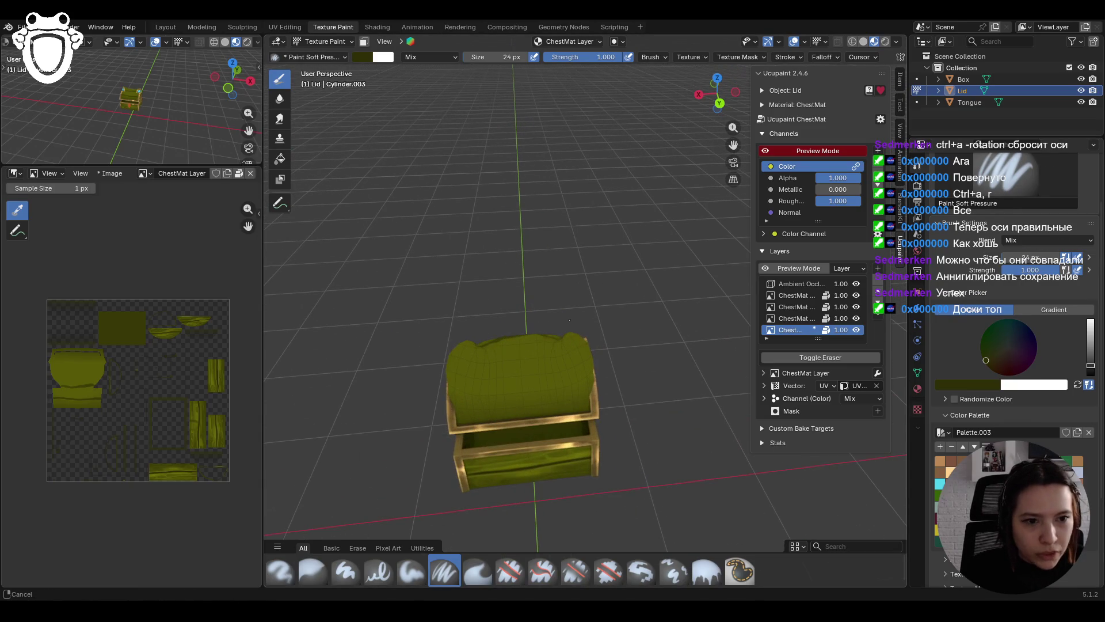
pyautogui.moveTo(441, 380); pyautogui.dragTo(478, 376)
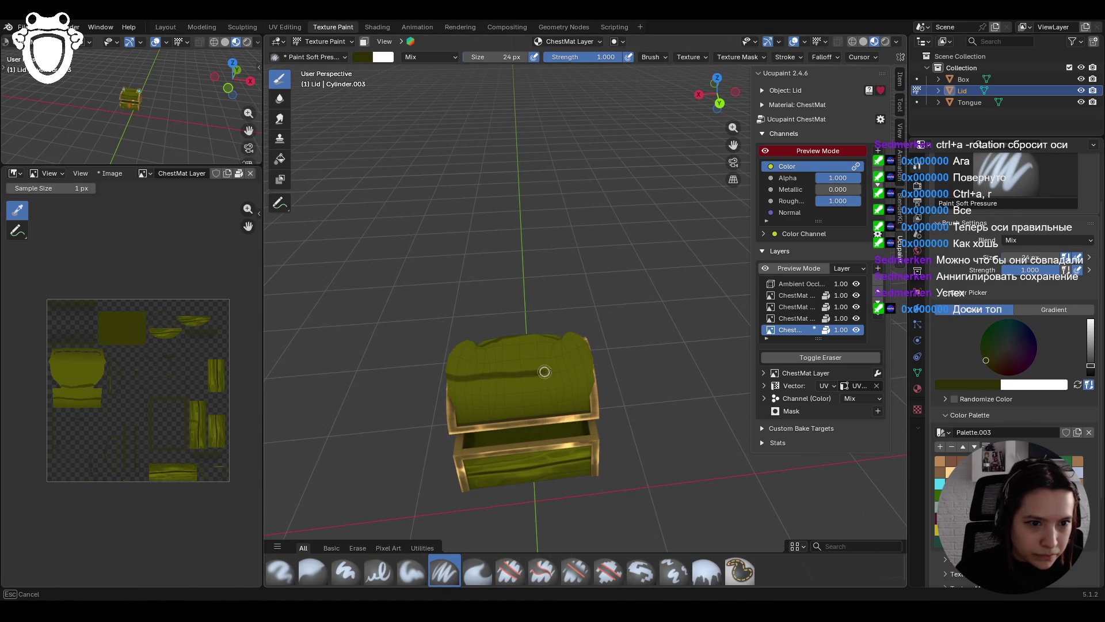
pyautogui.moveTo(449, 415); pyautogui.dragTo(584, 396)
pyautogui.hotkey('ctrl', 'z')
pyautogui.moveTo(378, 385); pyautogui.dragTo(438, 419)
pyautogui.moveTo(555, 407); pyautogui.dragTo(610, 407)
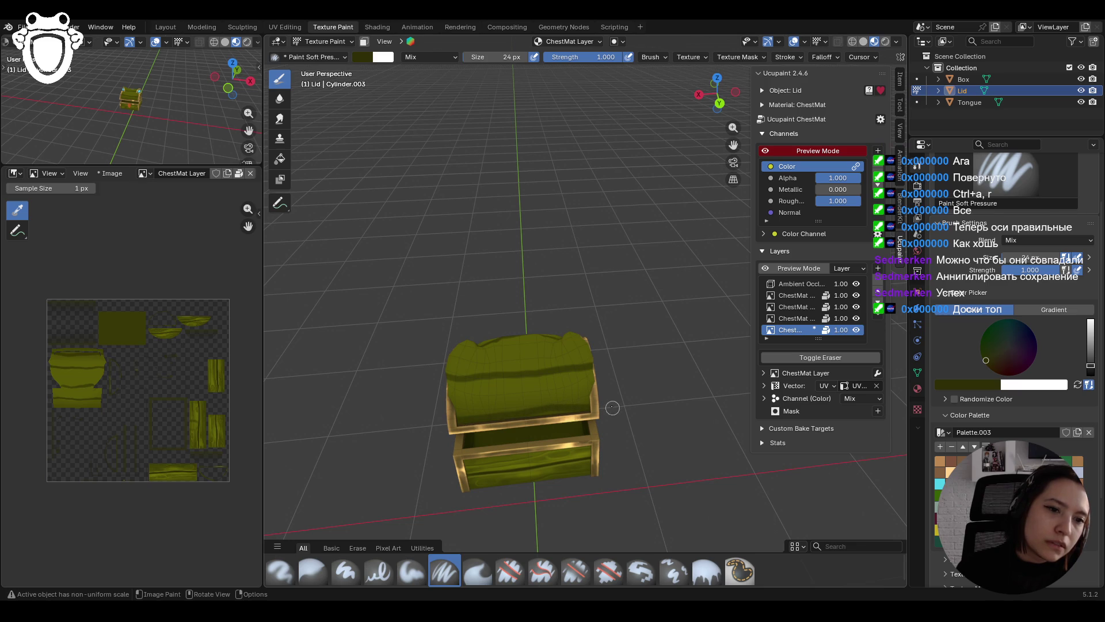
pyautogui.moveTo(610, 407); pyautogui.dragTo(633, 322, button='middle')
pyautogui.scroll(-5, 634, 322)
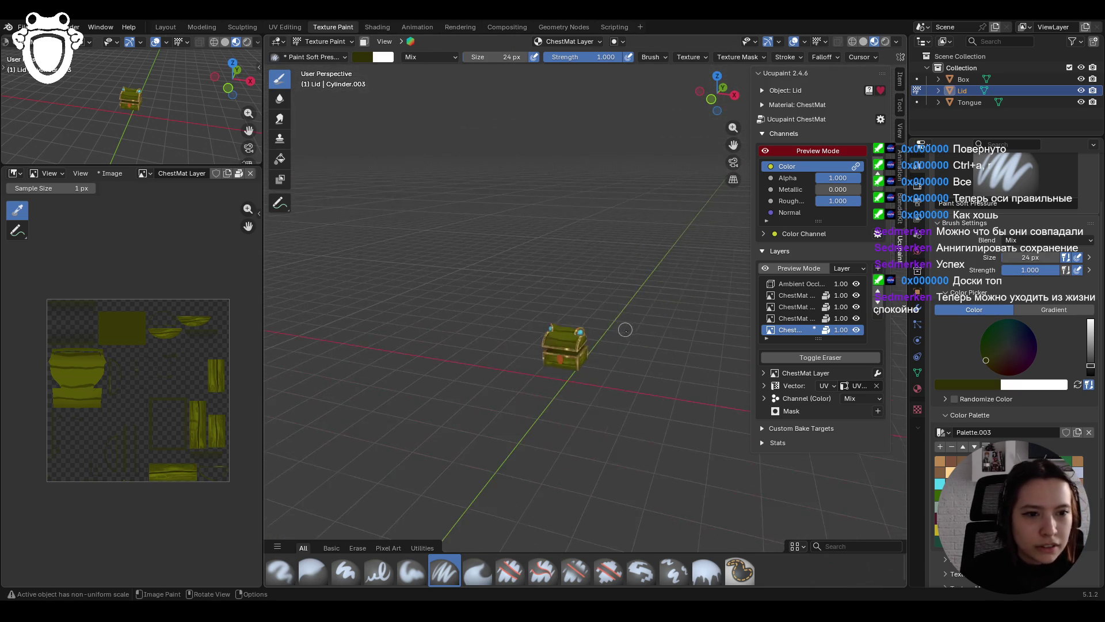
pyautogui.scroll(3, 589, 350)
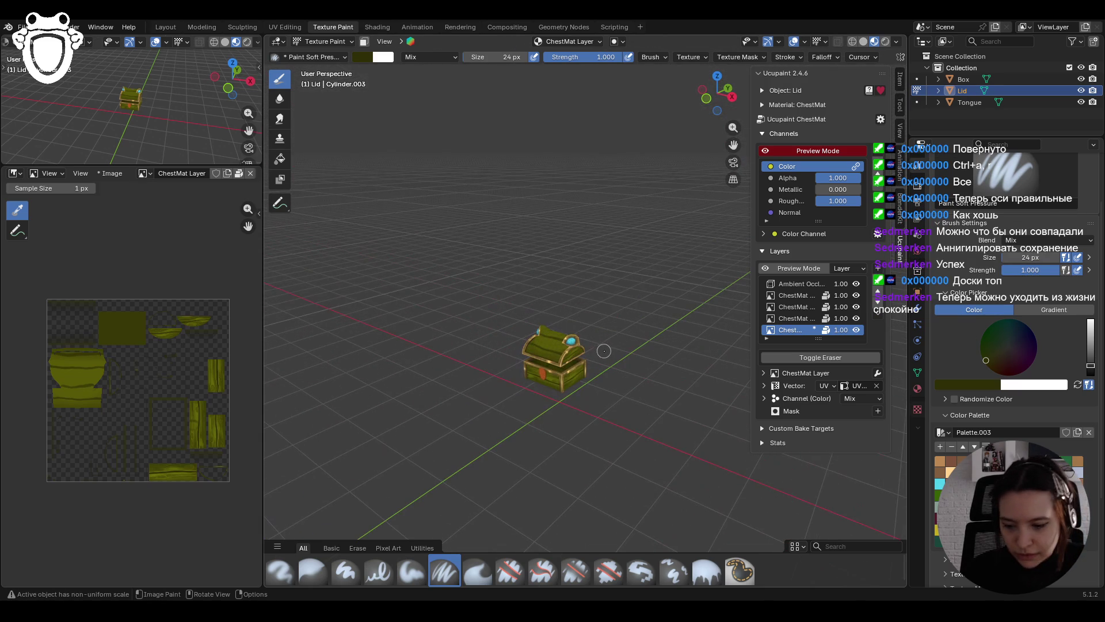
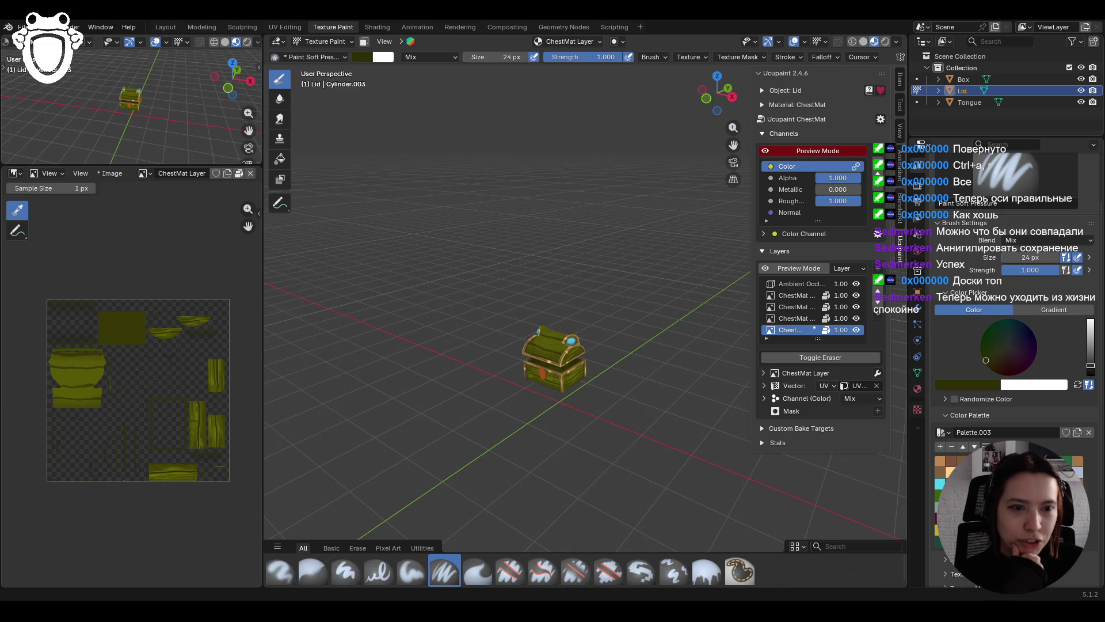
# Step: Orbit above the lid and paint a dark wood stroke across it
pyautogui.moveTo(633, 397)
pyautogui.mouseDown(button='middle')
pyautogui.moveTo(676, 394)
pyautogui.moveTo(541, 392)
pyautogui.mouseUp(button='middle')
pyautogui.scroll(3, 538, 391)
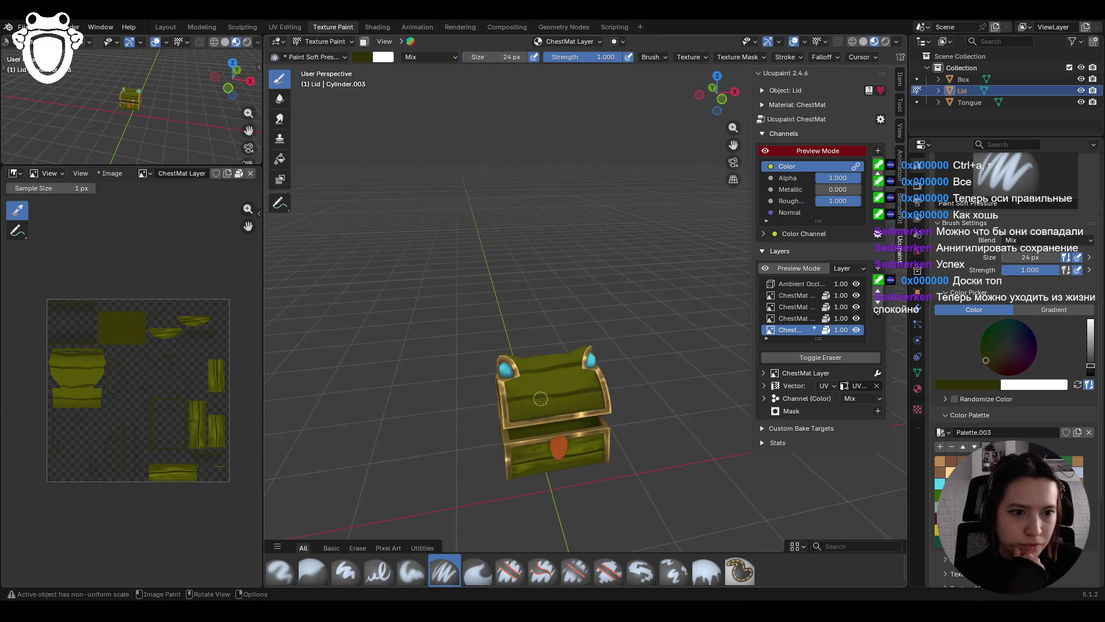
pyautogui.scroll(8, 518, 426)
pyautogui.scroll(-8, 518, 426)
pyautogui.moveTo(518, 425)
pyautogui.mouseDown(button='middle')
pyautogui.moveTo(558, 357)
pyautogui.moveTo(656, 353)
pyautogui.moveTo(466, 339)
pyautogui.moveTo(660, 367)
pyautogui.mouseUp(button='middle')
pyautogui.scroll(5, 661, 369)
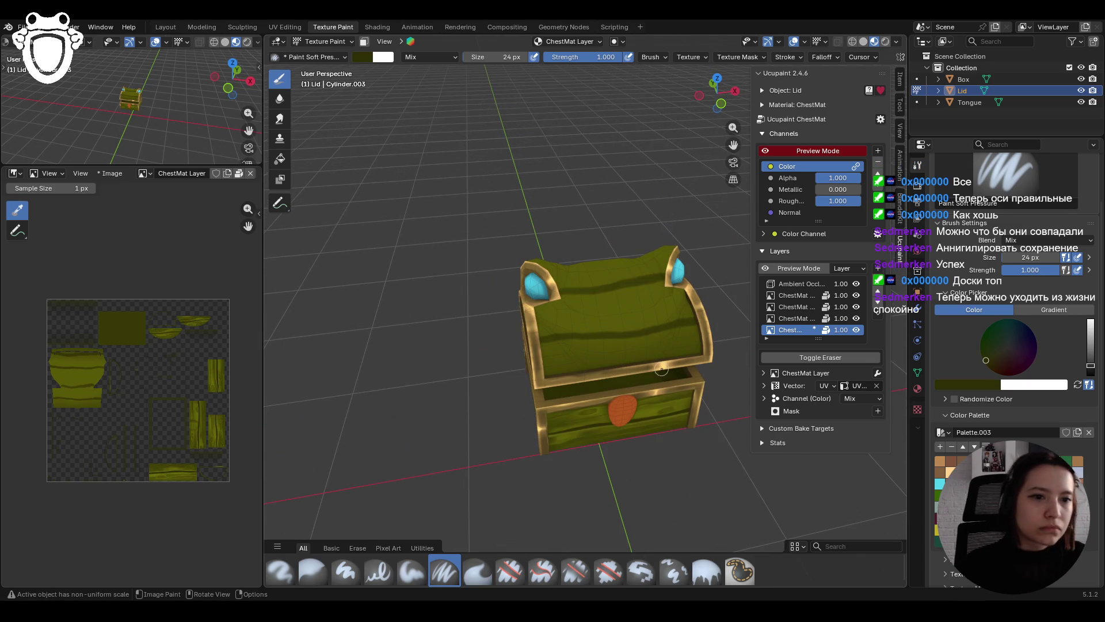
pyautogui.moveTo(658, 369)
pyautogui.mouseDown(button='middle')
pyautogui.moveTo(649, 348)
pyautogui.moveTo(736, 190)
pyautogui.moveTo(501, 325)
pyautogui.mouseUp(button='middle')
pyautogui.scroll(3, 647, 343)
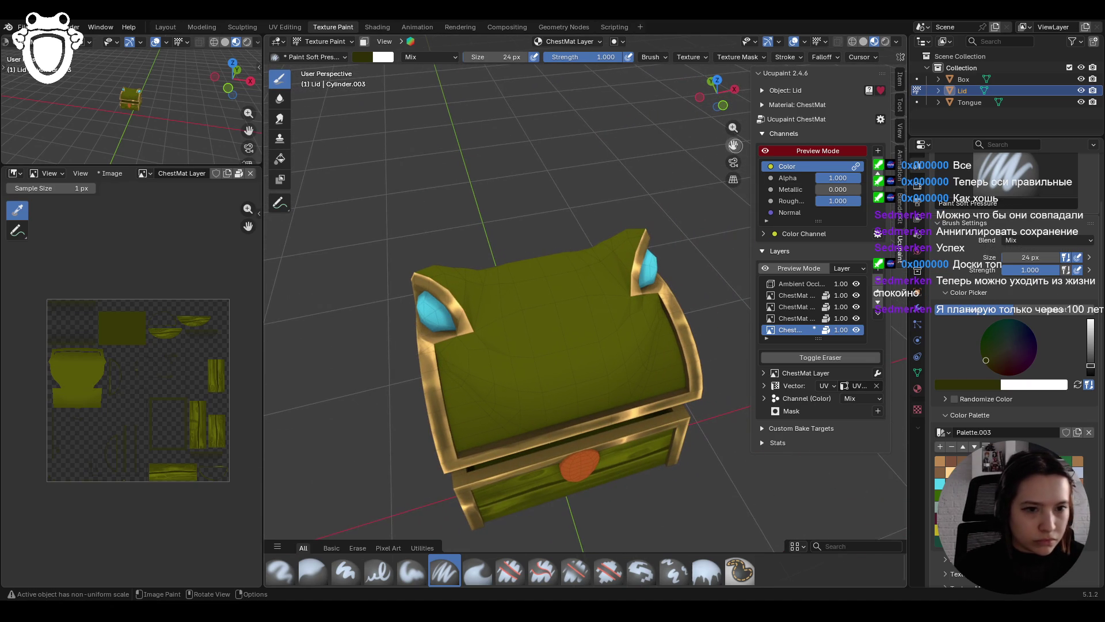
pyautogui.moveTo(483, 332); pyautogui.dragTo(477, 330)
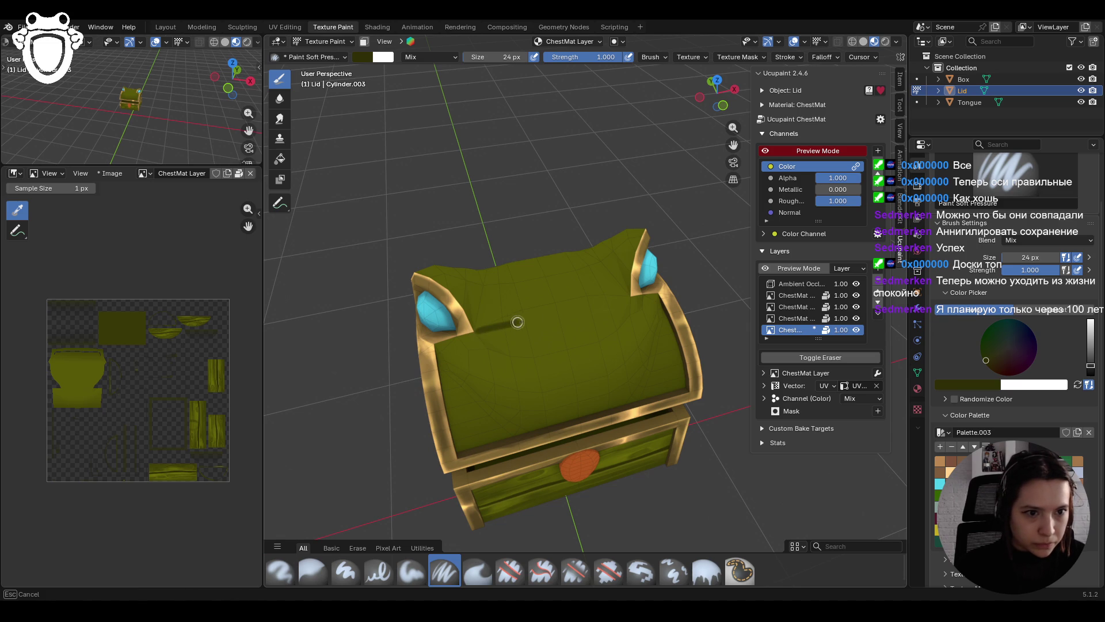
pyautogui.moveTo(635, 293); pyautogui.dragTo(744, 287)
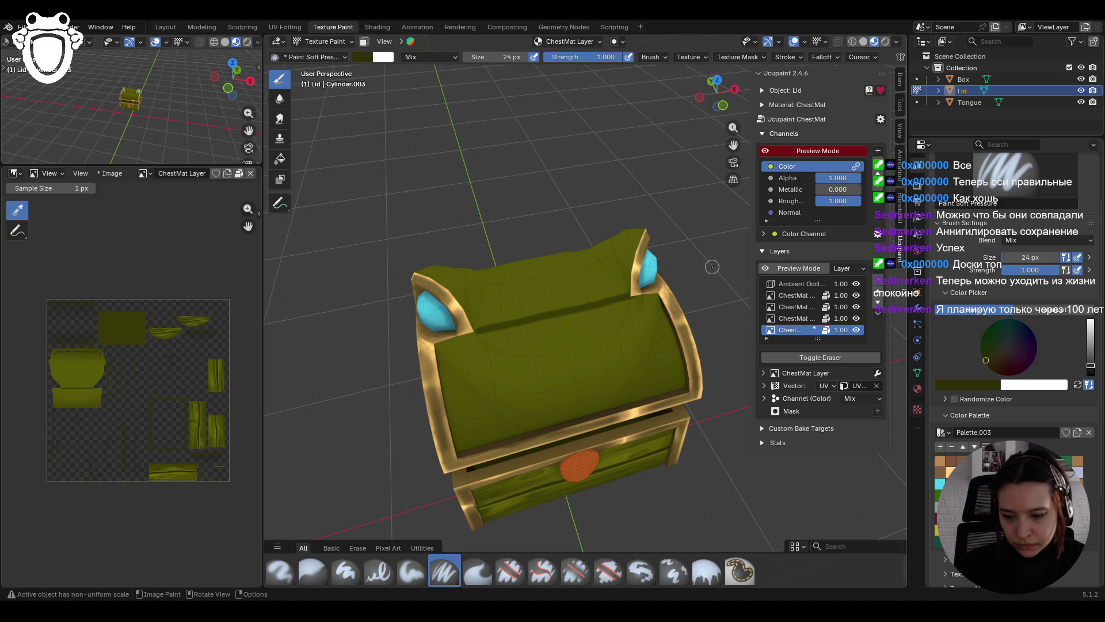
# Step: Paint a plank line on the lid and darken the wood beside the blue gem
pyautogui.moveTo(647, 206); pyautogui.dragTo(687, 224, button='middle')
pyautogui.moveTo(502, 371); pyautogui.dragTo(506, 367)
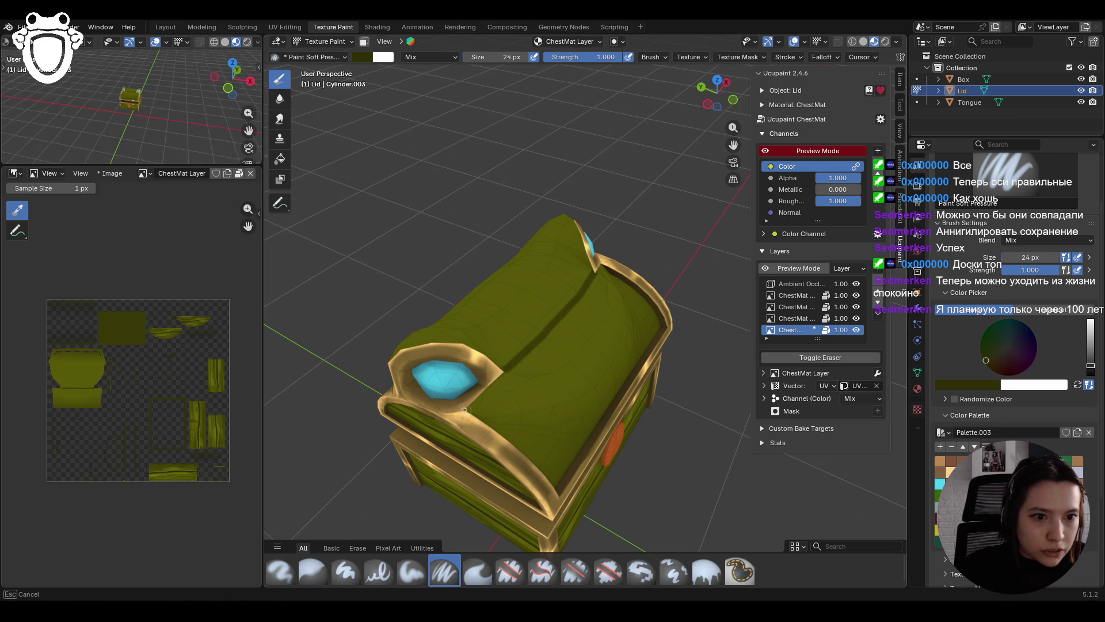
pyautogui.moveTo(505, 367); pyautogui.dragTo(533, 327)
pyautogui.moveTo(611, 260)
pyautogui.mouseDown(button='middle')
pyautogui.moveTo(634, 334)
pyautogui.moveTo(600, 377)
pyautogui.mouseUp(button='middle')
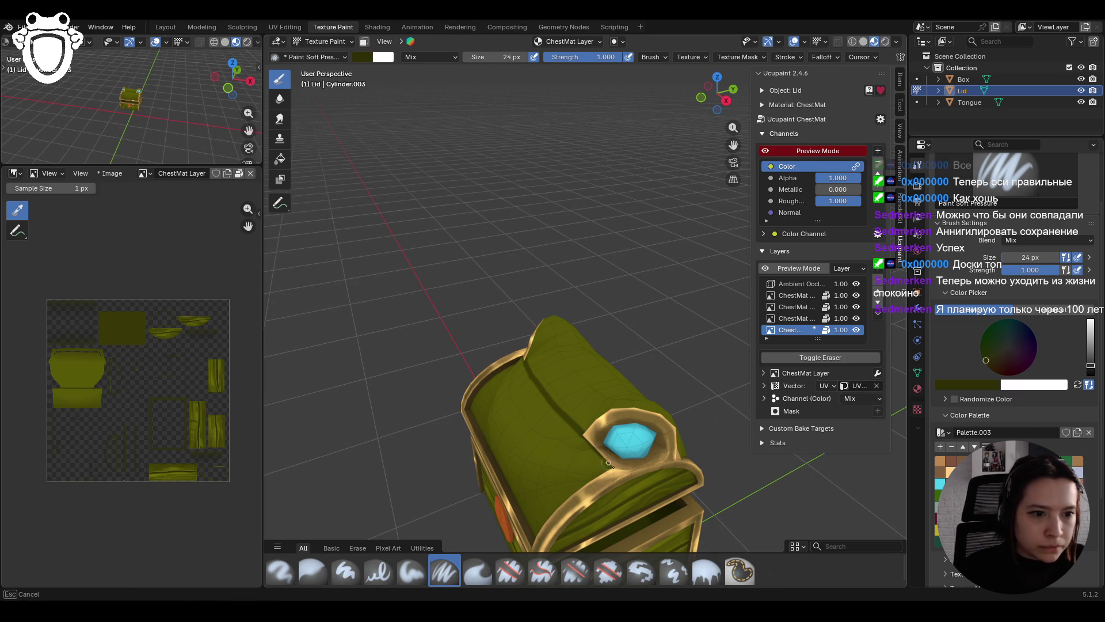
pyautogui.moveTo(590, 438); pyautogui.dragTo(591, 440)
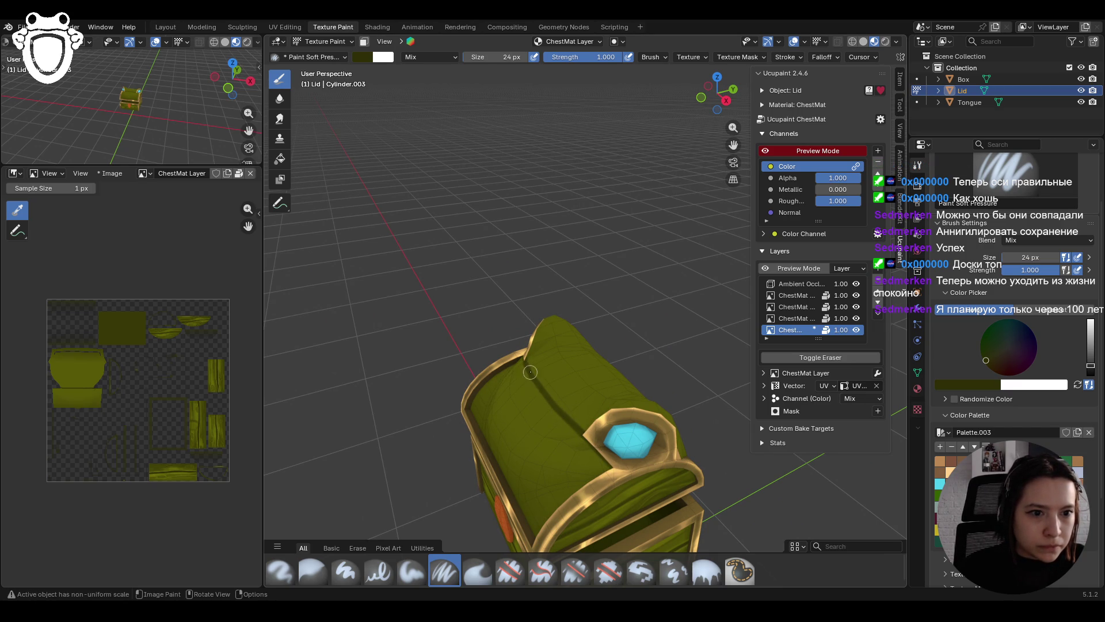
# Step: Orbit and zoom to a larger front view of the open chest
pyautogui.moveTo(569, 427)
pyautogui.mouseDown(button='middle')
pyautogui.moveTo(587, 449)
pyautogui.moveTo(570, 495)
pyautogui.moveTo(576, 472)
pyautogui.mouseUp(button='middle')
pyautogui.scroll(-8, 601, 467)
pyautogui.scroll(6, 584, 309)
pyautogui.moveTo(585, 309); pyautogui.dragTo(679, 207, button='middle')
pyautogui.scroll(2, 696, 178)
pyautogui.moveTo(732, 145); pyautogui.dragTo(757, 65)
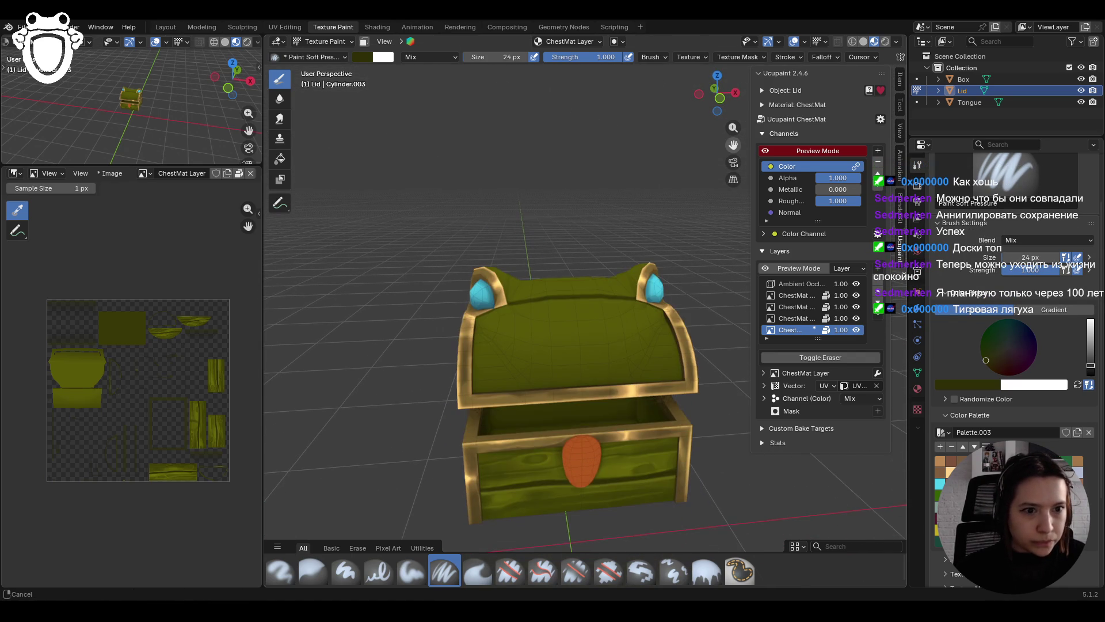
pyautogui.moveTo(616, 374)
pyautogui.mouseDown(button='middle')
pyautogui.moveTo(624, 363)
pyautogui.moveTo(630, 393)
pyautogui.mouseUp(button='middle')
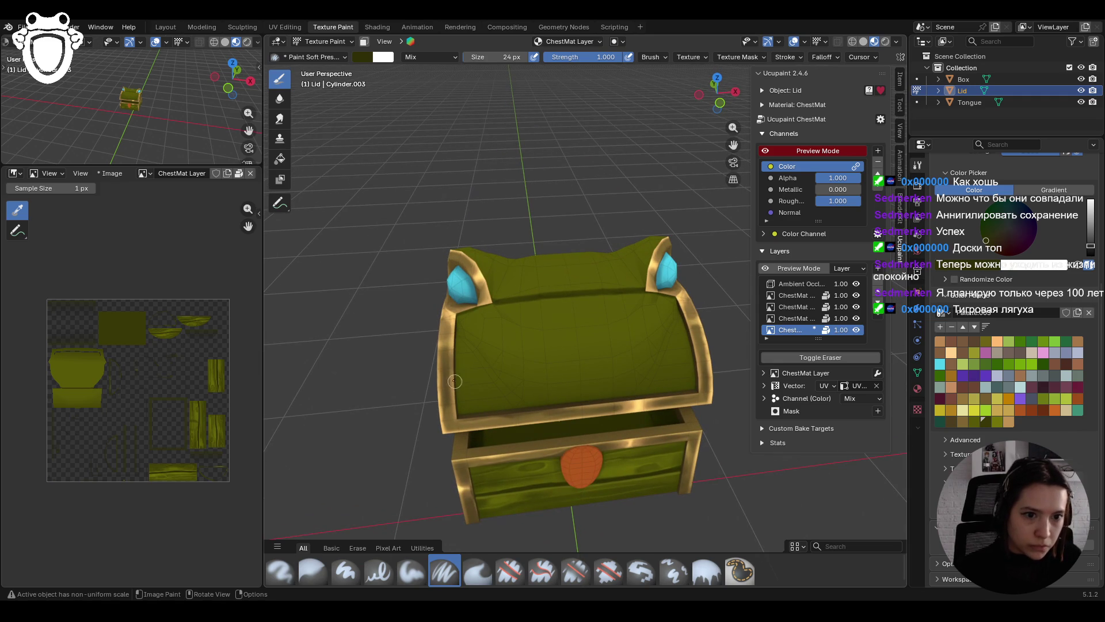
# Step: Paint dark plank lines across the lid front from a close side view
pyautogui.moveTo(451, 375); pyautogui.dragTo(466, 375)
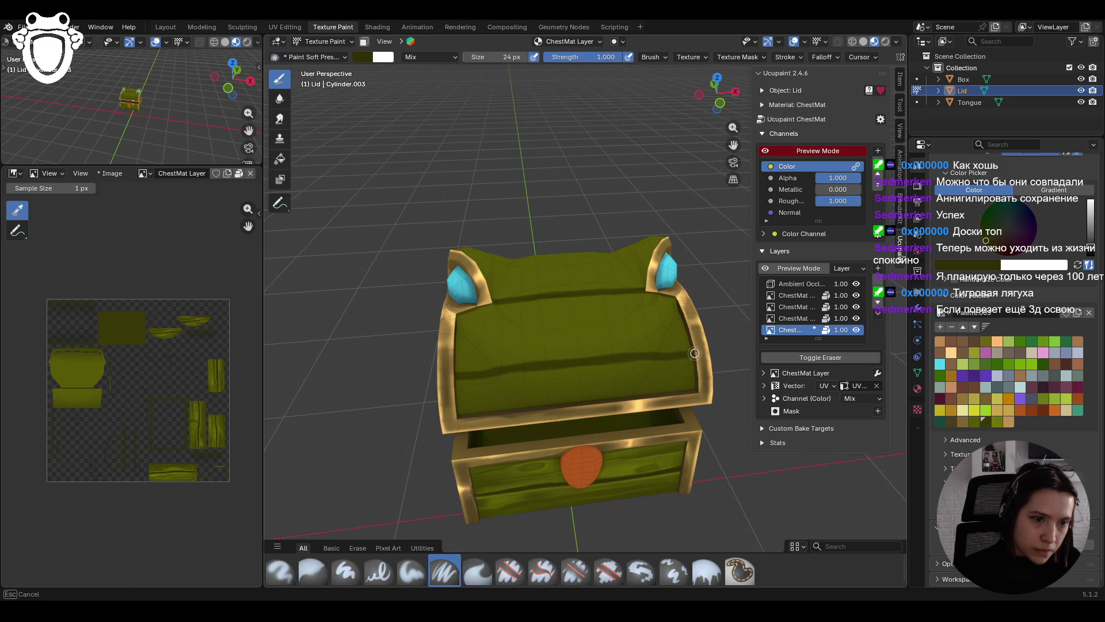
pyautogui.moveTo(695, 353)
pyautogui.mouseDown(button='middle')
pyautogui.moveTo(571, 282)
pyautogui.moveTo(603, 296)
pyautogui.moveTo(564, 346)
pyautogui.moveTo(337, 290)
pyautogui.moveTo(529, 434)
pyautogui.mouseUp(button='middle')
pyautogui.scroll(-6, 603, 296)
pyautogui.scroll(5, 528, 434)
pyautogui.scroll(1, 528, 434)
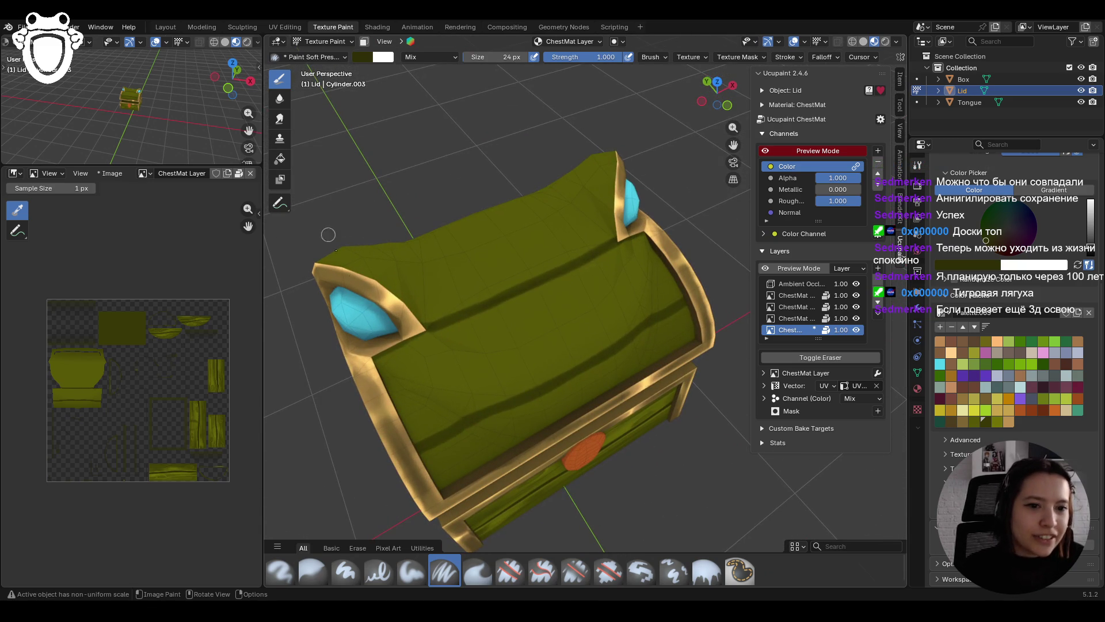
pyautogui.moveTo(420, 453); pyautogui.dragTo(413, 449)
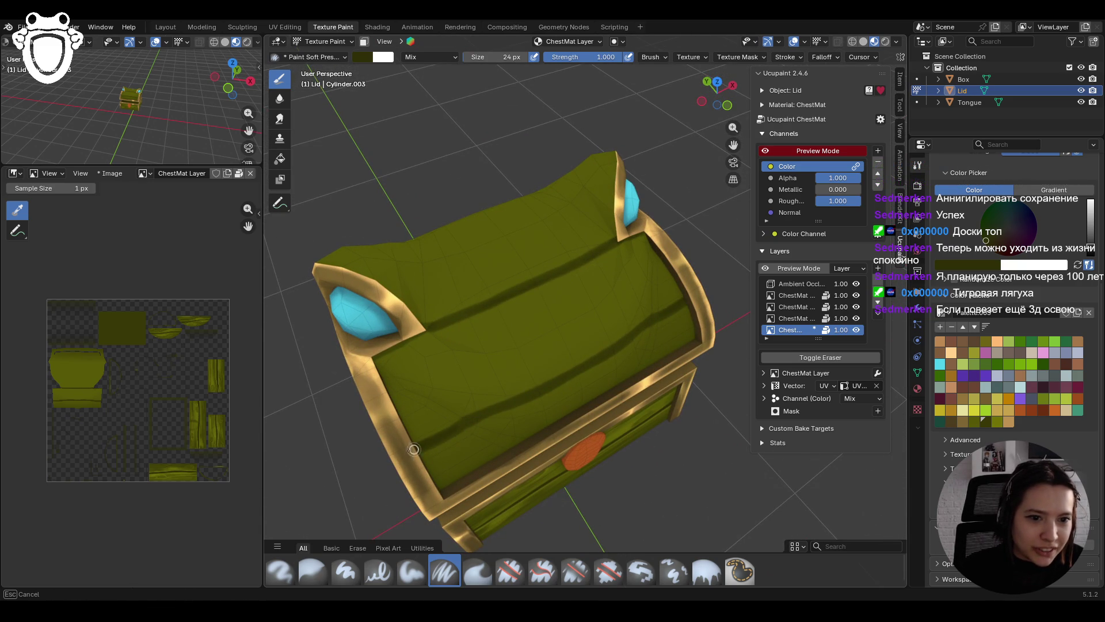
pyautogui.moveTo(487, 410); pyautogui.dragTo(493, 409)
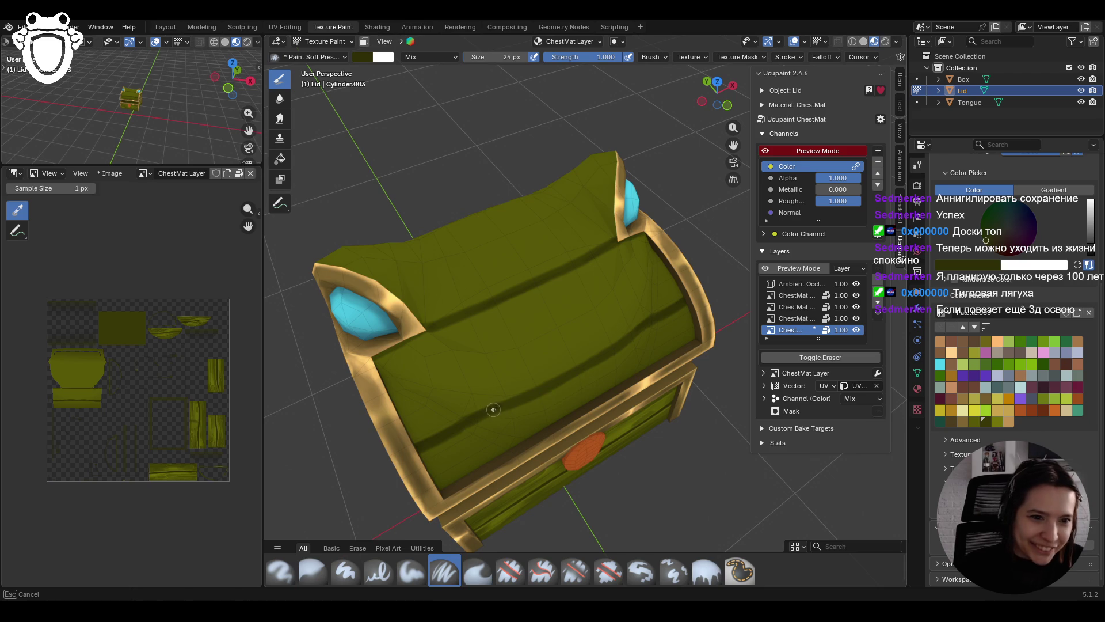
pyautogui.moveTo(580, 368); pyautogui.dragTo(643, 322)
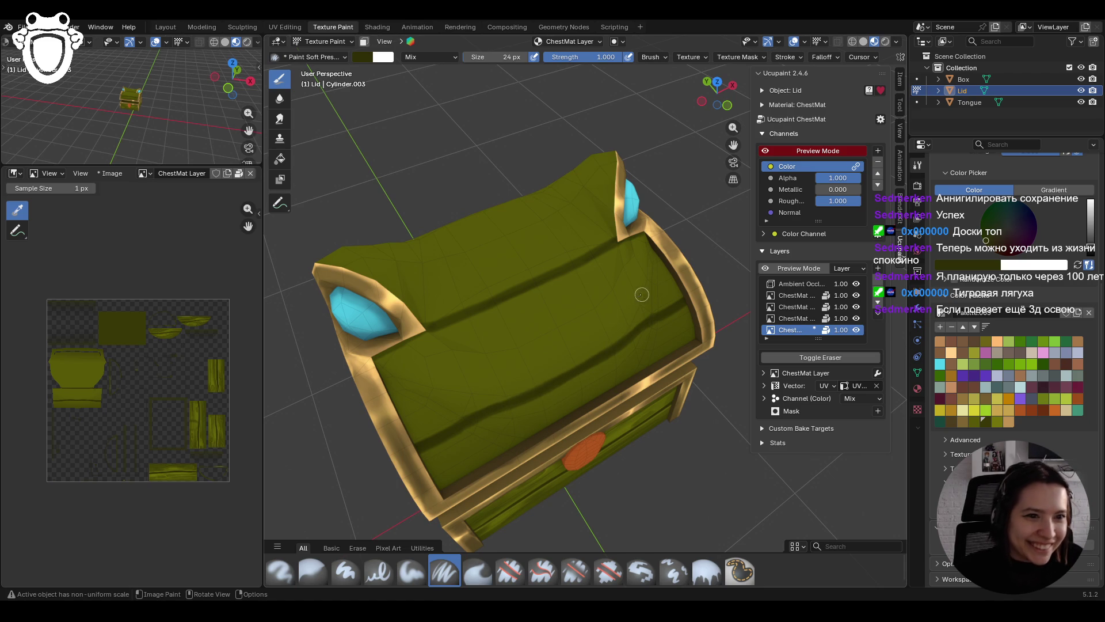
pyautogui.moveTo(454, 432); pyautogui.dragTo(592, 361)
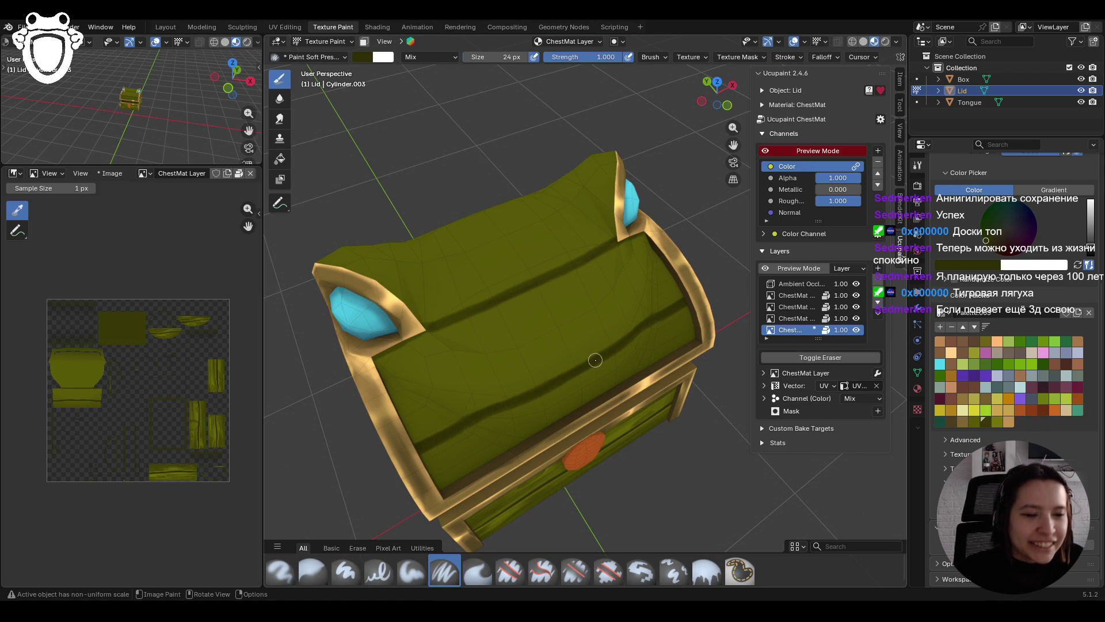
# Step: Turn the view to another angle and add one more dark stroke on the lid
pyautogui.moveTo(375, 311); pyautogui.dragTo(458, 356, button='middle')
pyautogui.moveTo(345, 398)
pyautogui.mouseDown(button='middle')
pyautogui.moveTo(667, 391)
pyautogui.moveTo(569, 318)
pyautogui.moveTo(506, 334)
pyautogui.moveTo(481, 351)
pyautogui.moveTo(506, 357)
pyautogui.moveTo(492, 370)
pyautogui.mouseUp(button='middle')
pyautogui.scroll(3, 569, 318)
pyautogui.scroll(-3, 518, 322)
pyautogui.moveTo(431, 403); pyautogui.dragTo(442, 403)
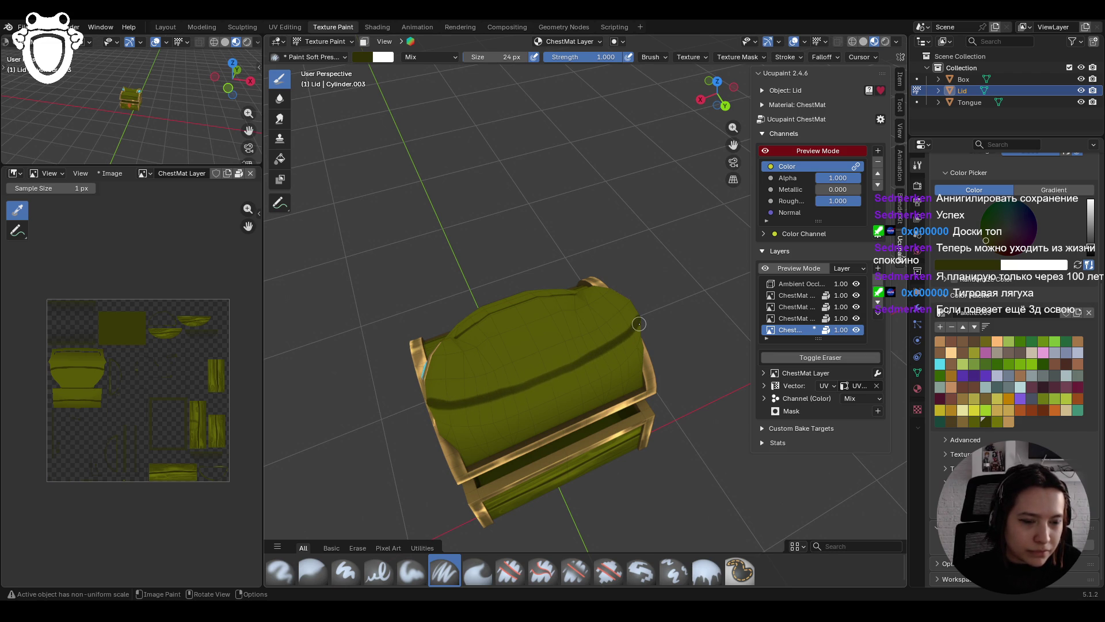
# Step: Paint a dark plank line across the lid top near the blue gem
pyautogui.moveTo(587, 315)
pyautogui.mouseDown(button='middle')
pyautogui.moveTo(633, 272)
pyautogui.moveTo(601, 266)
pyautogui.moveTo(608, 258)
pyautogui.mouseUp(button='middle')
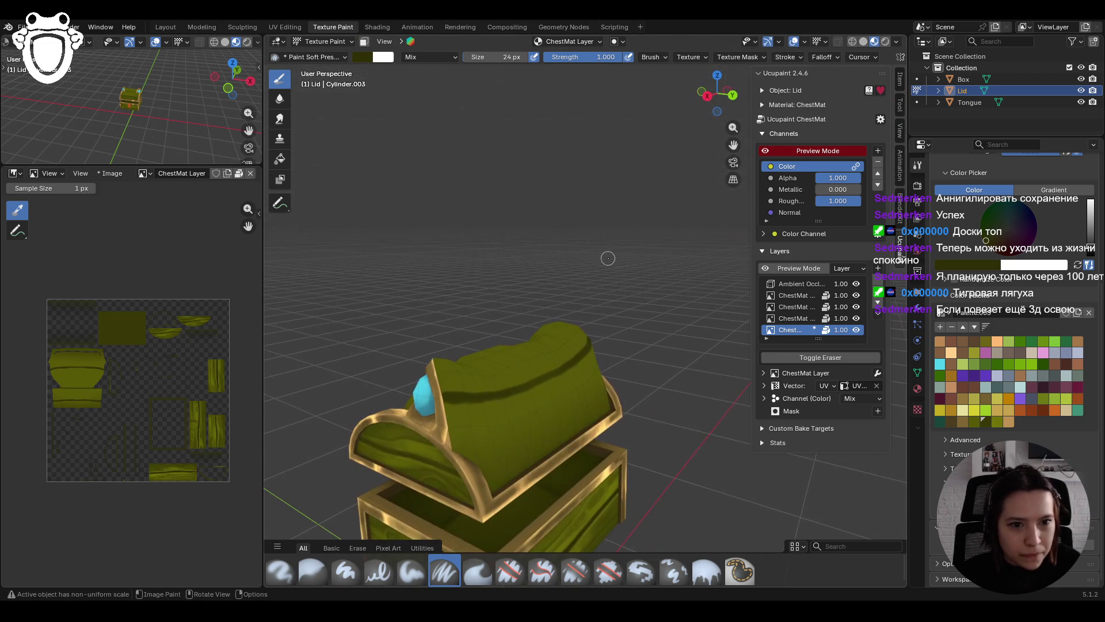
pyautogui.moveTo(441, 420); pyautogui.dragTo(452, 412)
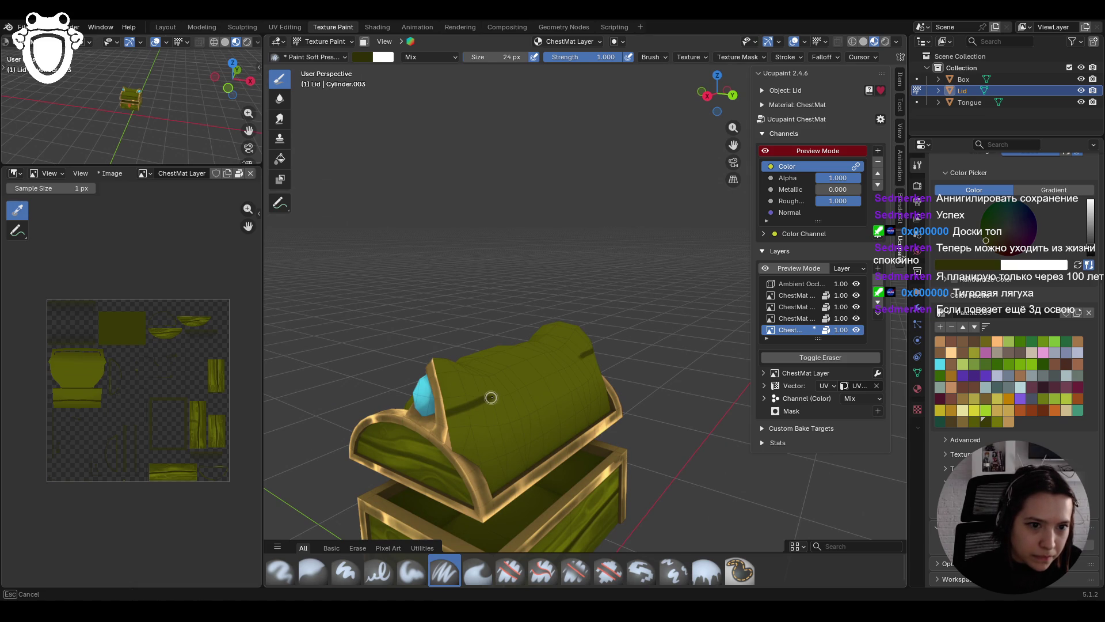
pyautogui.moveTo(545, 376); pyautogui.dragTo(648, 330)
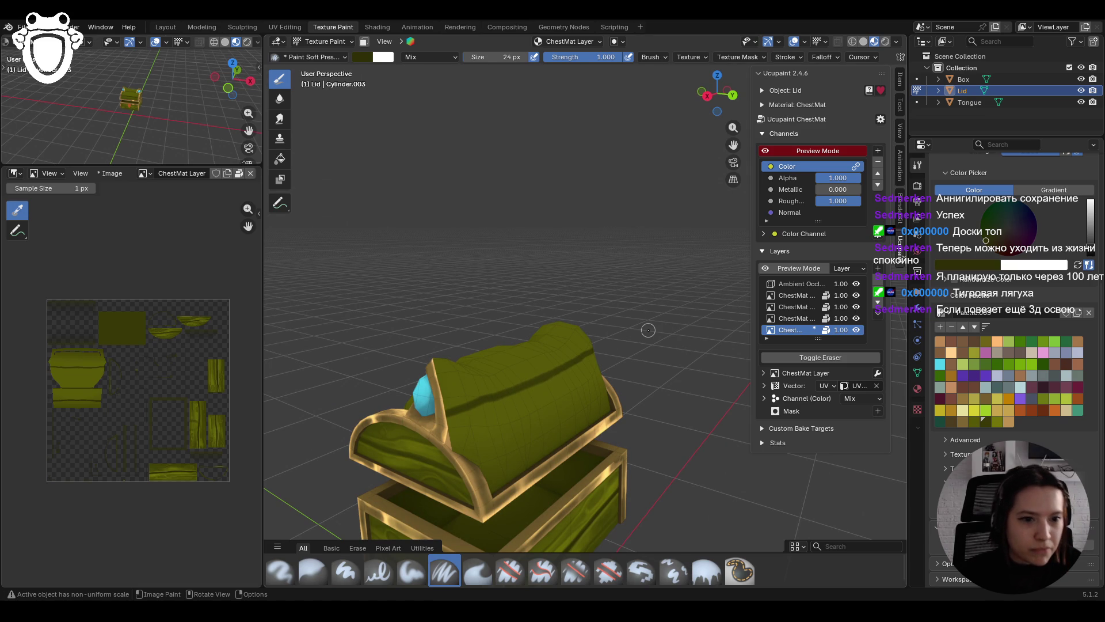
# Step: Paint another dark line across the lid from a new angle, then return to the front
pyautogui.moveTo(633, 335); pyautogui.dragTo(546, 380, button='middle')
pyautogui.moveTo(565, 346)
pyautogui.mouseDown(button='middle')
pyautogui.moveTo(575, 368)
pyautogui.moveTo(621, 373)
pyautogui.moveTo(594, 406)
pyautogui.mouseUp(button='middle')
pyautogui.scroll(-5, 576, 369)
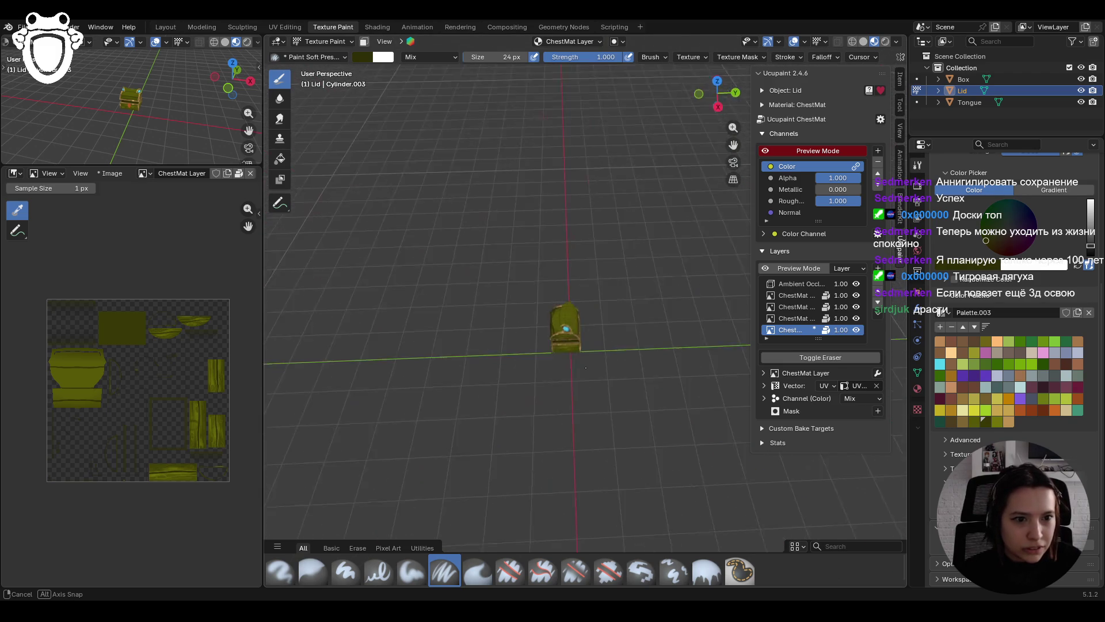
pyautogui.moveTo(539, 359); pyautogui.dragTo(574, 412, button='middle')
pyautogui.scroll(4, 575, 412)
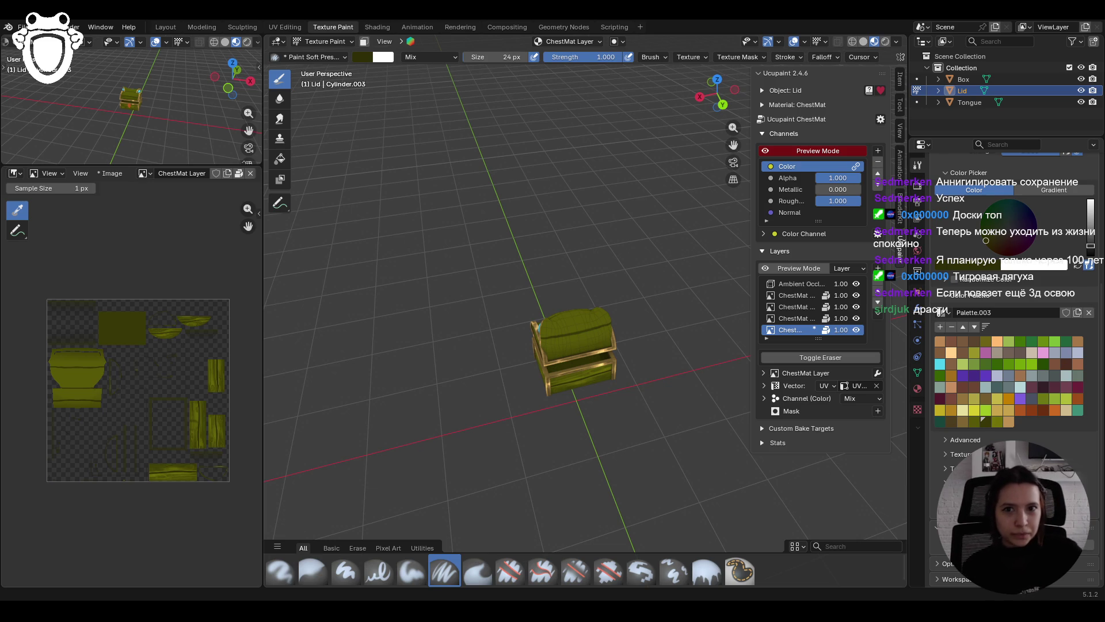
pyautogui.moveTo(576, 412)
pyautogui.mouseDown(button='middle')
pyautogui.moveTo(649, 450)
pyautogui.moveTo(624, 394)
pyautogui.moveTo(639, 328)
pyautogui.moveTo(622, 276)
pyautogui.moveTo(582, 323)
pyautogui.moveTo(569, 240)
pyautogui.moveTo(650, 293)
pyautogui.mouseUp(button='middle')
pyautogui.scroll(3, 640, 312)
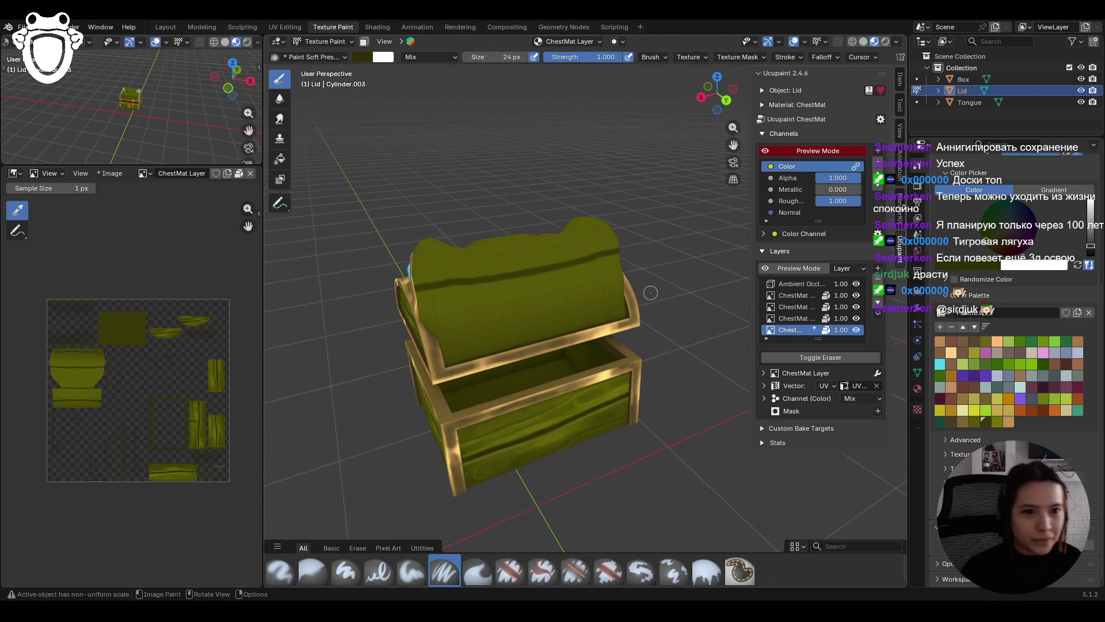
pyautogui.moveTo(437, 350); pyautogui.dragTo(561, 326)
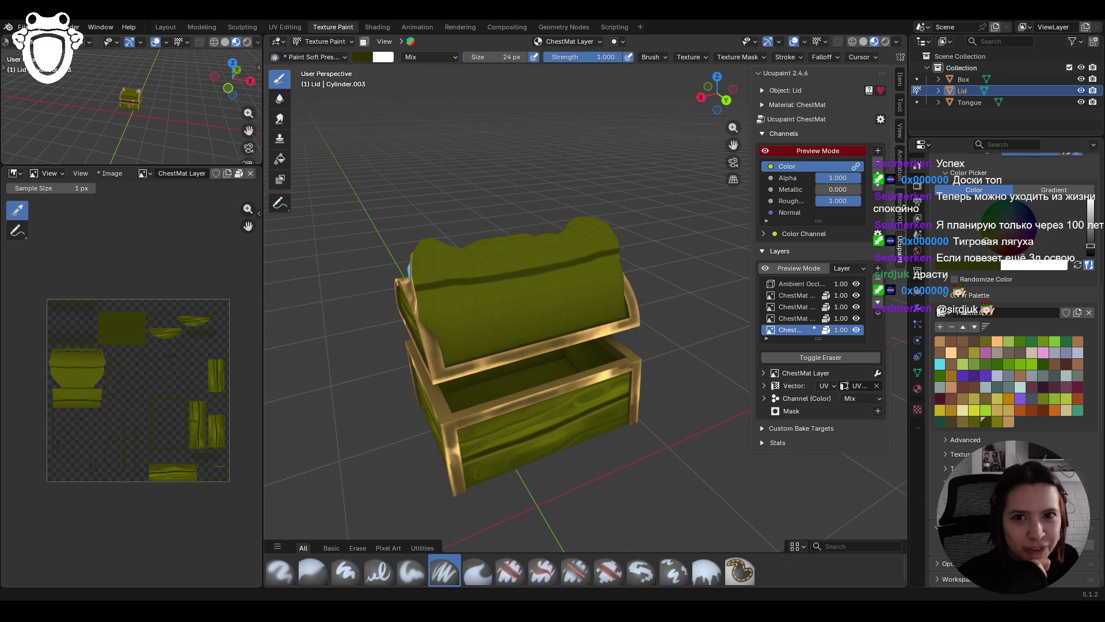
pyautogui.moveTo(472, 415)
pyautogui.mouseDown(button='middle')
pyautogui.moveTo(504, 382)
pyautogui.moveTo(537, 404)
pyautogui.mouseUp(button='middle')
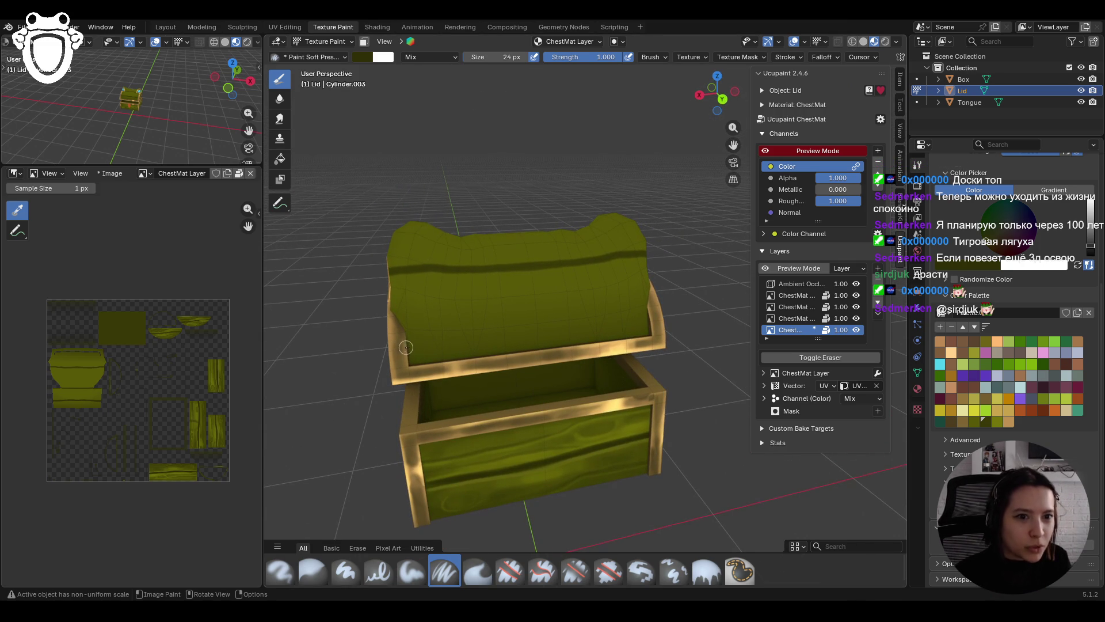
# Step: Paint dark lines along the lid's lower edge, redoing the first attempt
pyautogui.moveTo(403, 355); pyautogui.dragTo(554, 338)
pyautogui.moveTo(654, 328); pyautogui.dragTo(655, 328)
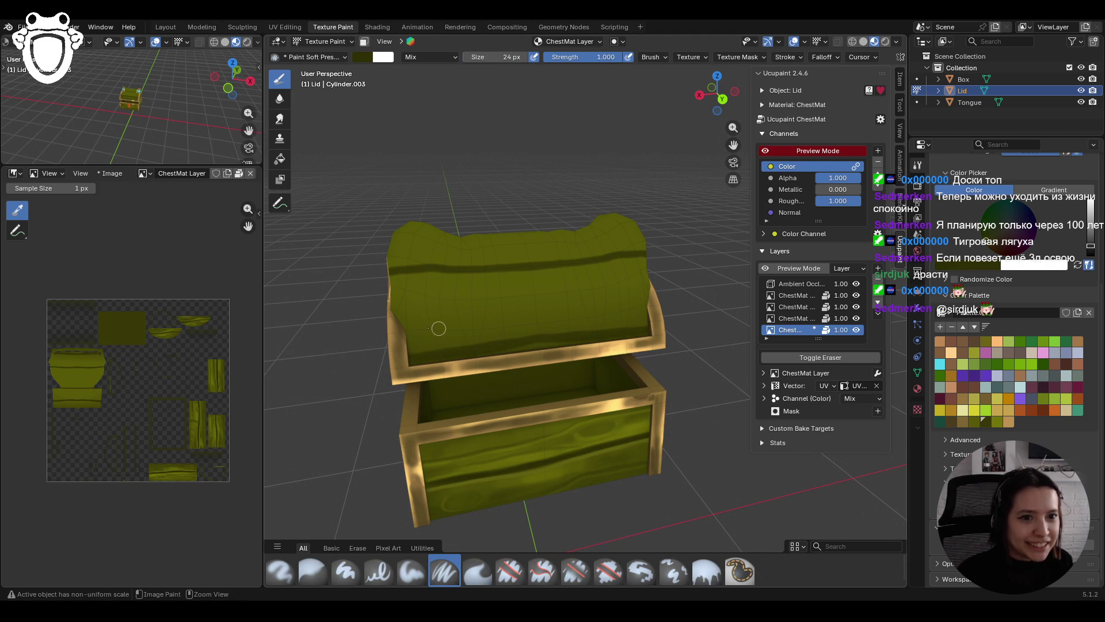
pyautogui.hotkey('ctrl', 'z')
pyautogui.moveTo(415, 355); pyautogui.dragTo(575, 338)
pyautogui.moveTo(706, 331); pyautogui.dragTo(612, 339, button='middle')
pyautogui.moveTo(405, 368); pyautogui.dragTo(600, 330)
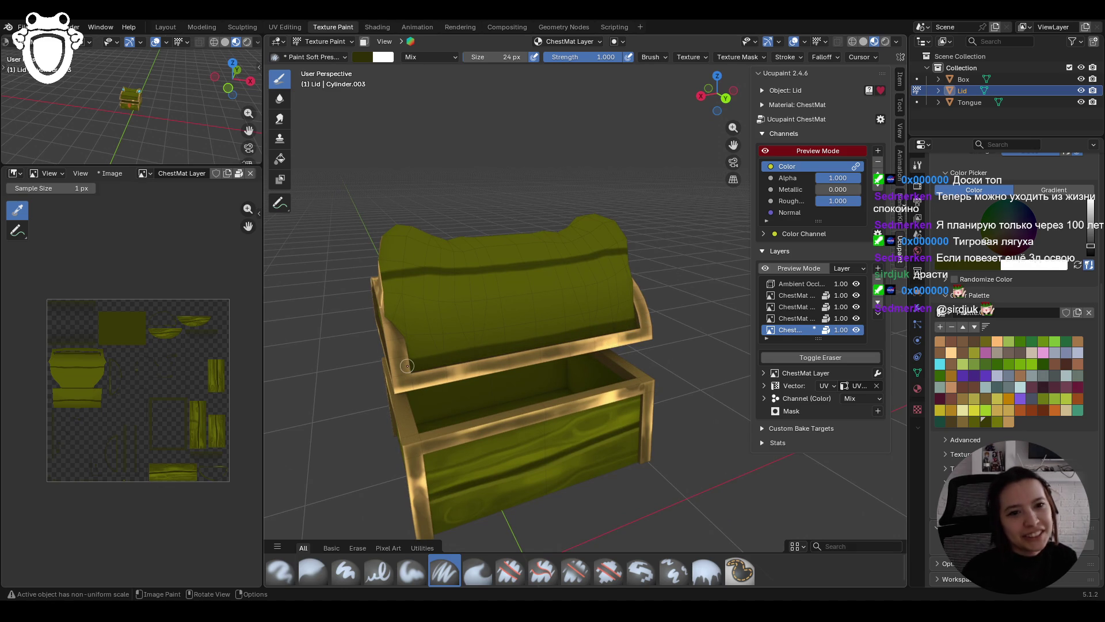
# Step: From a higher angle, paint another dark stroke along the lid edge
pyautogui.scroll(-3, 407, 366)
pyautogui.moveTo(408, 366)
pyautogui.mouseDown(button='middle')
pyautogui.moveTo(679, 380)
pyautogui.moveTo(400, 369)
pyautogui.mouseUp(button='middle')
pyautogui.scroll(5, 469, 381)
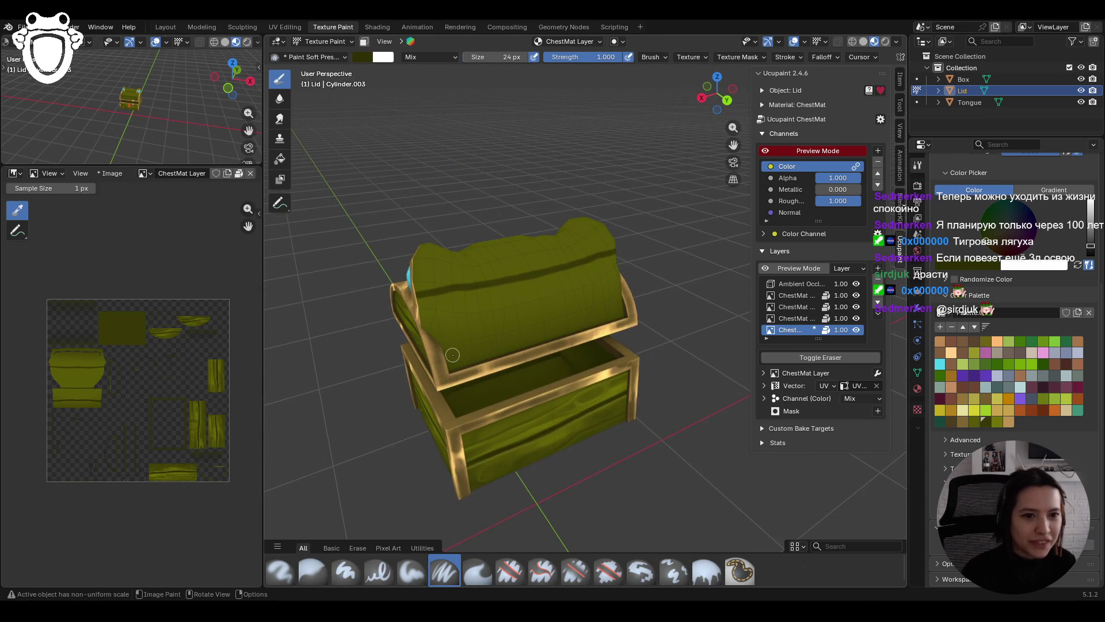
pyautogui.moveTo(454, 377); pyautogui.dragTo(454, 373, button='middle')
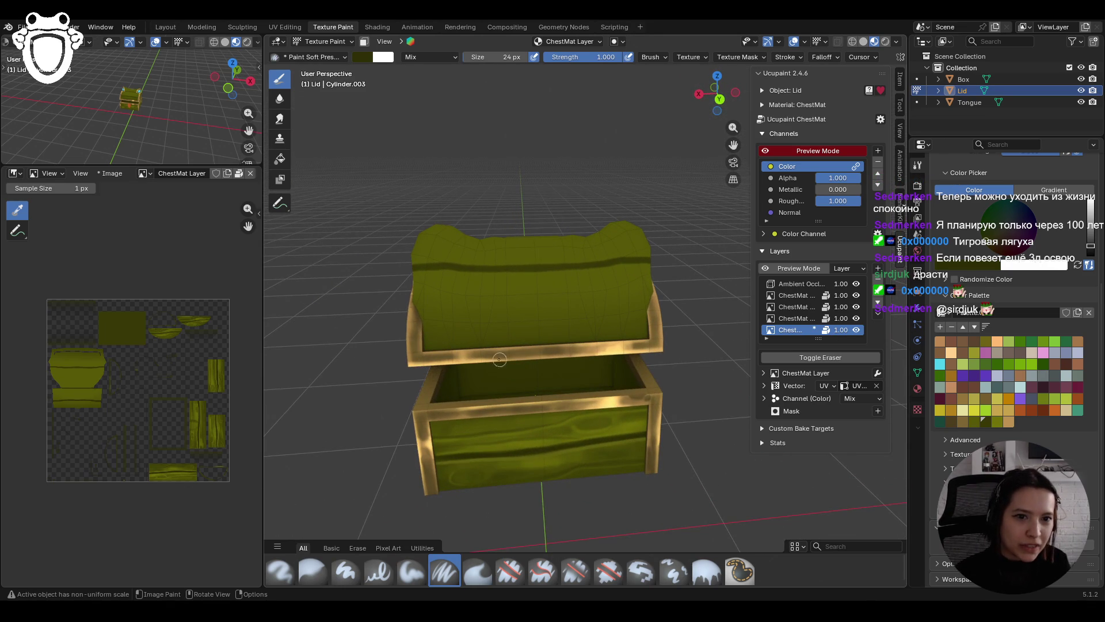
pyautogui.moveTo(417, 342); pyautogui.dragTo(421, 340)
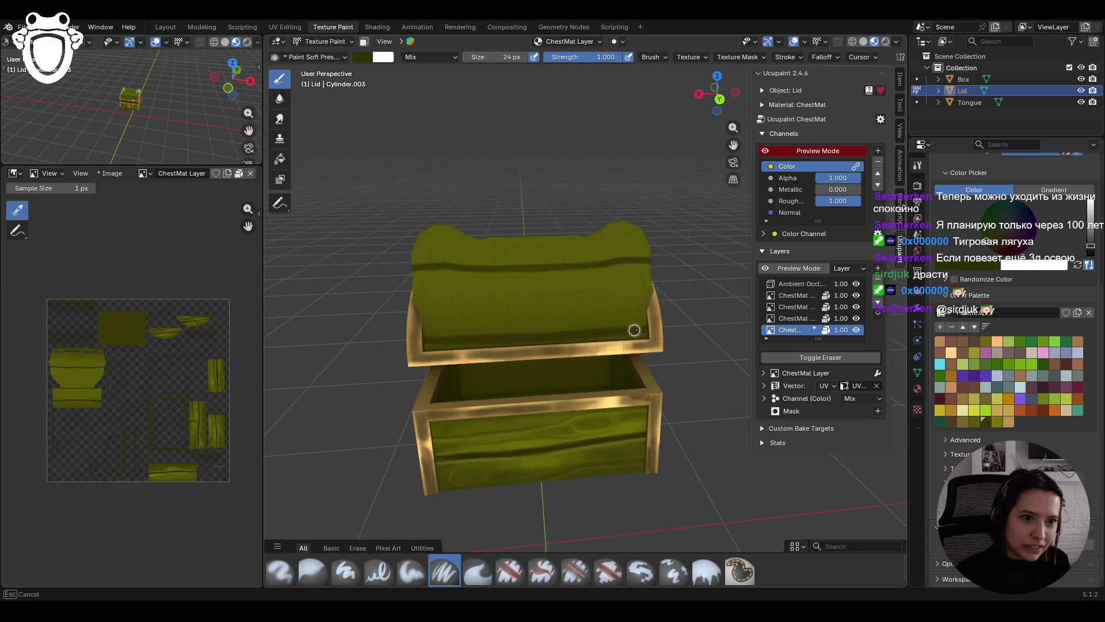
pyautogui.moveTo(634, 329); pyautogui.dragTo(651, 324)
# Step: Orbit around to the chest's left side and select the Paint Soft brush at 0.825 strength
pyautogui.scroll(-5, 647, 309)
pyautogui.moveTo(645, 309)
pyautogui.mouseDown(button='middle')
pyautogui.moveTo(459, 273)
pyautogui.moveTo(561, 285)
pyautogui.moveTo(577, 351)
pyautogui.moveTo(627, 406)
pyautogui.mouseUp(button='middle')
pyautogui.scroll(8, 649, 432)
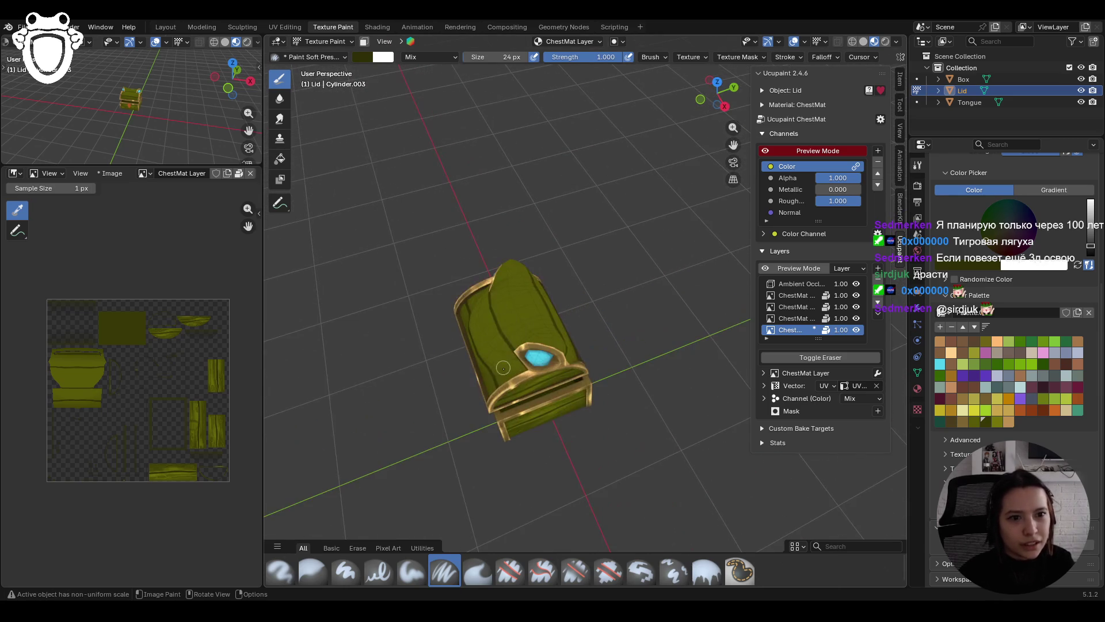
pyautogui.scroll(5, 649, 433)
pyautogui.moveTo(649, 433)
pyautogui.mouseDown(button='middle')
pyautogui.moveTo(658, 399)
pyautogui.moveTo(629, 404)
pyautogui.mouseUp(button='middle')
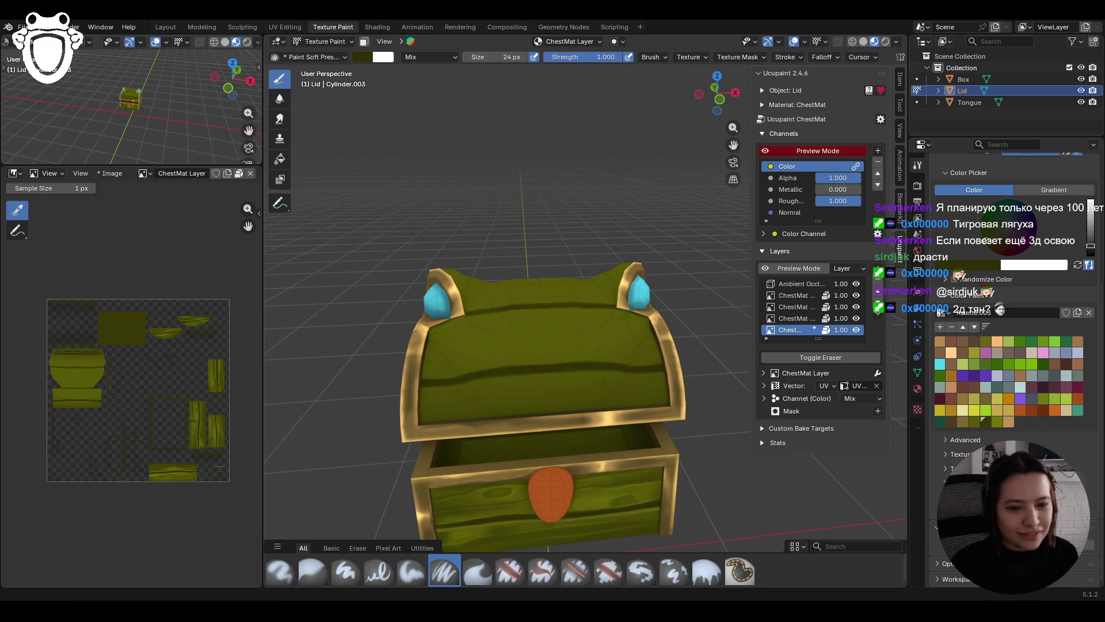
pyautogui.moveTo(629, 404)
pyautogui.mouseDown(button='middle')
pyautogui.moveTo(722, 373)
pyautogui.moveTo(546, 420)
pyautogui.moveTo(625, 249)
pyautogui.moveTo(584, 352)
pyautogui.moveTo(599, 366)
pyautogui.moveTo(620, 216)
pyautogui.mouseUp(button='middle')
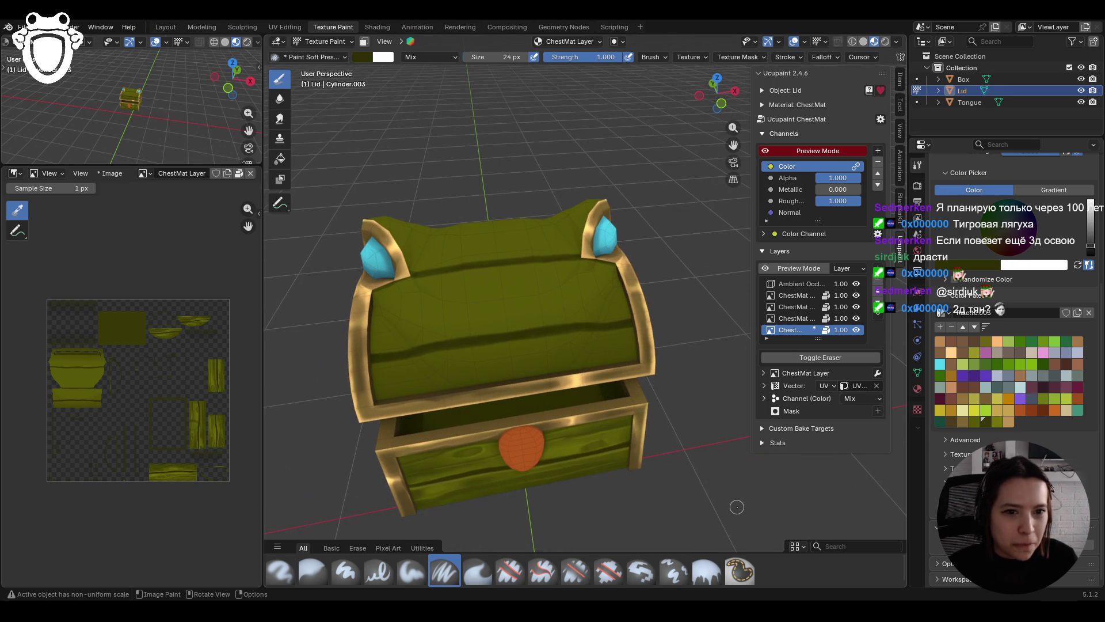
pyautogui.click(413, 573)
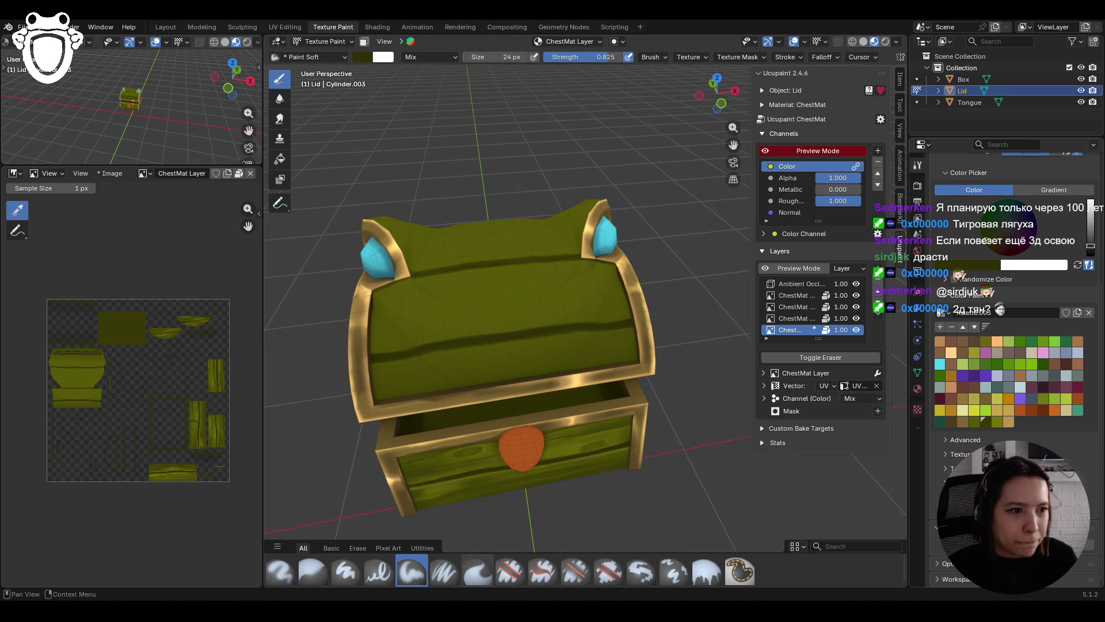
# Step: Pick a darker olive colour, enlarge the brush to 53 px, and shade the lid's right side
pyautogui.moveTo(518, 322); pyautogui.dragTo(475, 310, button='middle')
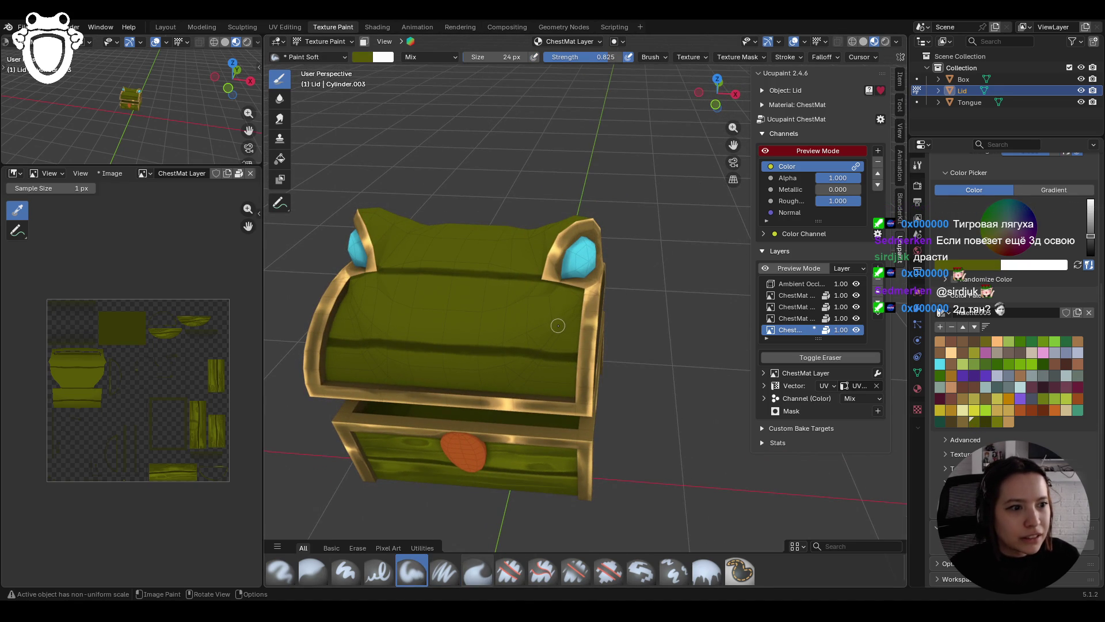
pyautogui.click(986, 420)
pyautogui.moveTo(520, 322)
pyautogui.mouseDown()
pyautogui.moveTo(536, 354)
pyautogui.moveTo(537, 335)
pyautogui.mouseUp()
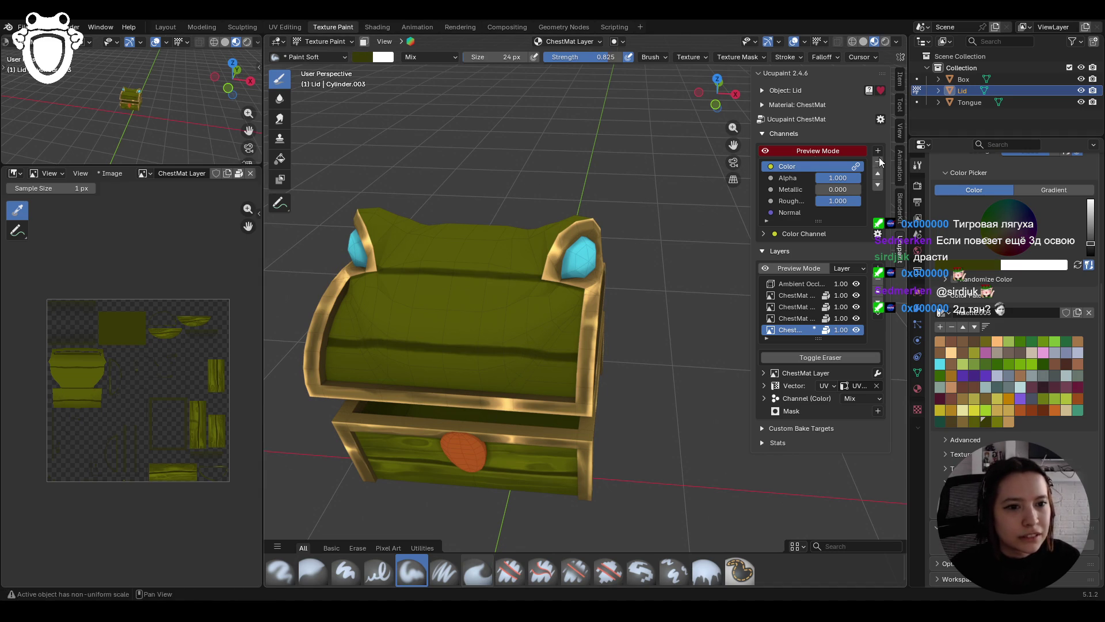
pyautogui.scroll(5, 1019, 242)
pyautogui.moveTo(1030, 253); pyautogui.dragTo(1030, 253)
pyautogui.moveTo(742, 259); pyautogui.dragTo(623, 281, button='middle')
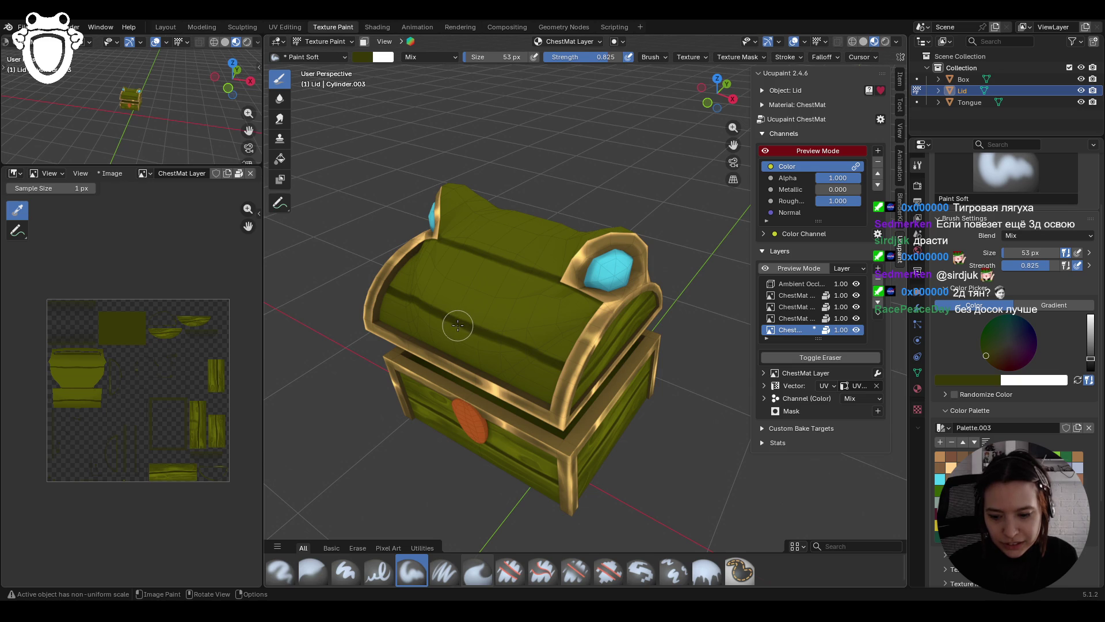
pyautogui.moveTo(592, 311)
pyautogui.mouseDown()
pyautogui.moveTo(519, 353)
pyautogui.moveTo(473, 359)
pyautogui.mouseUp()
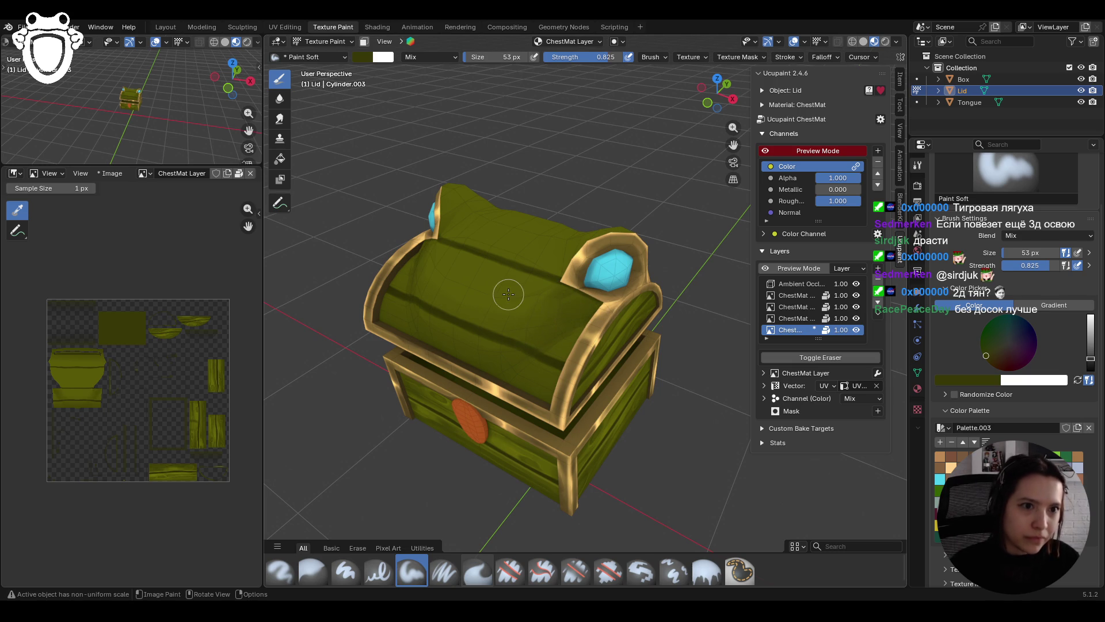
# Step: Paint darker olive strokes across the chest lid from another angle
pyautogui.scroll(-6, 506, 291)
pyautogui.moveTo(487, 257)
pyautogui.mouseDown(button='middle')
pyautogui.moveTo(509, 267)
pyautogui.moveTo(569, 425)
pyautogui.moveTo(475, 427)
pyautogui.mouseUp(button='middle')
pyautogui.scroll(5, 570, 425)
pyautogui.moveTo(635, 255)
pyautogui.mouseDown(button='middle')
pyautogui.moveTo(690, 303)
pyautogui.moveTo(644, 323)
pyautogui.moveTo(518, 331)
pyautogui.moveTo(367, 324)
pyautogui.moveTo(375, 285)
pyautogui.mouseUp(button='middle')
pyautogui.scroll(-5, 603, 341)
pyautogui.scroll(5, 601, 337)
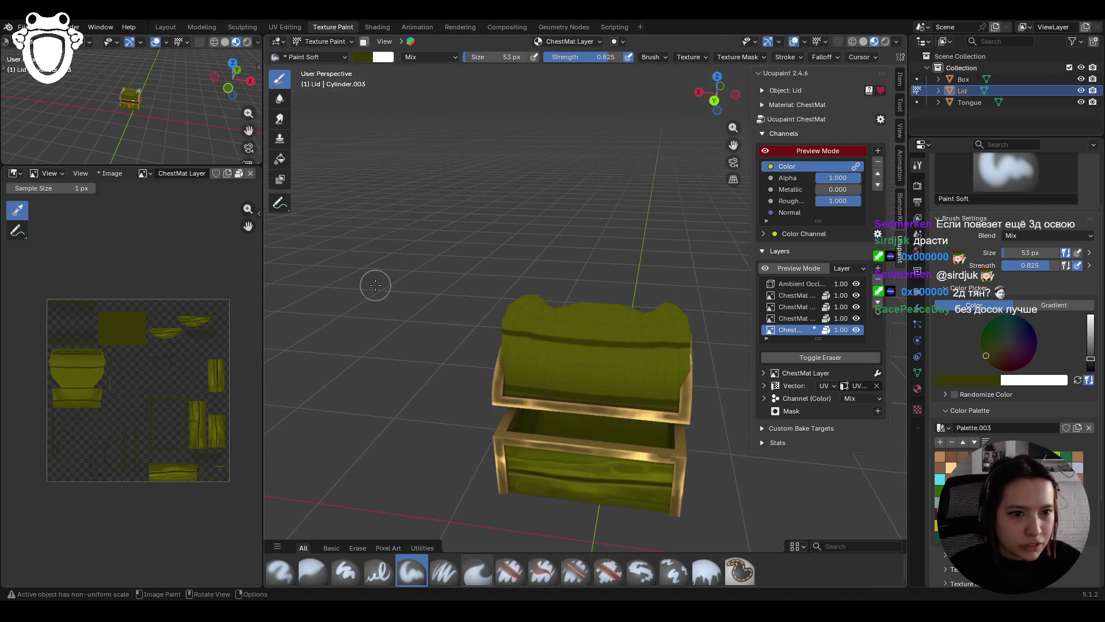
pyautogui.moveTo(546, 253); pyautogui.dragTo(526, 319)
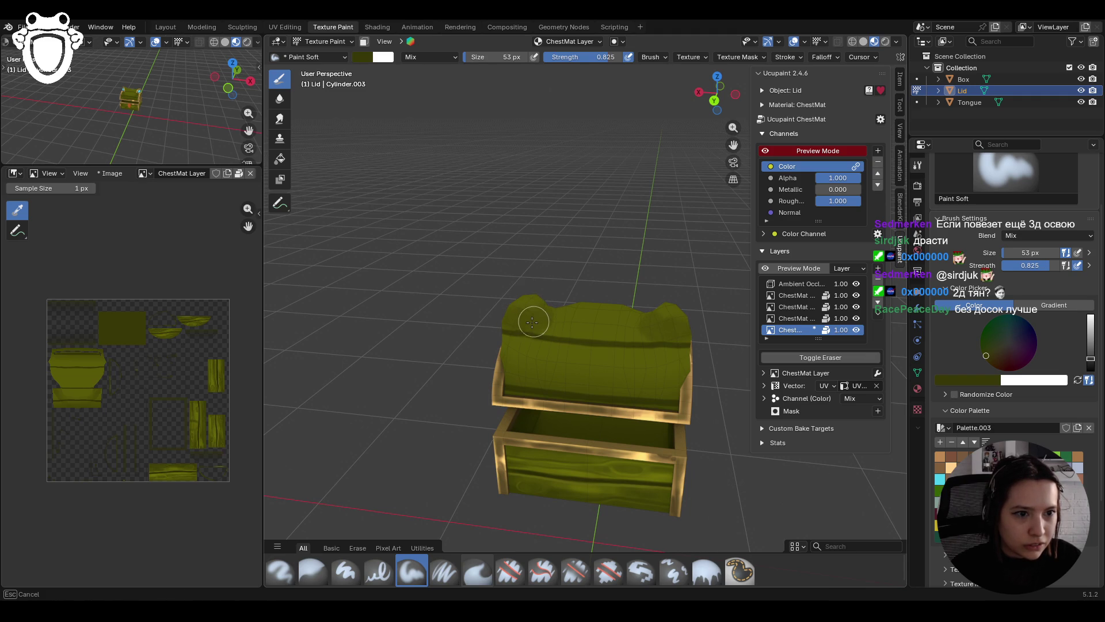
pyautogui.moveTo(539, 379)
pyautogui.mouseDown()
pyautogui.moveTo(551, 370)
pyautogui.moveTo(581, 398)
pyautogui.mouseUp()
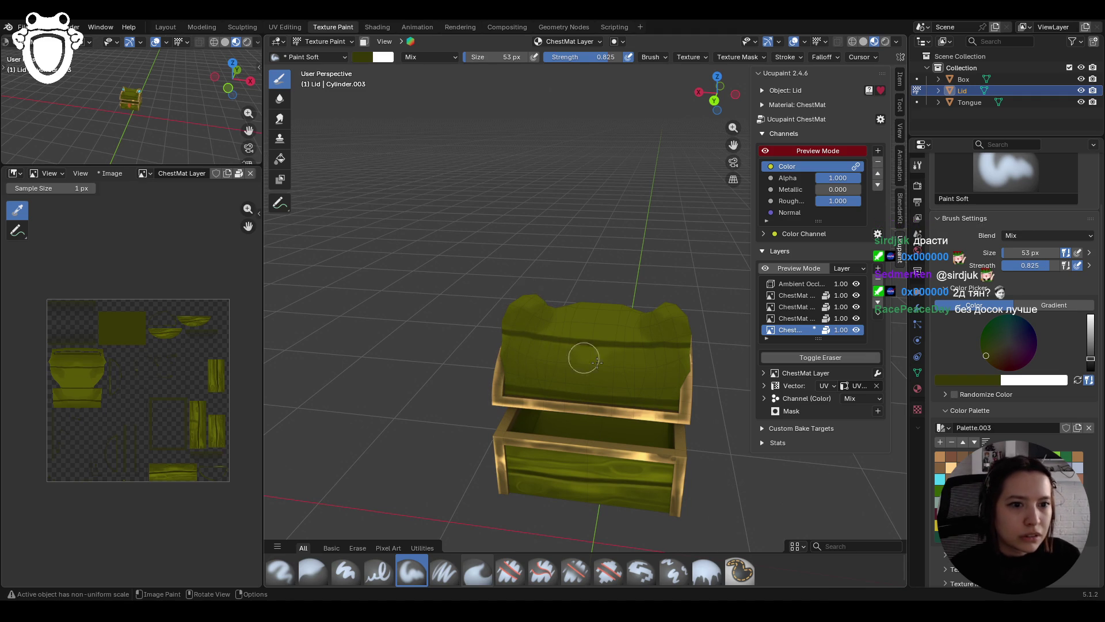
# Step: Paint over the lid front and cover the cyan streak near the lid edge with green
pyautogui.moveTo(758, 363)
pyautogui.mouseDown(button='middle')
pyautogui.moveTo(588, 364)
pyautogui.moveTo(647, 465)
pyautogui.mouseUp(button='middle')
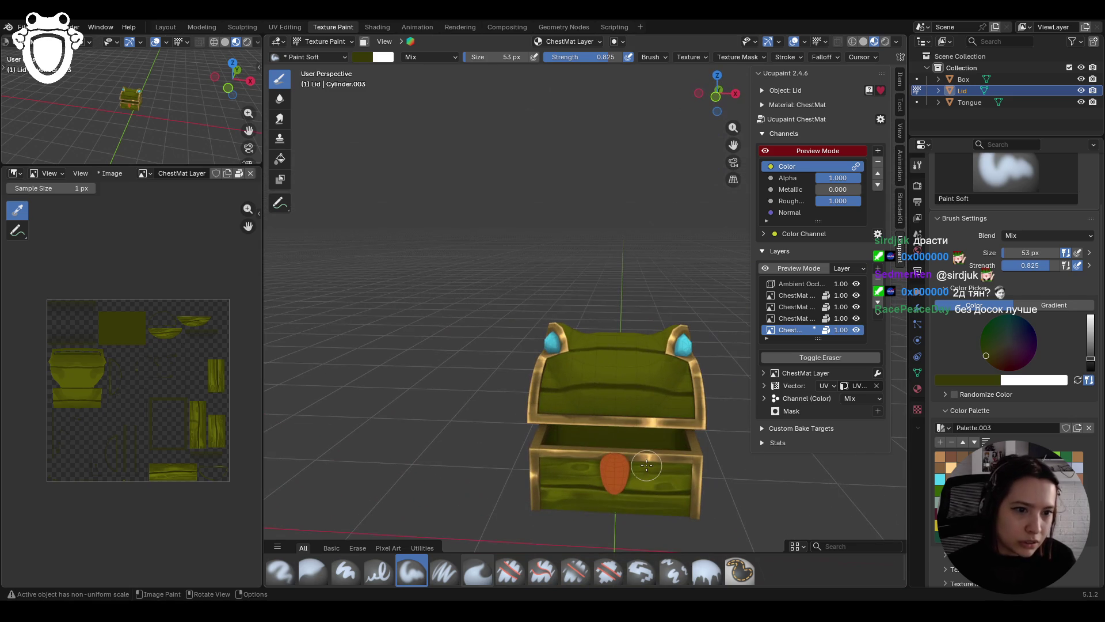
pyautogui.moveTo(528, 403)
pyautogui.mouseDown()
pyautogui.moveTo(576, 420)
pyautogui.moveTo(607, 409)
pyautogui.moveTo(573, 376)
pyautogui.mouseUp()
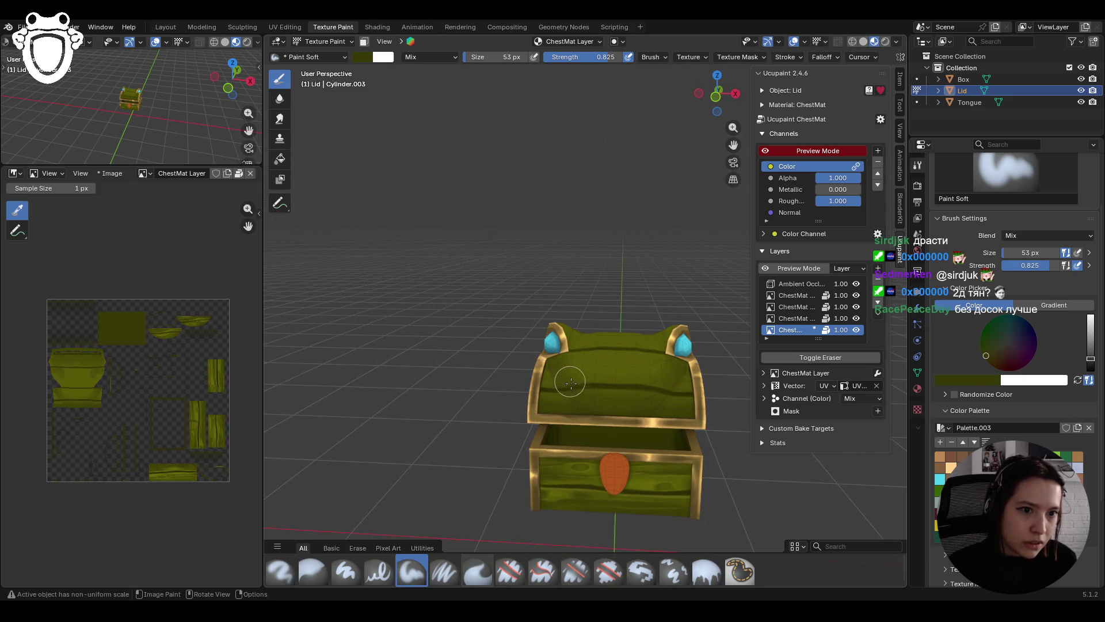
pyautogui.moveTo(569, 364)
pyautogui.mouseDown(button='middle')
pyautogui.moveTo(636, 337)
pyautogui.moveTo(554, 318)
pyautogui.mouseUp(button='middle')
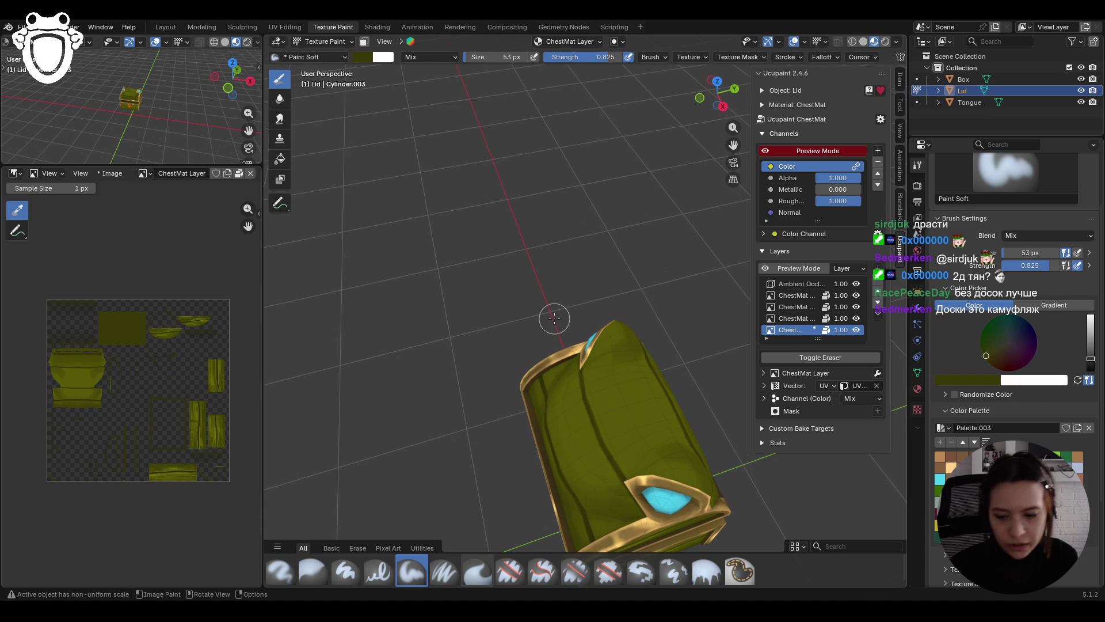
pyautogui.moveTo(591, 357)
pyautogui.mouseDown()
pyautogui.moveTo(606, 354)
pyautogui.moveTo(577, 355)
pyautogui.mouseUp()
# Step: Orbit around the chest to review it from the front and a higher three-quarter view
pyautogui.moveTo(557, 352); pyautogui.dragTo(706, 305, button='middle')
pyautogui.moveTo(728, 155)
pyautogui.mouseDown(button='middle')
pyautogui.moveTo(712, 218)
pyautogui.moveTo(713, 349)
pyautogui.moveTo(614, 337)
pyautogui.mouseUp(button='middle')
pyautogui.scroll(-4, 627, 362)
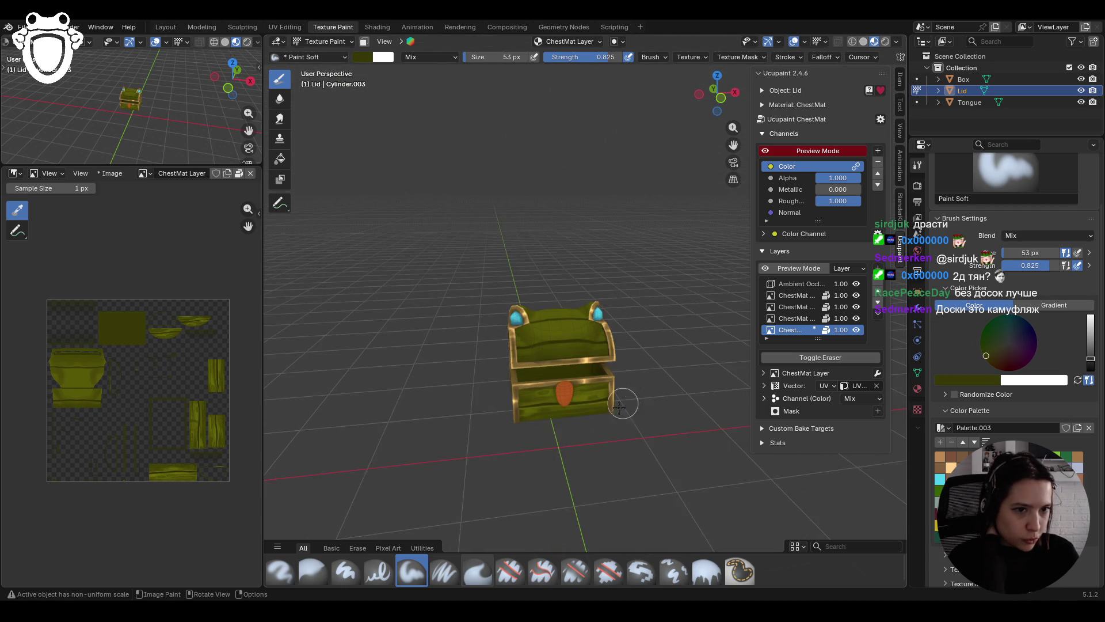
pyautogui.moveTo(623, 402); pyautogui.dragTo(597, 401, button='middle')
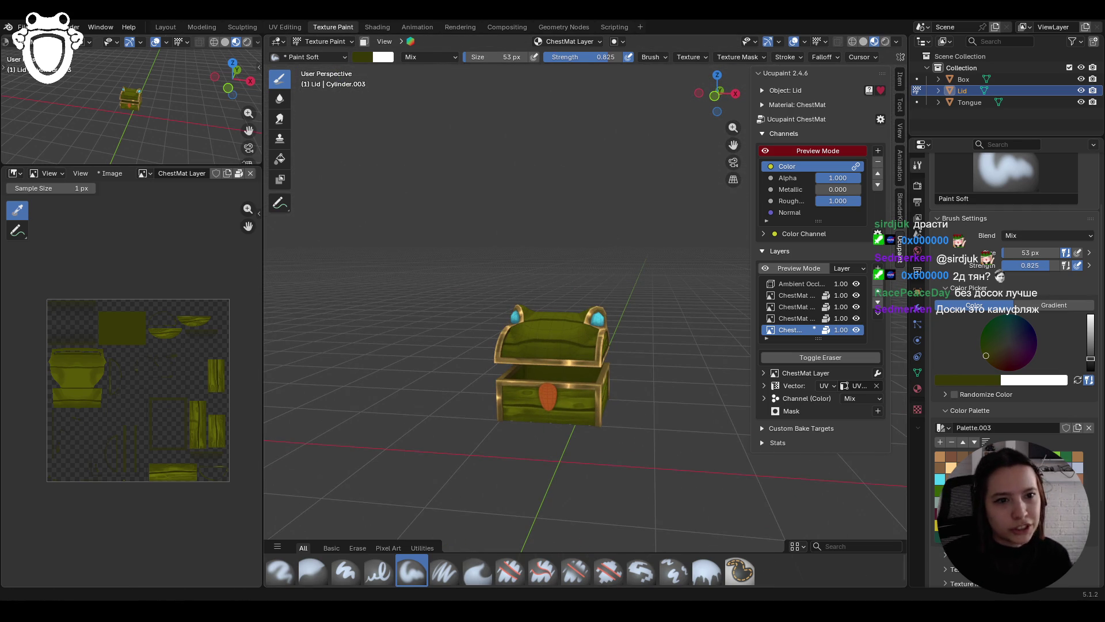
pyautogui.moveTo(608, 441); pyautogui.dragTo(570, 397, button='middle')
pyautogui.scroll(5, 560, 381)
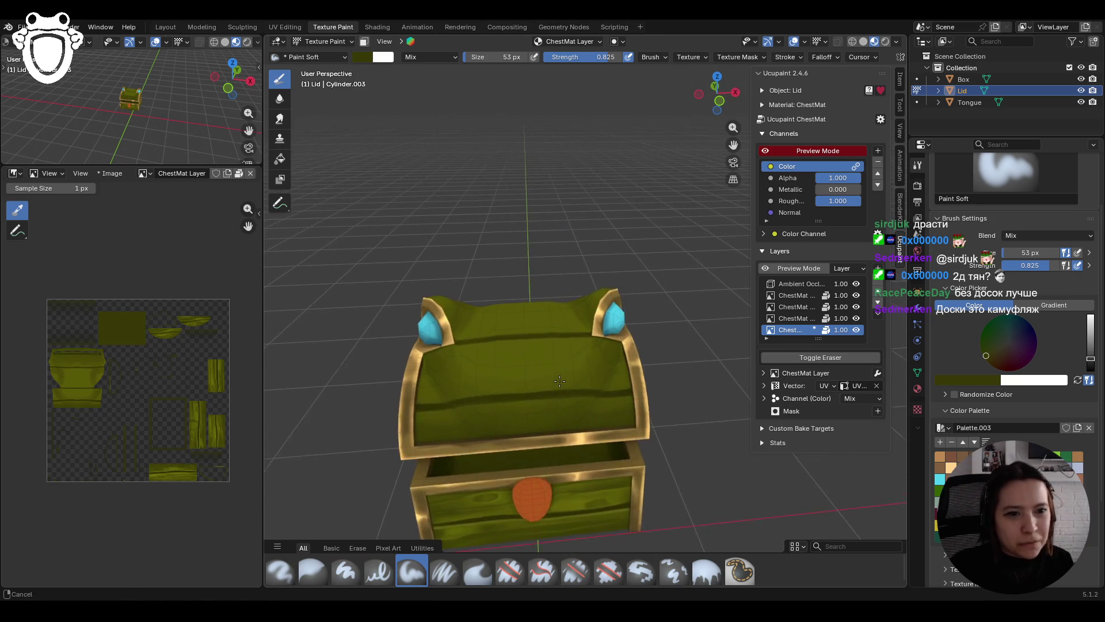
pyautogui.scroll(-1, 559, 381)
pyautogui.moveTo(560, 380)
pyautogui.mouseDown(button='middle')
pyautogui.moveTo(544, 345)
pyautogui.moveTo(551, 311)
pyautogui.moveTo(648, 410)
pyautogui.mouseUp(button='middle')
pyautogui.scroll(2, 611, 368)
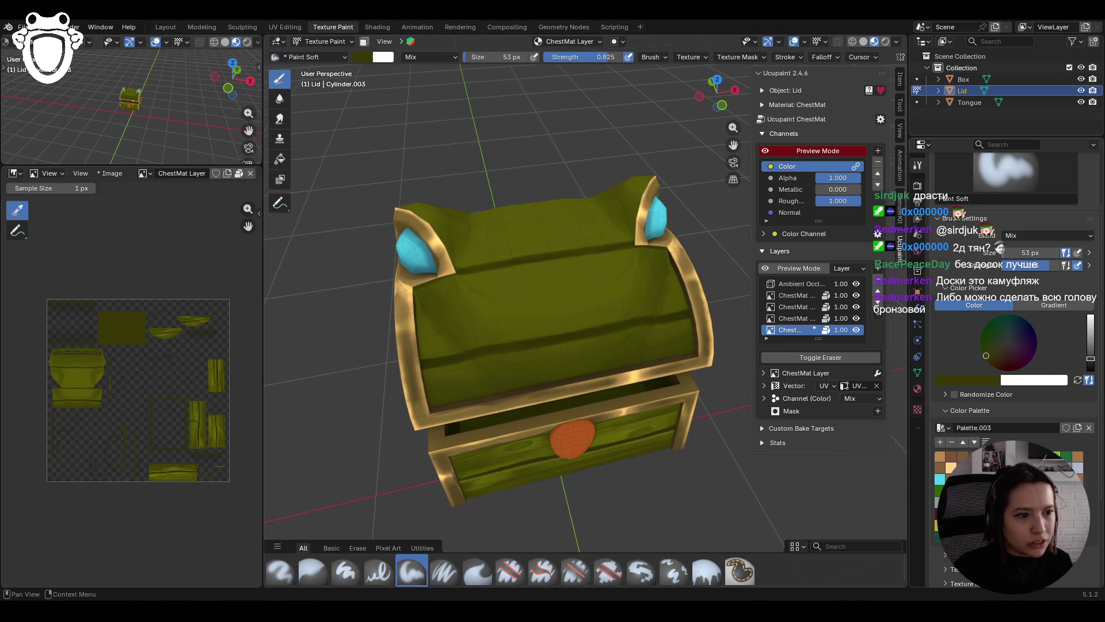
pyautogui.keyDown('shift'); pyautogui.moveTo(599, 292); pyautogui.dragTo(567, 277, button='middle'); pyautogui.keyUp('shift')
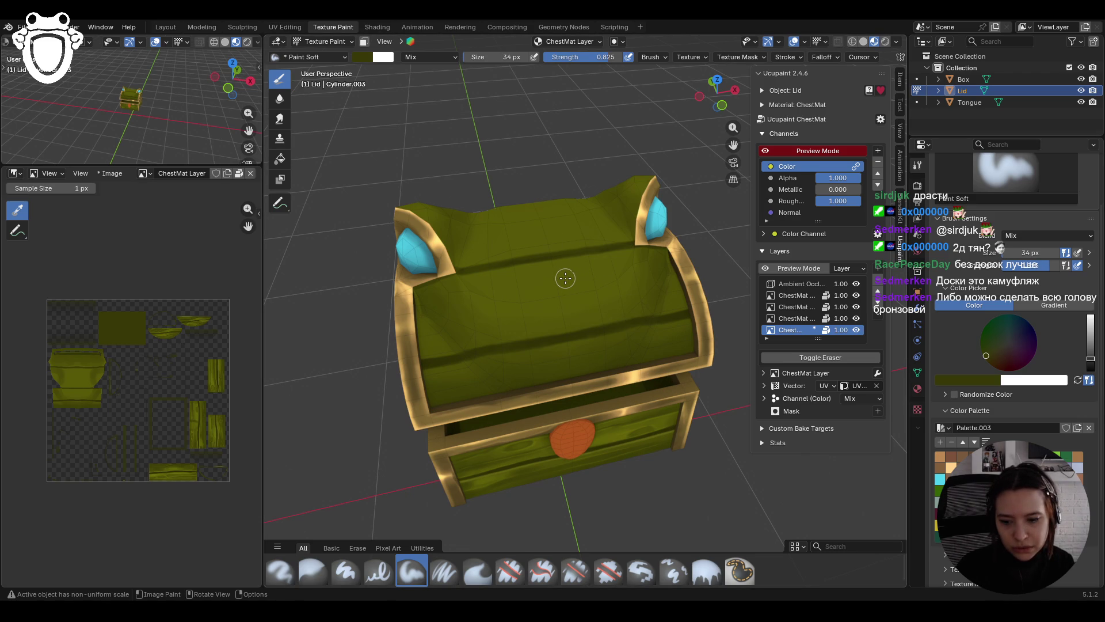
# Step: Close in on the chest and dab the lid with soft strokes in its own colour
pyautogui.moveTo(570, 279)
pyautogui.mouseDown(button='middle')
pyautogui.moveTo(562, 264)
pyautogui.moveTo(565, 315)
pyautogui.moveTo(601, 356)
pyautogui.mouseUp(button='middle')
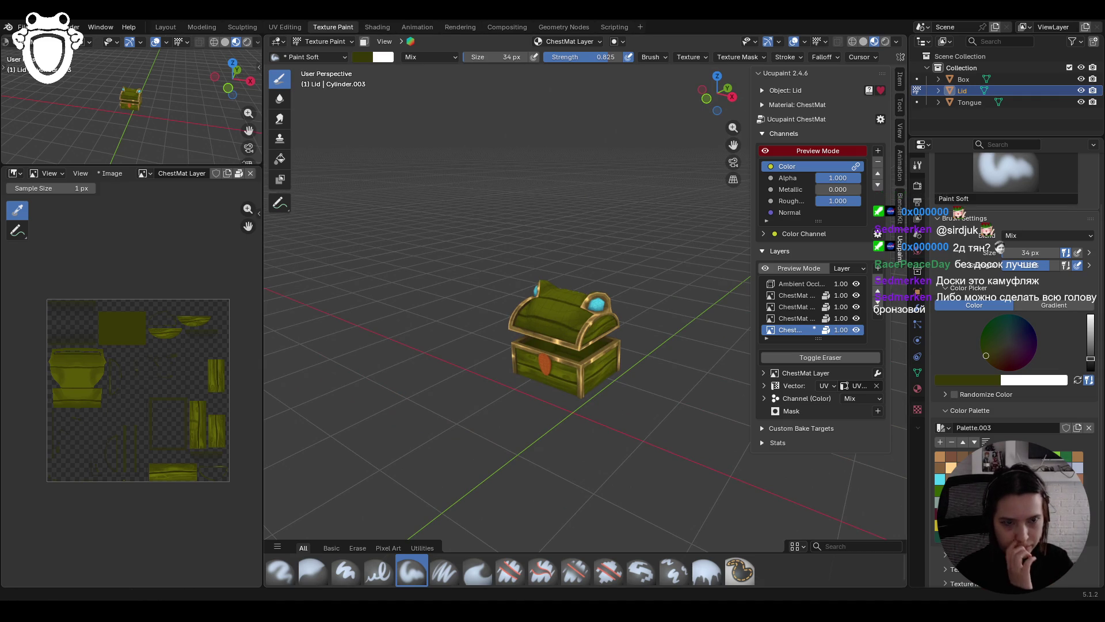
pyautogui.moveTo(390, 390)
pyautogui.mouseDown(button='middle')
pyautogui.moveTo(599, 287)
pyautogui.moveTo(664, 316)
pyautogui.mouseUp(button='middle')
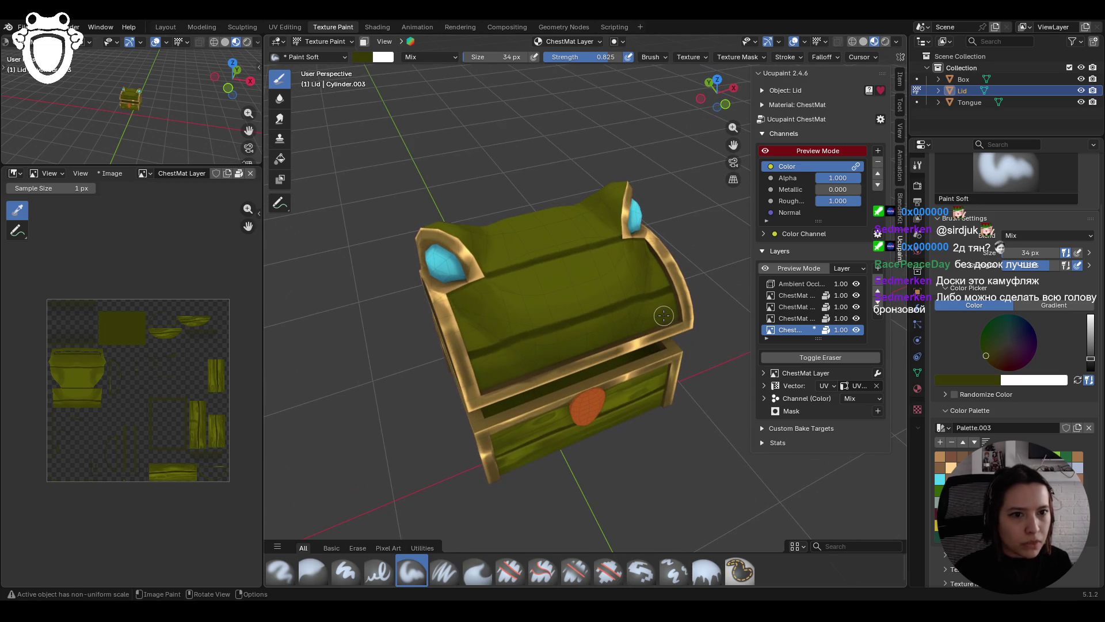
pyautogui.scroll(-5, 1013, 374)
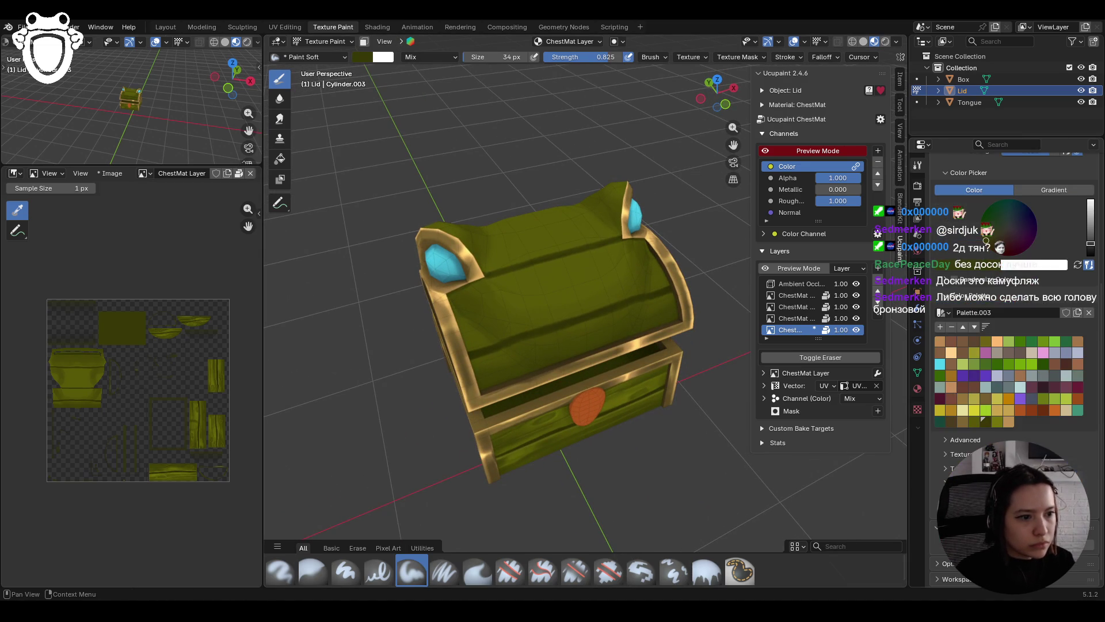
pyautogui.scroll(5, 1013, 300)
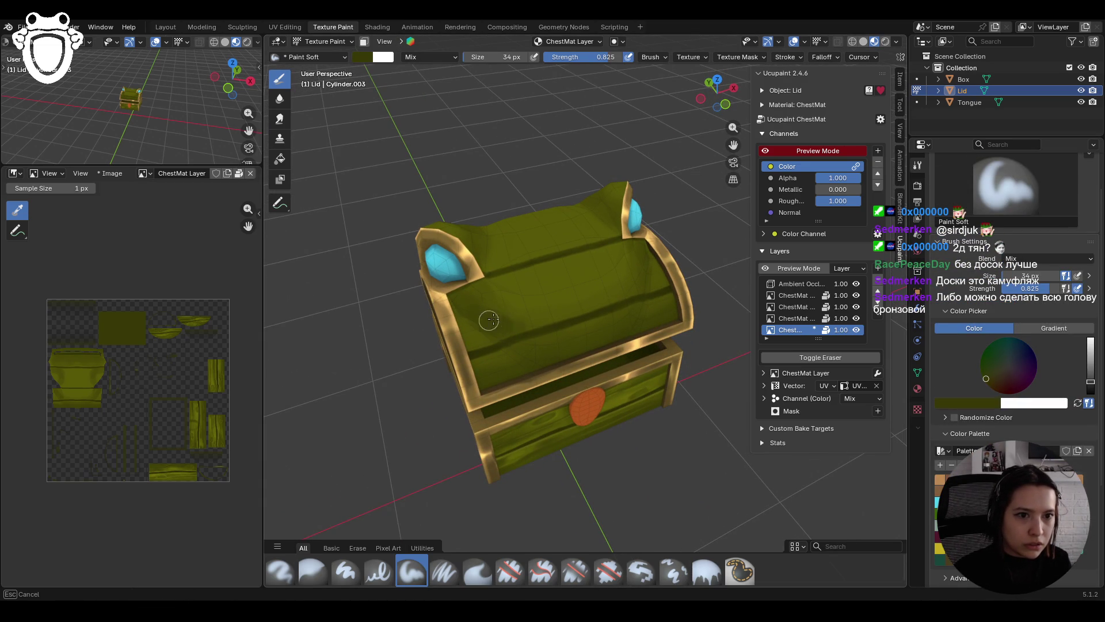
pyautogui.moveTo(493, 310)
pyautogui.mouseDown()
pyautogui.moveTo(477, 302)
pyautogui.moveTo(524, 315)
pyautogui.moveTo(546, 350)
pyautogui.mouseUp()
pyautogui.click(546, 349)
pyautogui.moveTo(589, 235); pyautogui.dragTo(584, 225)
# Step: Zoom in until the lid fills the view and add a darker dab on its upper right
pyautogui.moveTo(685, 184)
pyautogui.mouseDown(button='middle')
pyautogui.moveTo(659, 192)
pyautogui.moveTo(624, 168)
pyautogui.mouseUp(button='middle')
pyautogui.scroll(-3, 613, 161)
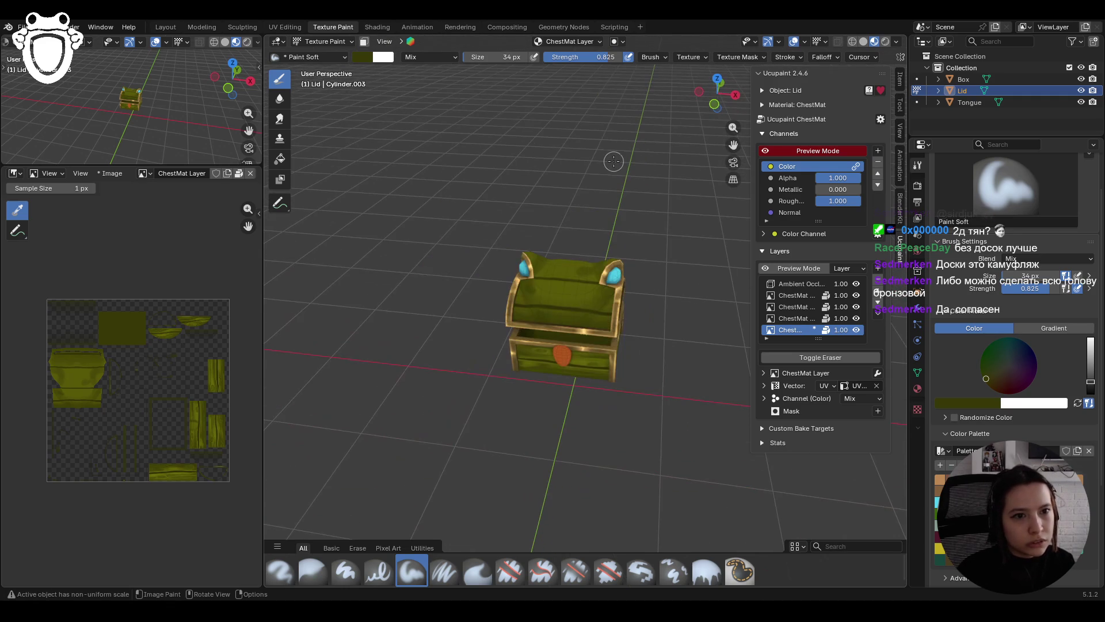
pyautogui.moveTo(620, 340)
pyautogui.mouseDown(button='middle')
pyautogui.moveTo(627, 325)
pyautogui.moveTo(553, 323)
pyautogui.mouseUp(button='middle')
pyautogui.scroll(5, 627, 323)
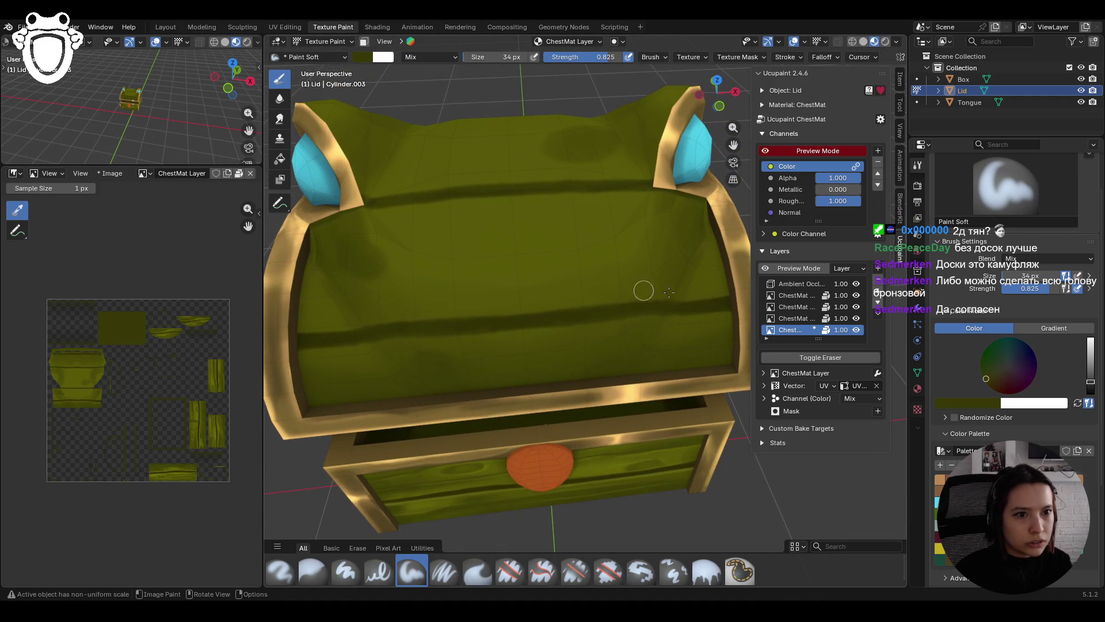
pyautogui.moveTo(640, 273)
pyautogui.mouseDown()
pyautogui.moveTo(631, 288)
pyautogui.moveTo(639, 262)
pyautogui.moveTo(607, 269)
pyautogui.mouseUp()
pyautogui.scroll(-10, 678, 223)
pyautogui.moveTo(678, 222)
pyautogui.mouseDown(button='middle')
pyautogui.moveTo(531, 259)
pyautogui.moveTo(616, 367)
pyautogui.mouseUp(button='middle')
# Step: Paint a darker band and a dark dab across the lid front
pyautogui.scroll(8, 616, 367)
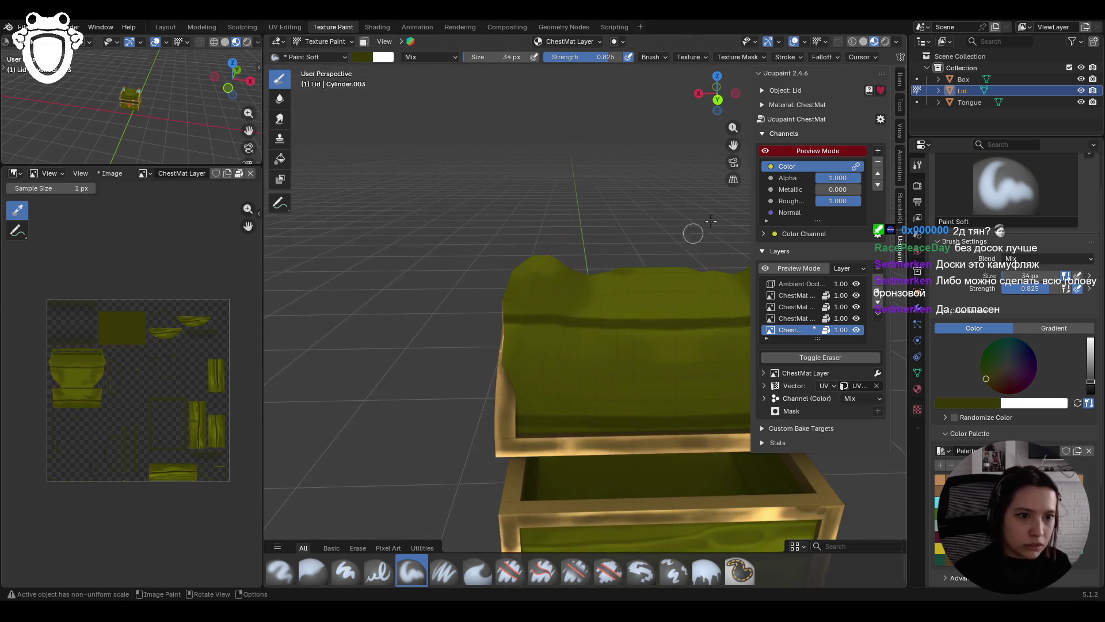
pyautogui.moveTo(627, 288)
pyautogui.mouseDown(button='middle')
pyautogui.moveTo(596, 267)
pyautogui.moveTo(604, 288)
pyautogui.mouseUp(button='middle')
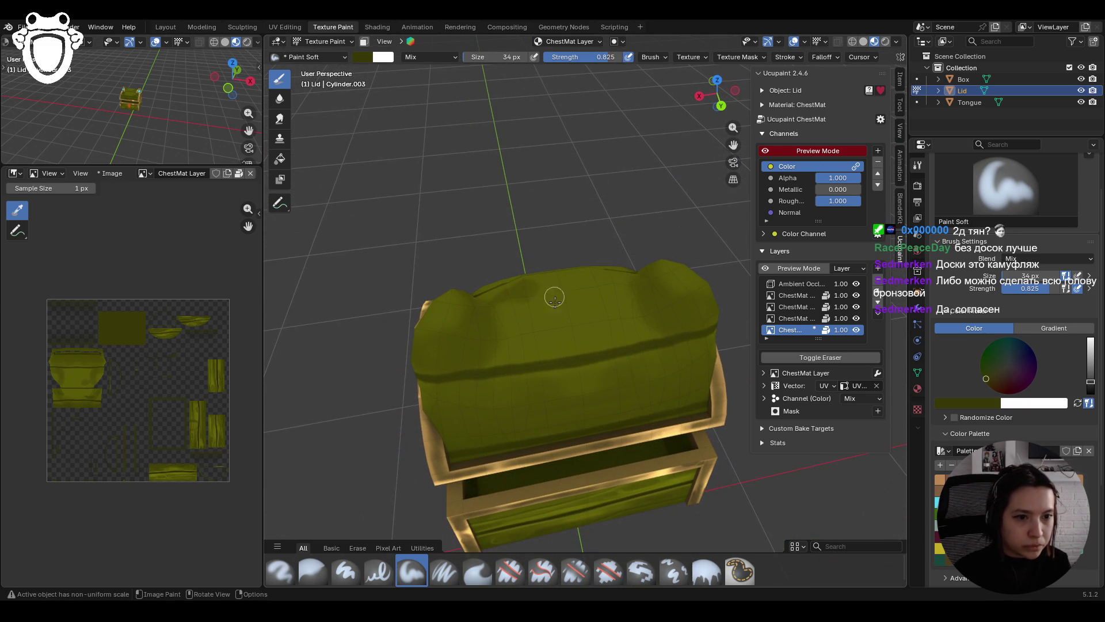
pyautogui.moveTo(516, 292); pyautogui.dragTo(507, 300)
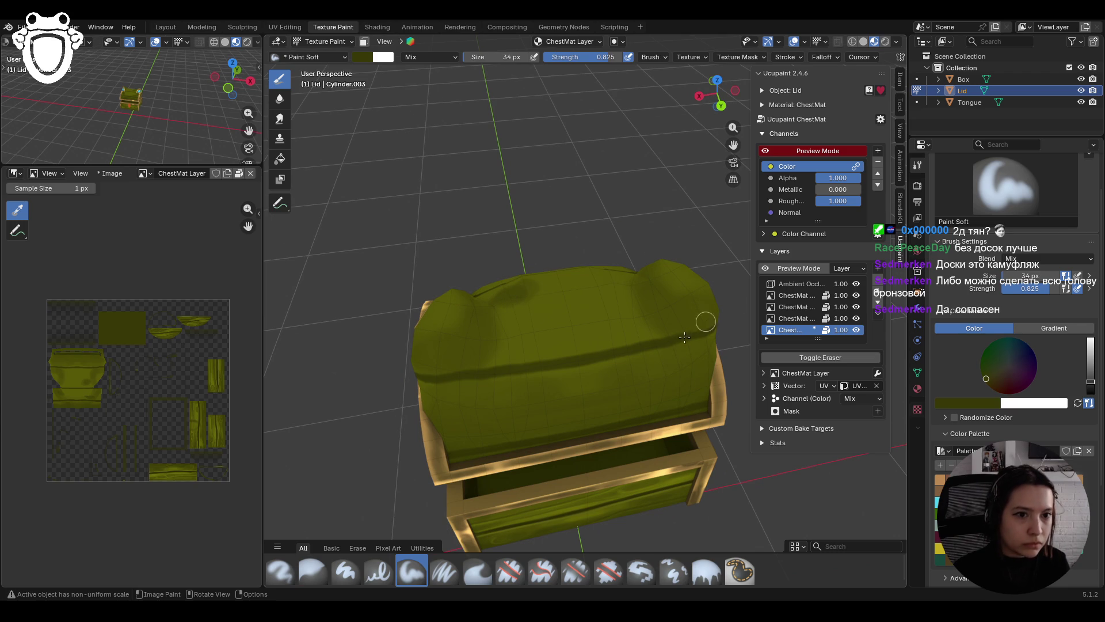
pyautogui.moveTo(630, 322)
pyautogui.mouseDown()
pyautogui.moveTo(585, 321)
pyautogui.moveTo(616, 323)
pyautogui.mouseUp()
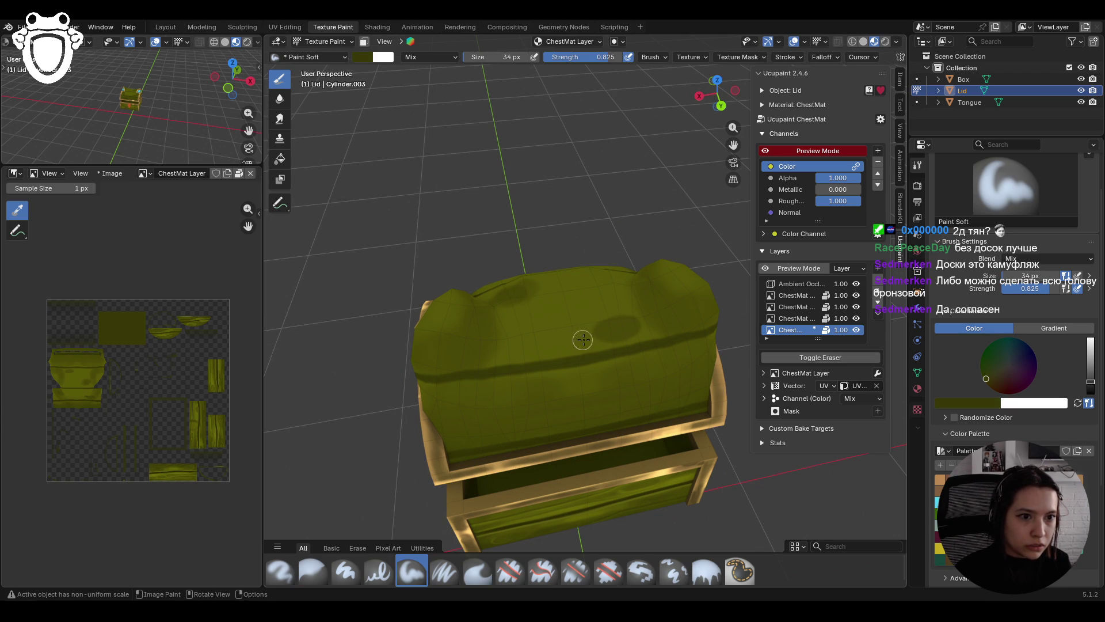
# Step: Add more dark green strokes and dabs across the lid planks
pyautogui.moveTo(481, 415)
pyautogui.mouseDown()
pyautogui.moveTo(487, 427)
pyautogui.moveTo(494, 412)
pyautogui.mouseUp()
pyautogui.moveTo(493, 412)
pyautogui.mouseDown(button='middle')
pyautogui.moveTo(568, 411)
pyautogui.moveTo(577, 395)
pyautogui.mouseUp(button='middle')
pyautogui.click(517, 418)
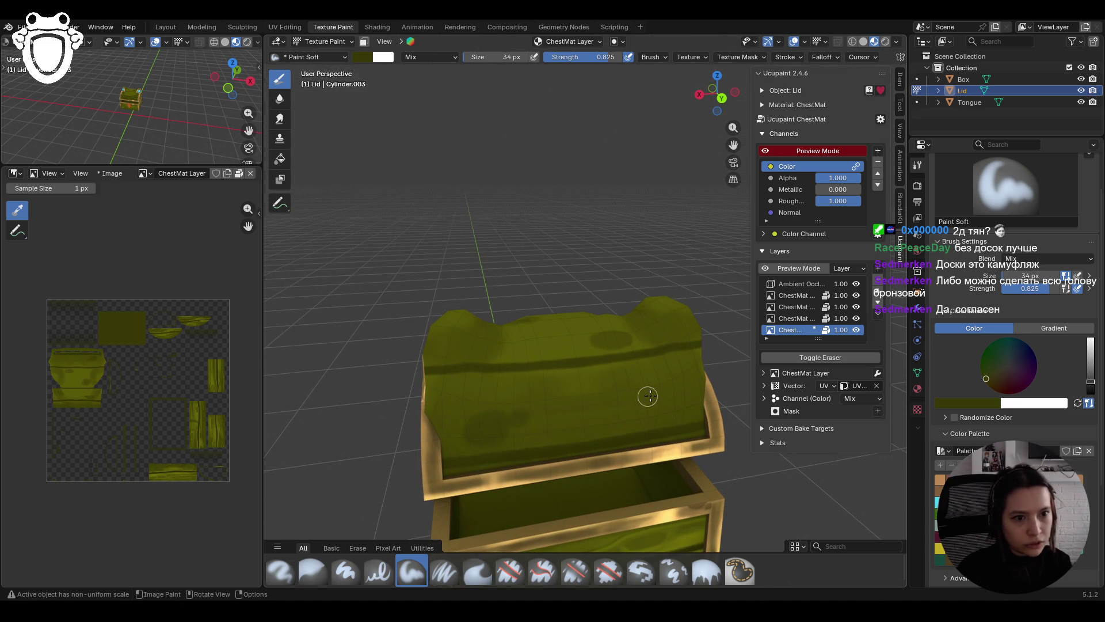
pyautogui.moveTo(673, 422)
pyautogui.mouseDown()
pyautogui.moveTo(701, 414)
pyautogui.moveTo(604, 429)
pyautogui.mouseUp()
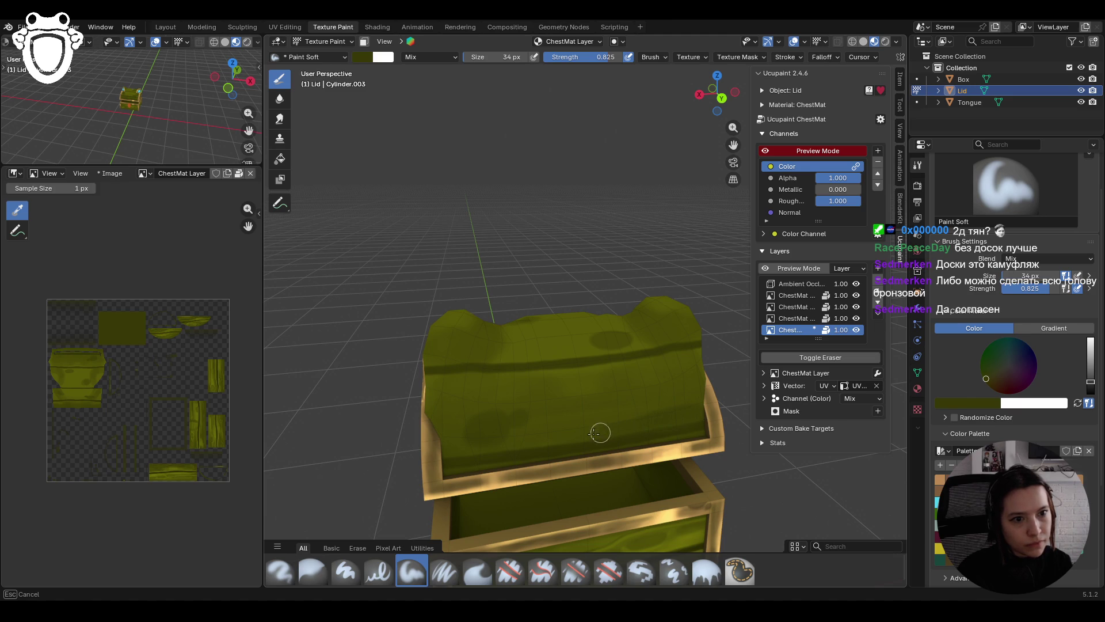
pyautogui.moveTo(699, 353)
pyautogui.mouseDown()
pyautogui.moveTo(635, 364)
pyautogui.moveTo(492, 353)
pyautogui.moveTo(421, 379)
pyautogui.moveTo(458, 375)
pyautogui.moveTo(607, 422)
pyautogui.moveTo(532, 442)
pyautogui.moveTo(575, 427)
pyautogui.mouseUp()
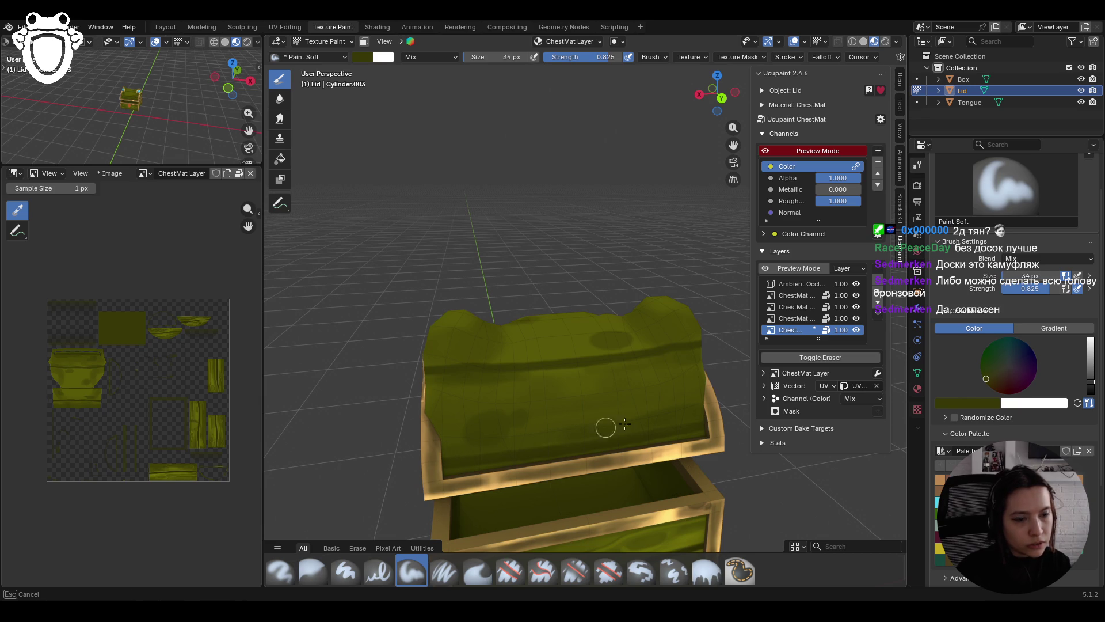
# Step: View the chest from above and paint shading strokes across the lid
pyautogui.scroll(-4, 567, 363)
pyautogui.moveTo(567, 363); pyautogui.dragTo(633, 345, button='middle')
pyautogui.scroll(4, 633, 345)
pyautogui.moveTo(733, 143)
pyautogui.mouseDown(button='middle')
pyautogui.moveTo(581, 300)
pyautogui.moveTo(539, 373)
pyautogui.moveTo(548, 408)
pyautogui.mouseUp(button='middle')
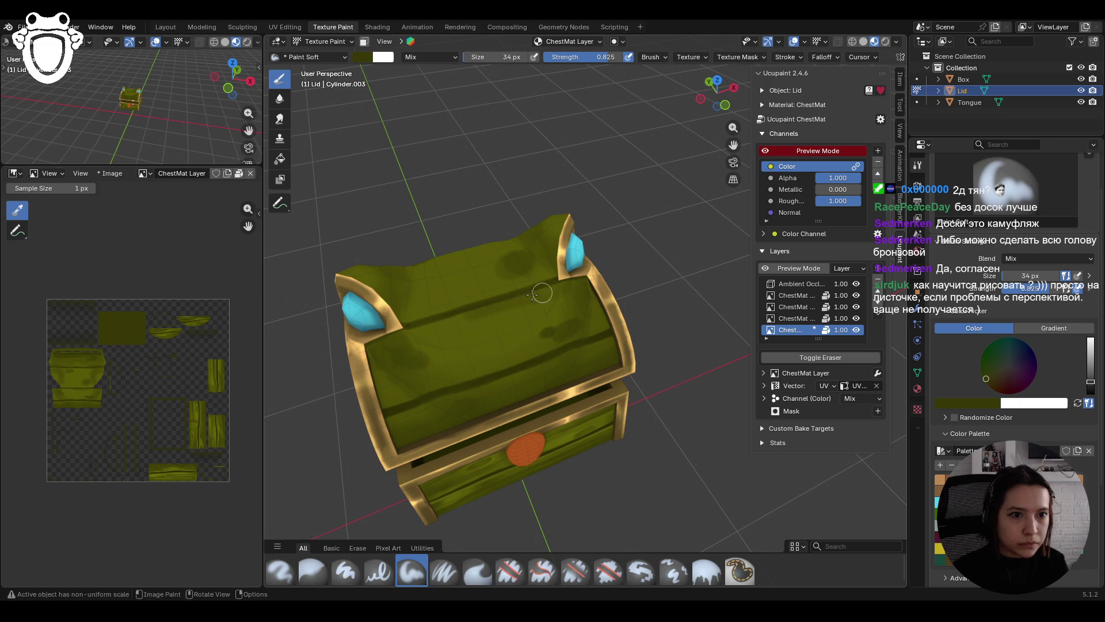
pyautogui.moveTo(413, 327)
pyautogui.mouseDown()
pyautogui.moveTo(417, 386)
pyautogui.moveTo(424, 370)
pyautogui.moveTo(572, 352)
pyautogui.mouseUp()
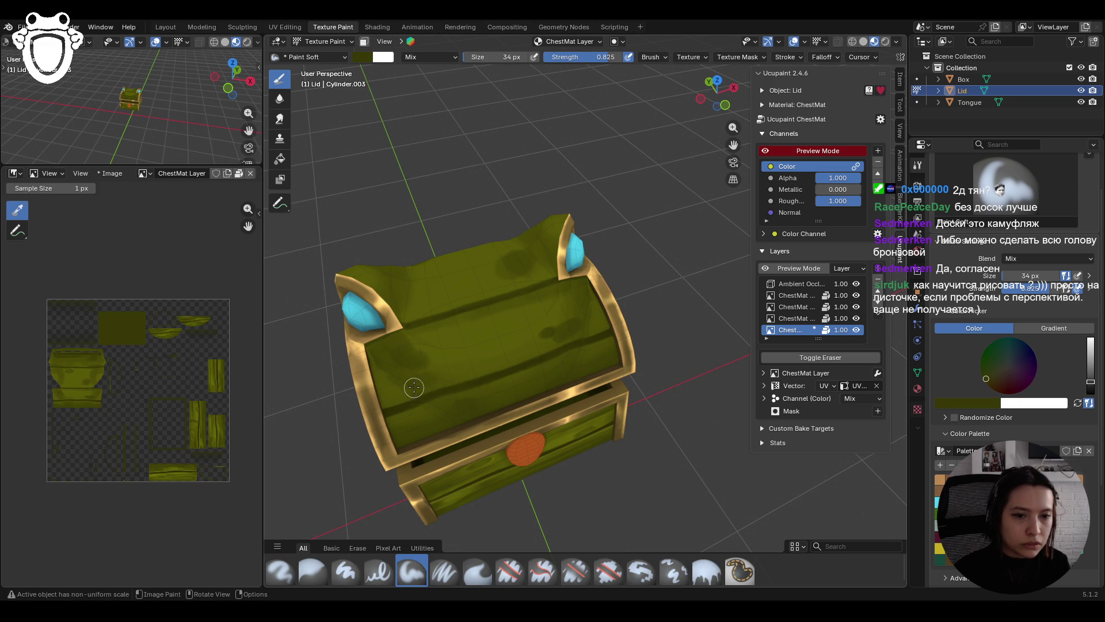
pyautogui.moveTo(417, 384); pyautogui.dragTo(423, 383)
pyautogui.moveTo(493, 362); pyautogui.dragTo(386, 382)
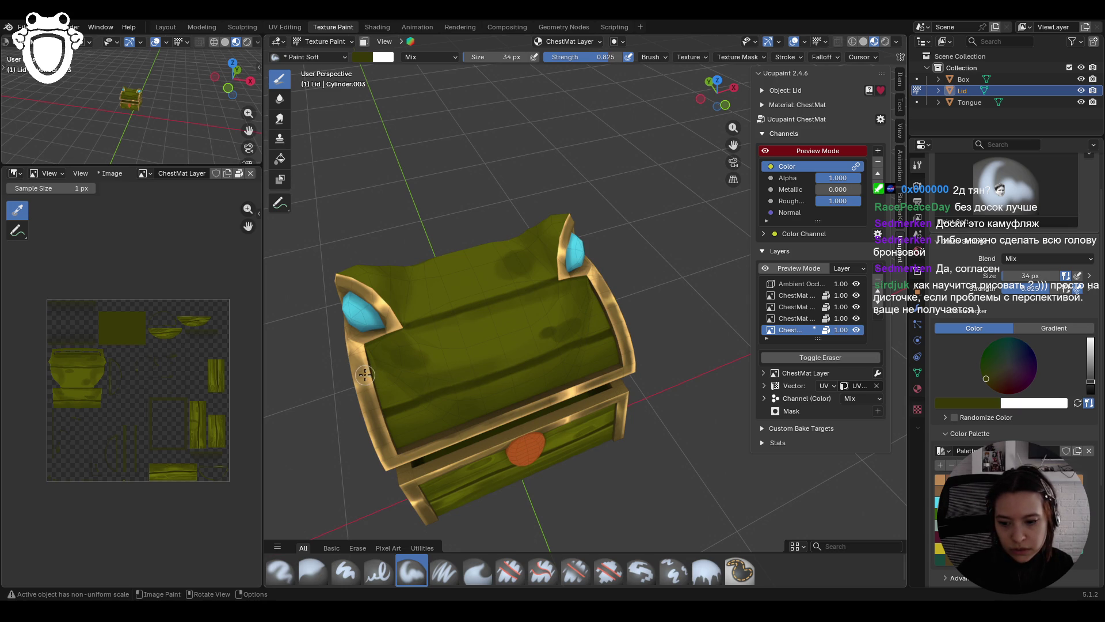
pyautogui.moveTo(468, 417); pyautogui.dragTo(521, 411, button='middle')
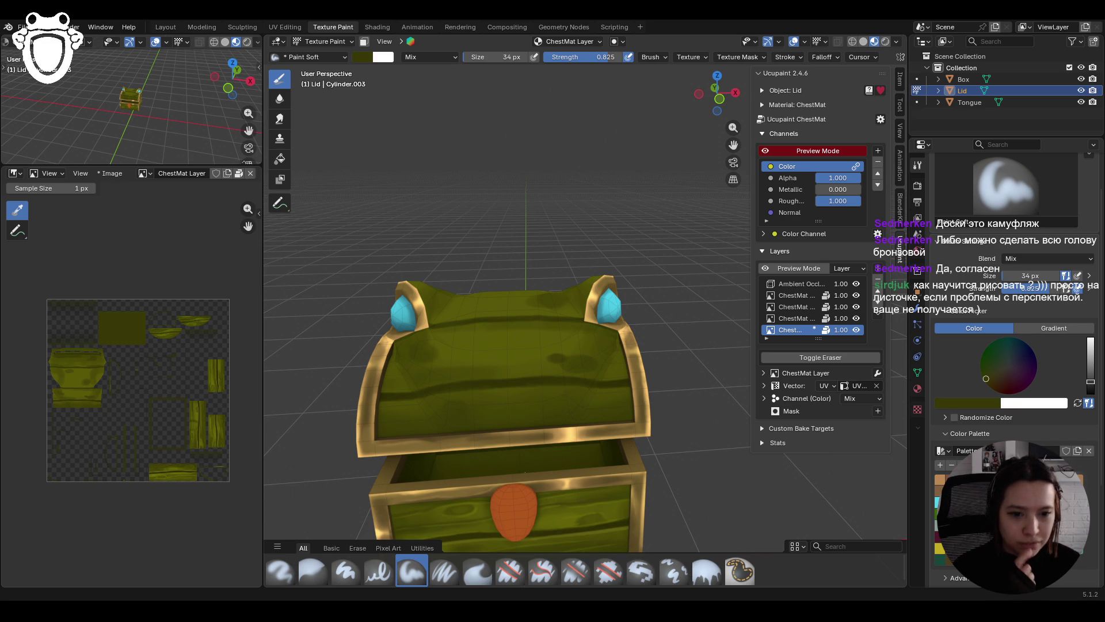
pyautogui.moveTo(543, 364); pyautogui.dragTo(640, 436, button='middle')
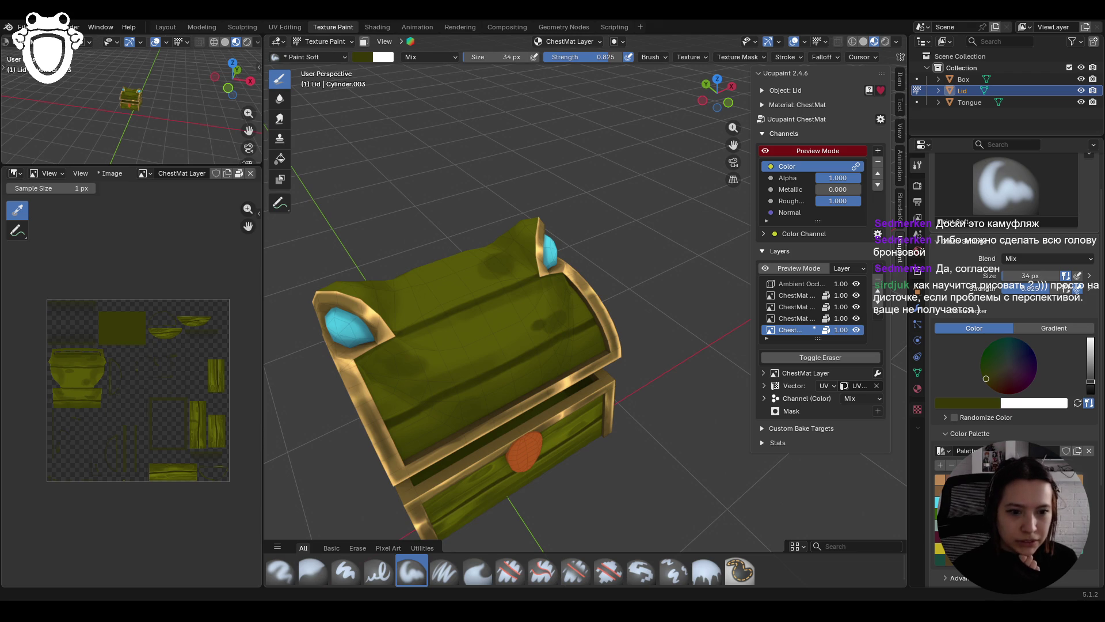
pyautogui.moveTo(640, 435); pyautogui.dragTo(685, 368, button='middle')
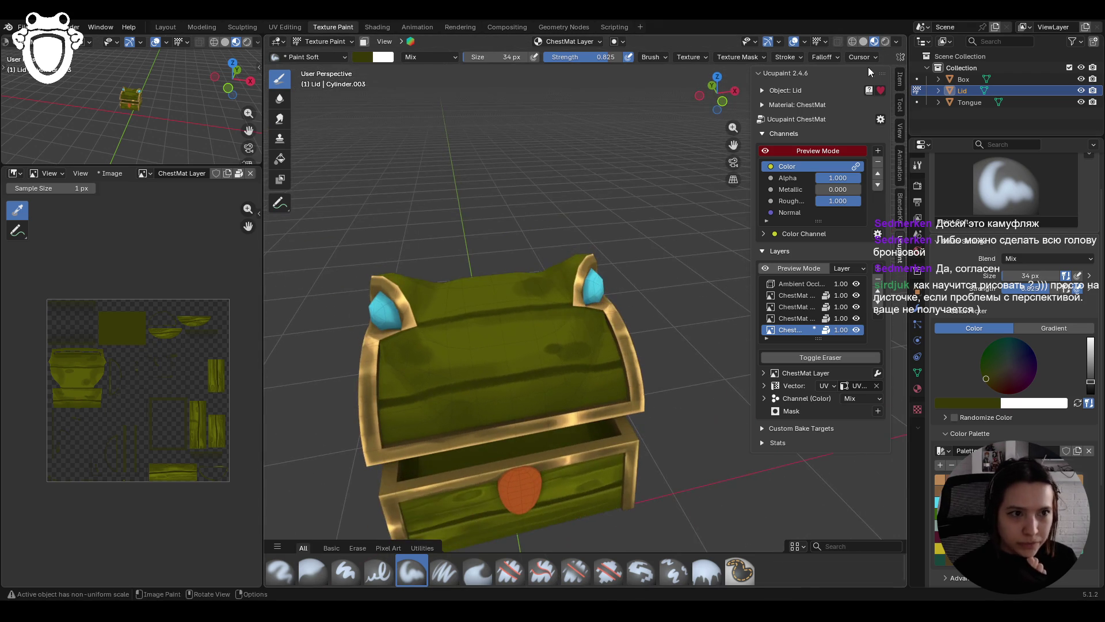
pyautogui.moveTo(733, 142); pyautogui.dragTo(576, 345, button='middle')
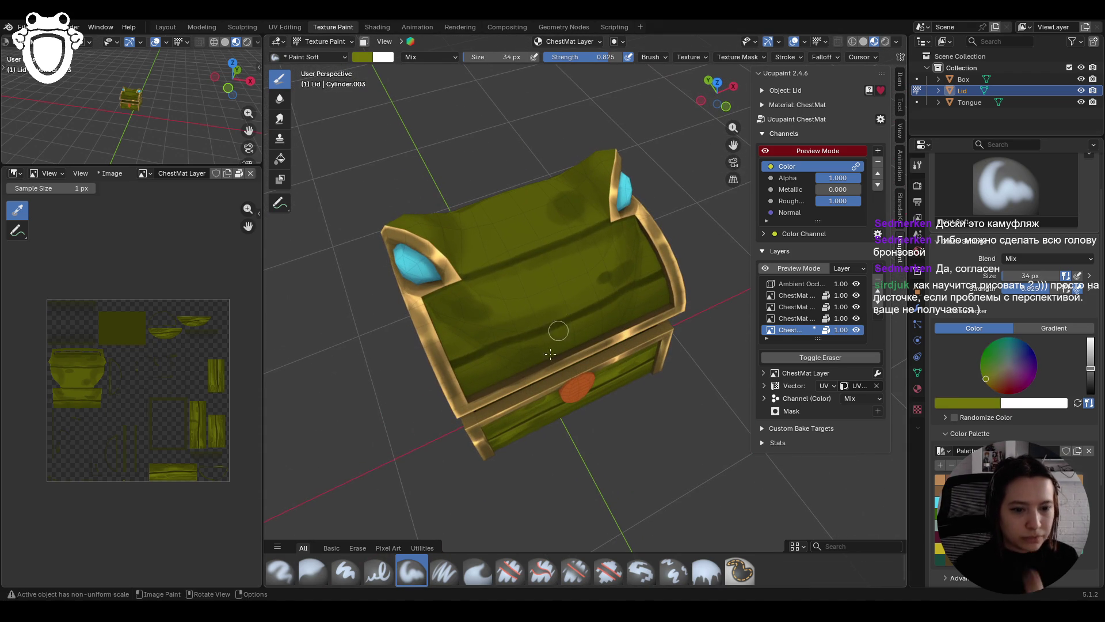
pyautogui.click(456, 567)
pyautogui.moveTo(472, 460)
pyautogui.mouseDown(button='middle')
pyautogui.moveTo(525, 338)
pyautogui.moveTo(546, 406)
pyautogui.mouseUp(button='middle')
# Step: Paint dark olive strokes along the chest's front-left edge and the lid's front edge
pyautogui.moveTo(726, 144)
pyautogui.mouseDown(button='middle')
pyautogui.moveTo(637, 233)
pyautogui.moveTo(666, 255)
pyautogui.mouseUp(button='middle')
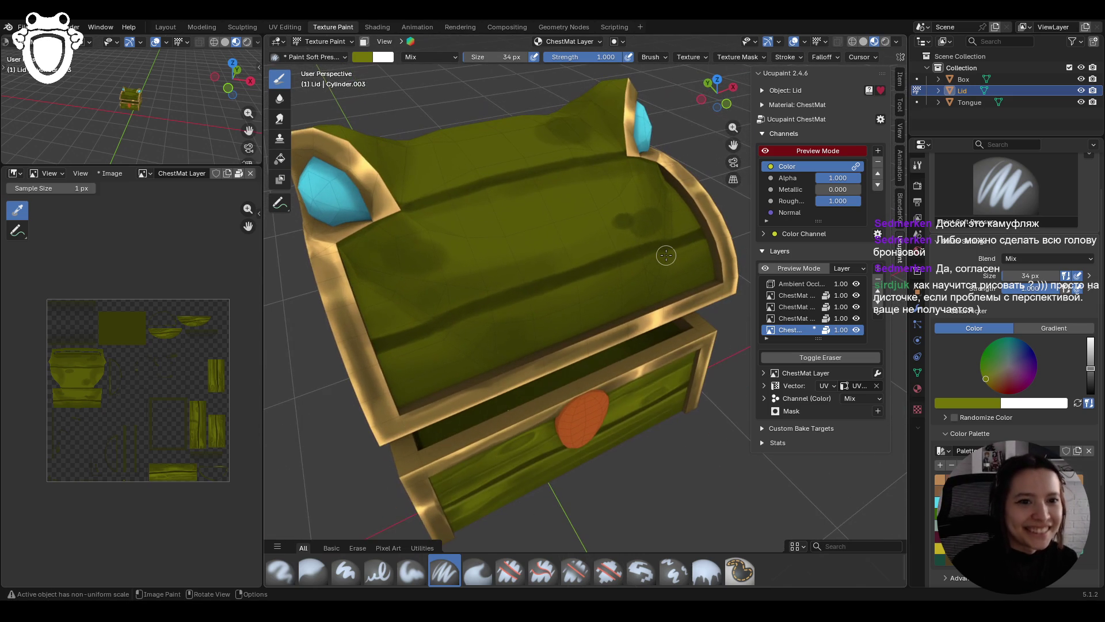
pyautogui.moveTo(397, 348)
pyautogui.mouseDown()
pyautogui.moveTo(376, 357)
pyautogui.moveTo(460, 324)
pyautogui.mouseUp()
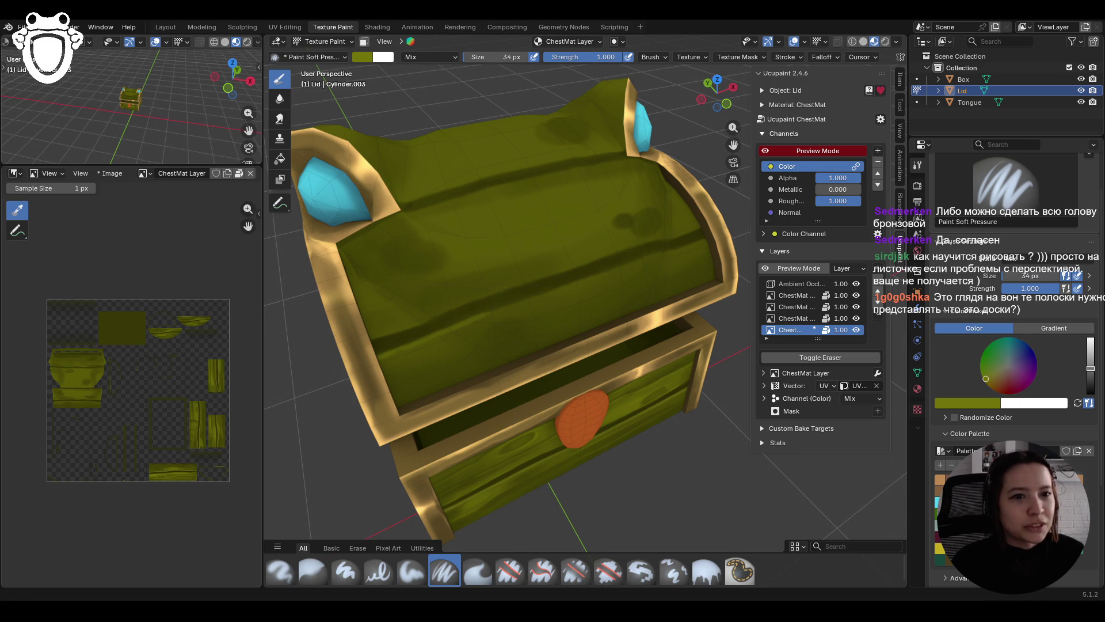
pyautogui.moveTo(601, 371)
pyautogui.mouseDown(button='middle')
pyautogui.moveTo(581, 360)
pyautogui.moveTo(607, 307)
pyautogui.mouseUp(button='middle')
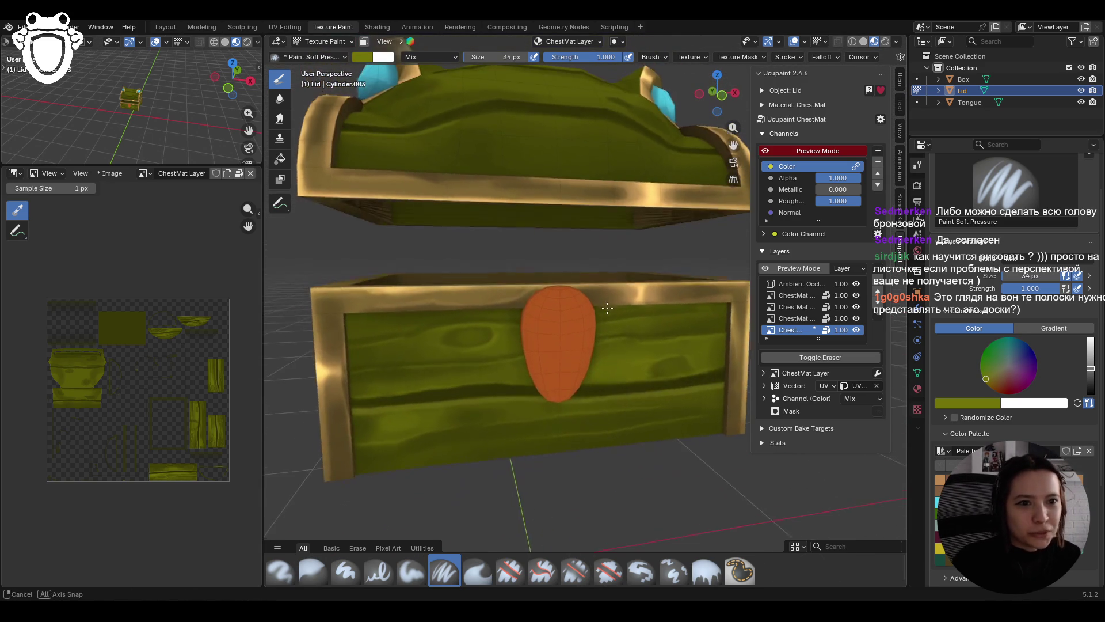
pyautogui.moveTo(575, 346)
pyautogui.mouseDown(button='middle')
pyautogui.moveTo(527, 292)
pyautogui.moveTo(604, 292)
pyautogui.moveTo(611, 260)
pyautogui.mouseUp(button='middle')
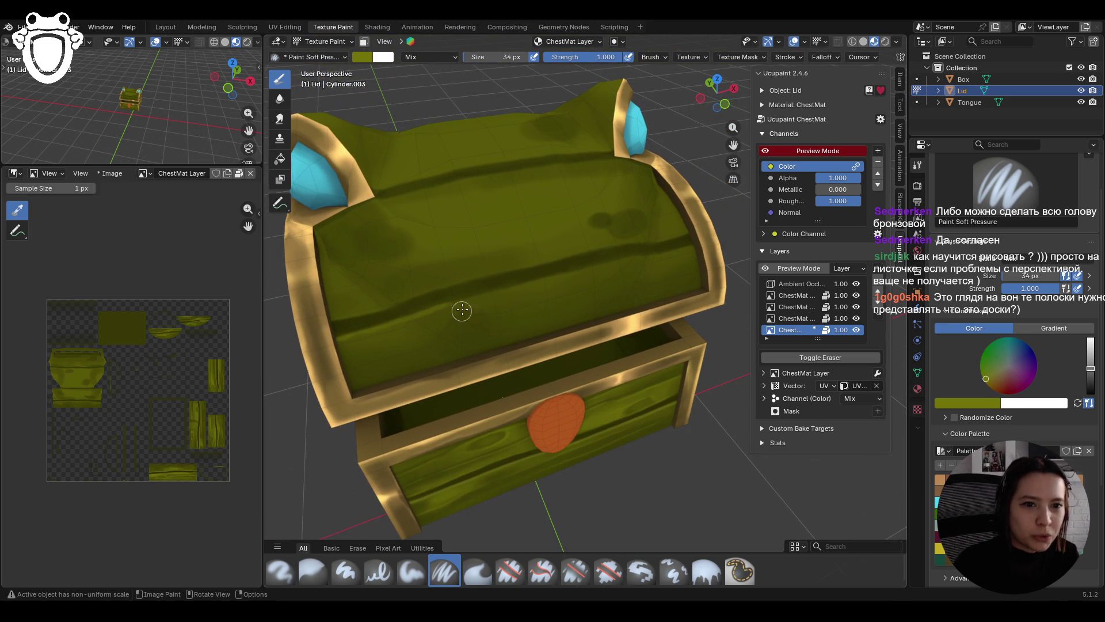
pyautogui.moveTo(442, 308); pyautogui.dragTo(696, 242)
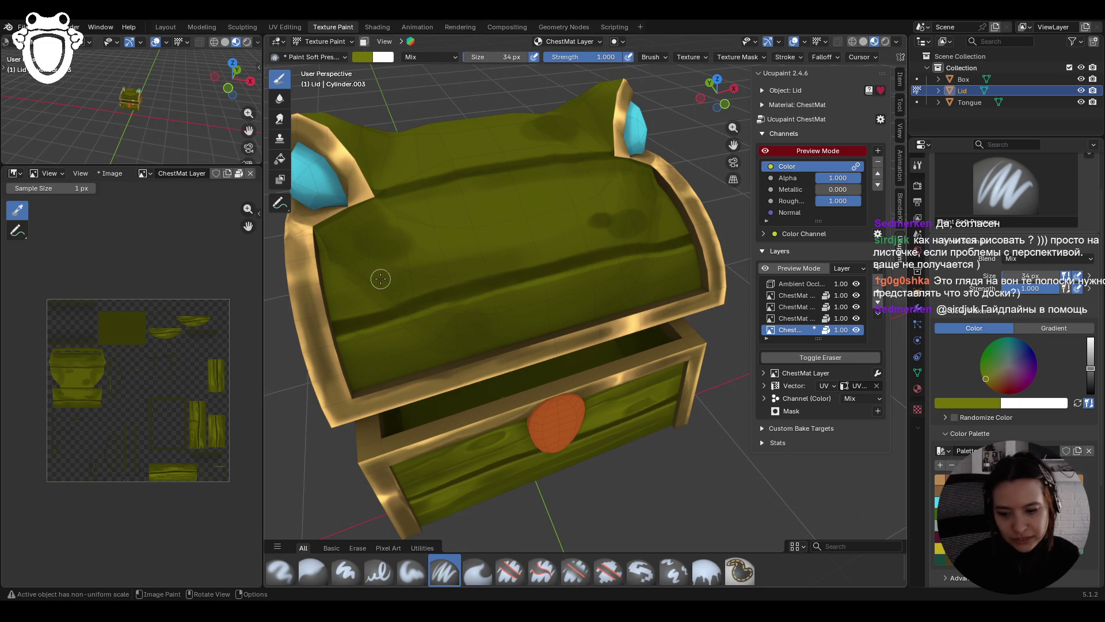
pyautogui.moveTo(360, 316)
pyautogui.mouseDown()
pyautogui.moveTo(511, 264)
pyautogui.moveTo(665, 238)
pyautogui.mouseUp()
# Step: Dab darker olive paint across the lid and darken its edge
pyautogui.keyDown('ctrl'); pyautogui.moveTo(584, 258); pyautogui.dragTo(542, 315, button='middle'); pyautogui.keyUp('ctrl')
pyautogui.moveTo(577, 298); pyautogui.dragTo(588, 311, button='middle')
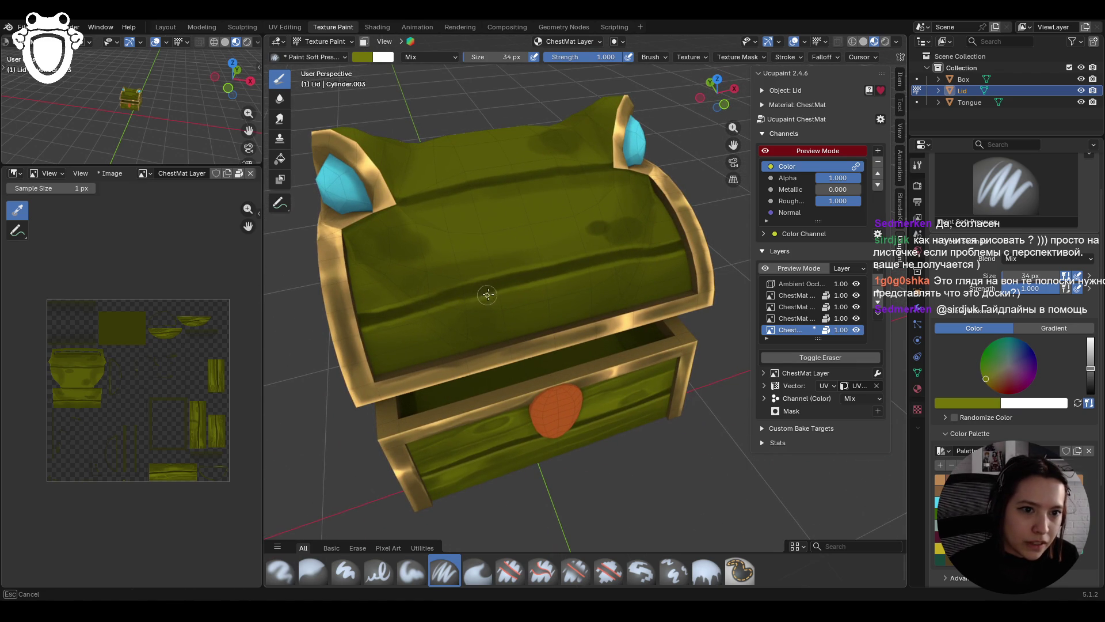
pyautogui.moveTo(526, 283); pyautogui.dragTo(625, 260)
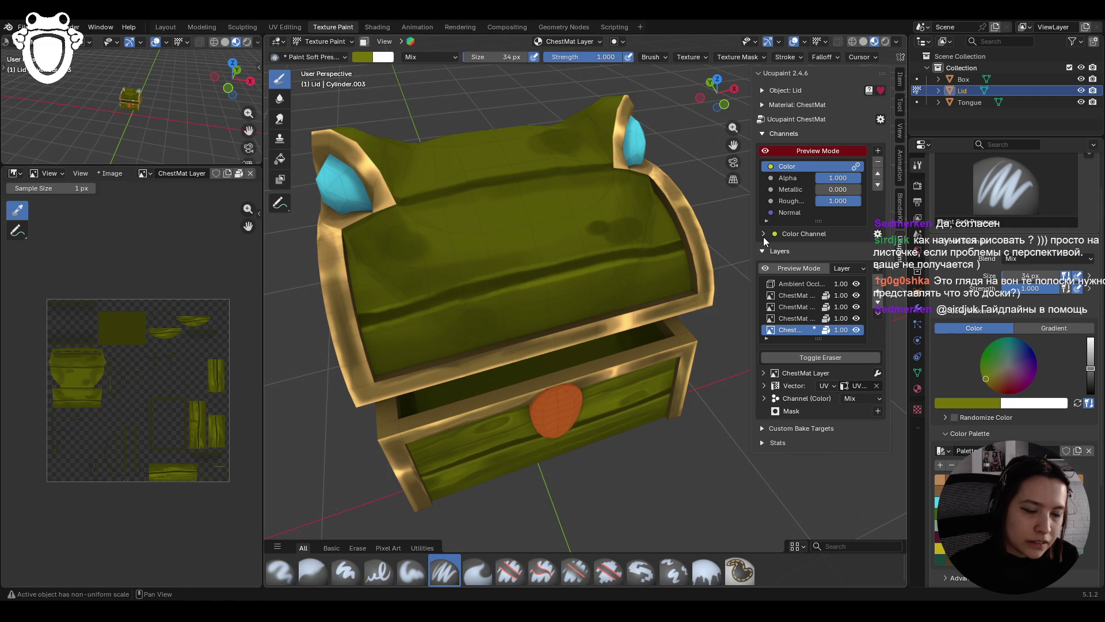
pyautogui.moveTo(503, 292)
pyautogui.mouseDown()
pyautogui.moveTo(513, 289)
pyautogui.moveTo(470, 295)
pyautogui.mouseUp()
pyautogui.moveTo(479, 179); pyautogui.dragTo(488, 232, button='middle')
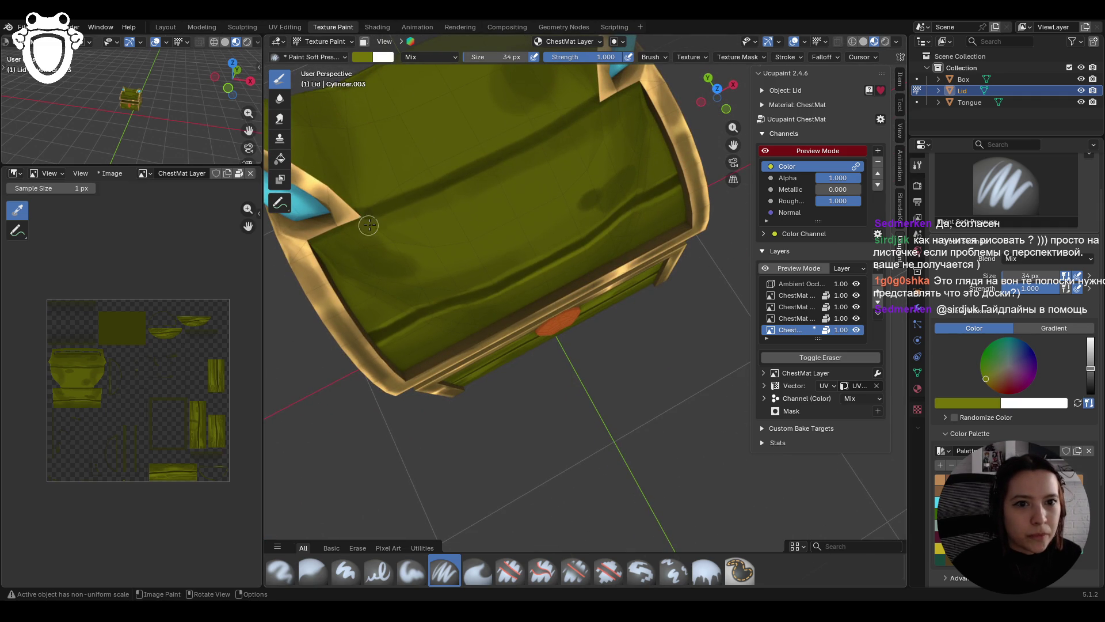
pyautogui.moveTo(315, 242)
pyautogui.mouseDown()
pyautogui.moveTo(433, 198)
pyautogui.moveTo(619, 94)
pyautogui.mouseUp()
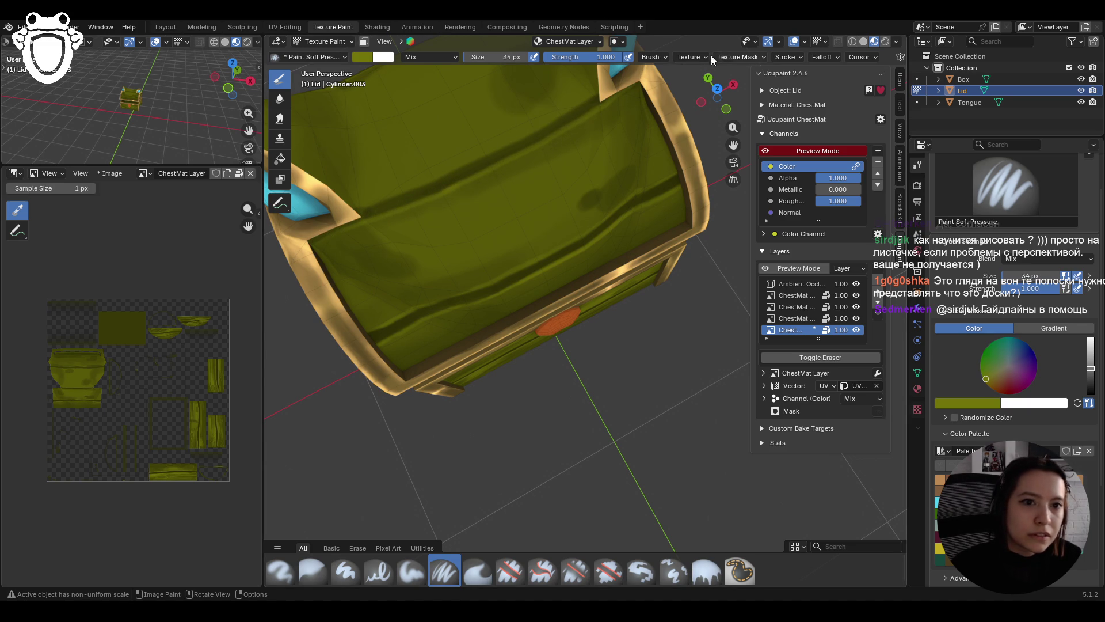
# Step: Paint a plank groove line across the lid and shade along its left edge
pyautogui.moveTo(356, 205); pyautogui.dragTo(376, 199)
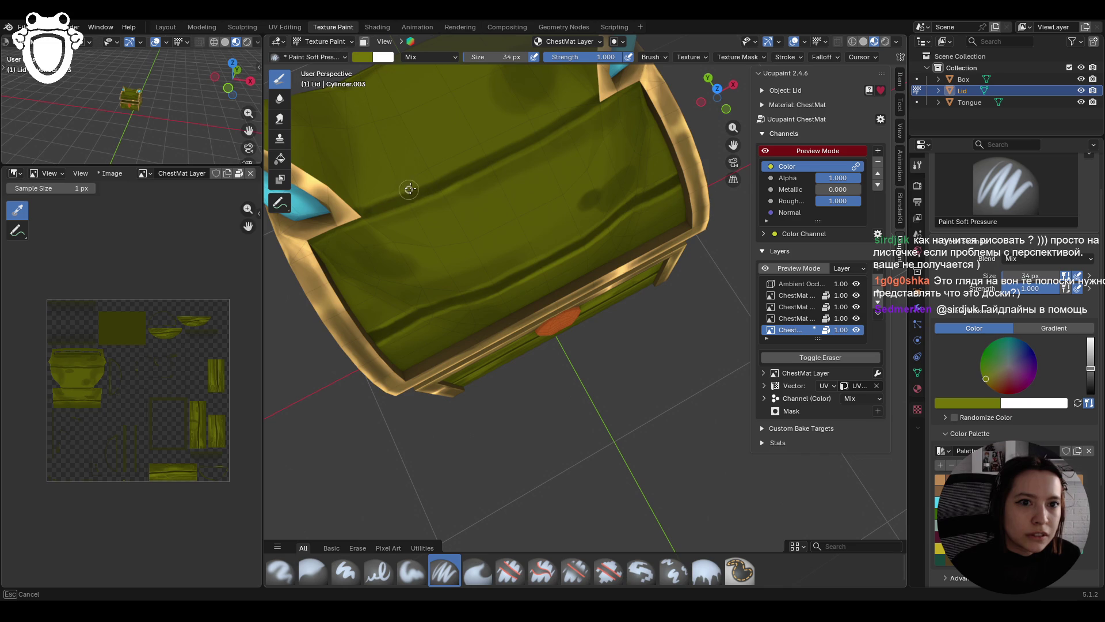
pyautogui.moveTo(436, 177); pyautogui.dragTo(472, 162)
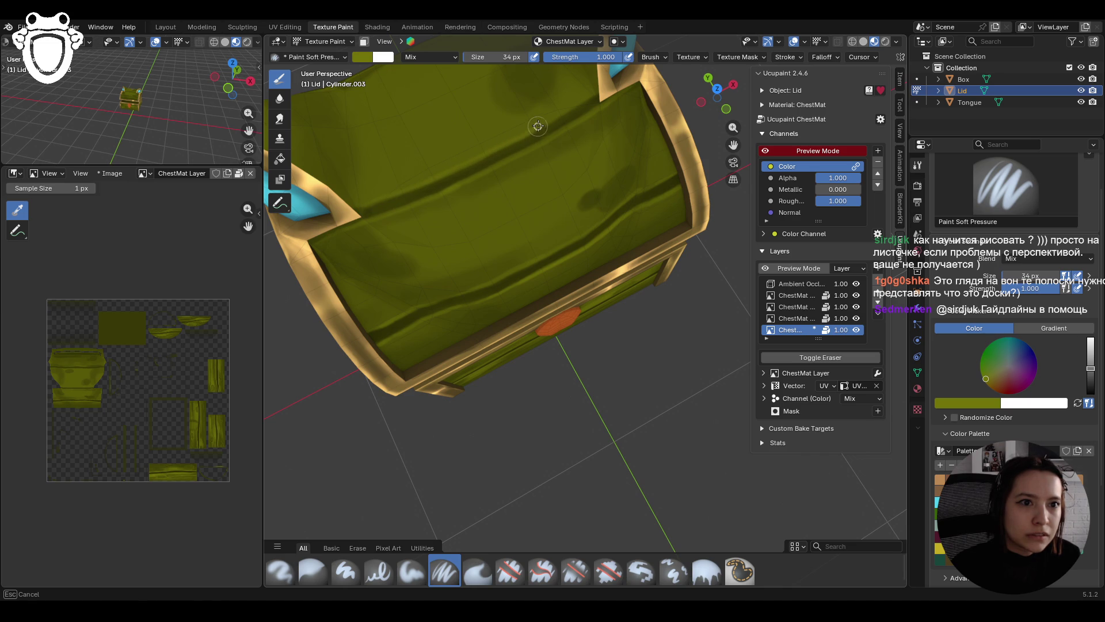
pyautogui.moveTo(555, 115); pyautogui.dragTo(604, 85)
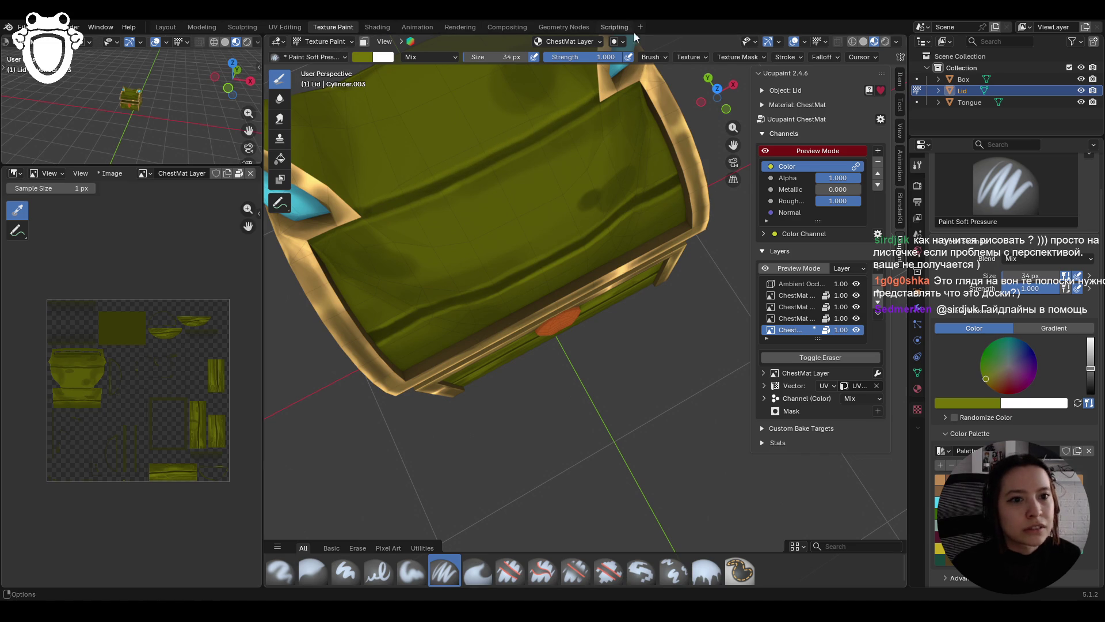
pyautogui.scroll(-5, 591, 260)
pyautogui.moveTo(585, 345)
pyautogui.mouseDown(button='middle')
pyautogui.moveTo(632, 316)
pyautogui.moveTo(547, 337)
pyautogui.mouseUp(button='middle')
pyautogui.moveTo(345, 292); pyautogui.dragTo(414, 285)
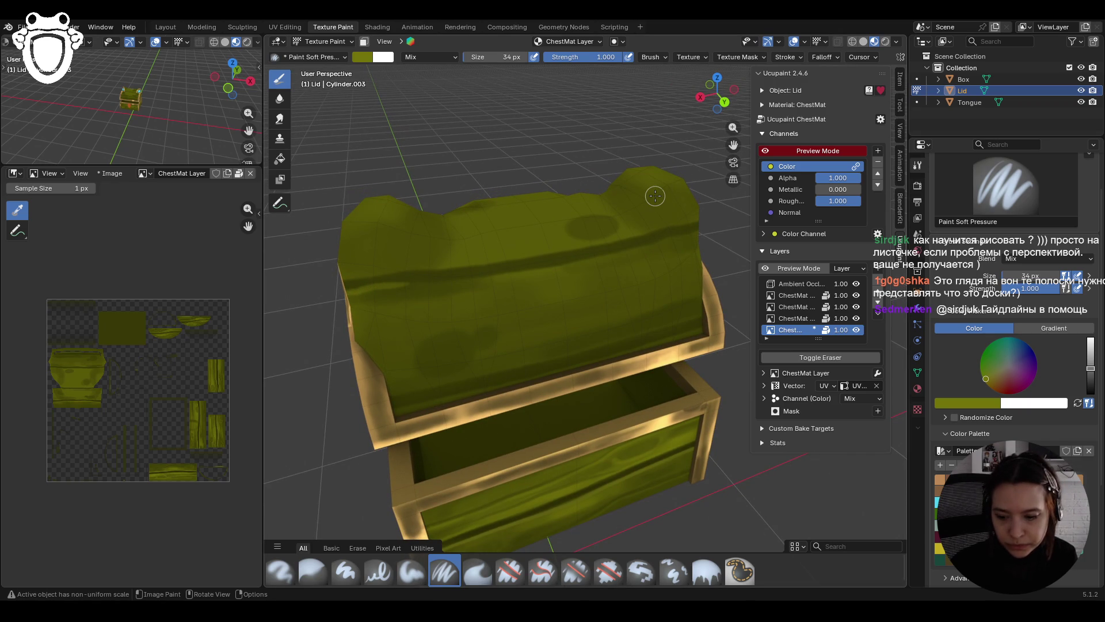
pyautogui.moveTo(345, 289); pyautogui.dragTo(556, 266)
# Step: Shade the back of the lid with several olive strokes
pyautogui.moveTo(635, 190)
pyautogui.mouseDown(button='middle')
pyautogui.moveTo(652, 215)
pyautogui.moveTo(649, 300)
pyautogui.mouseUp(button='middle')
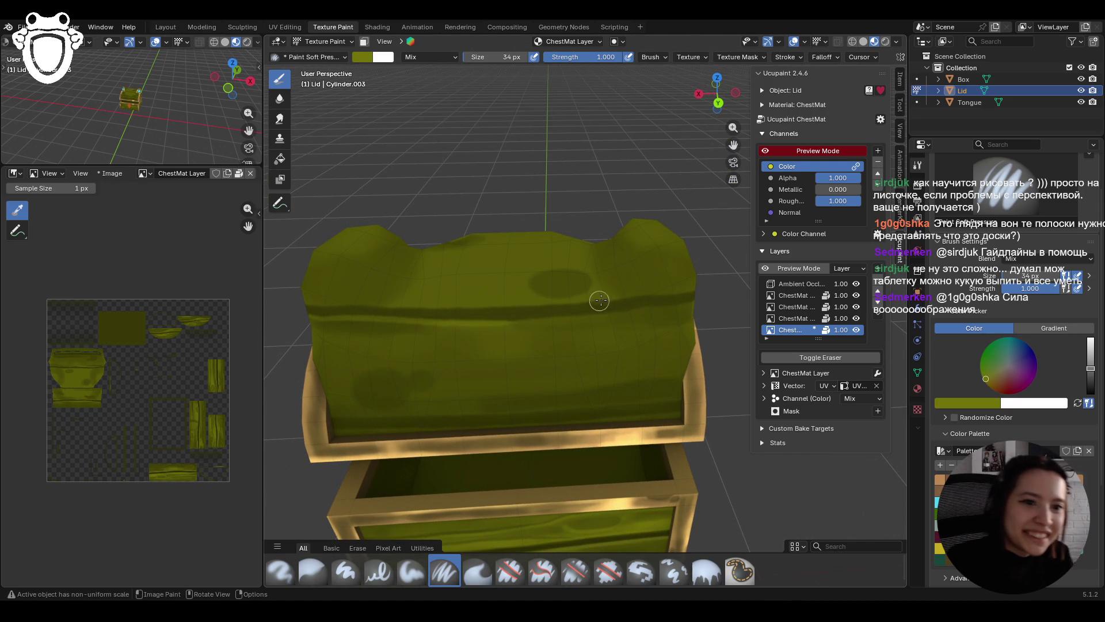
pyautogui.moveTo(479, 323); pyautogui.dragTo(714, 303)
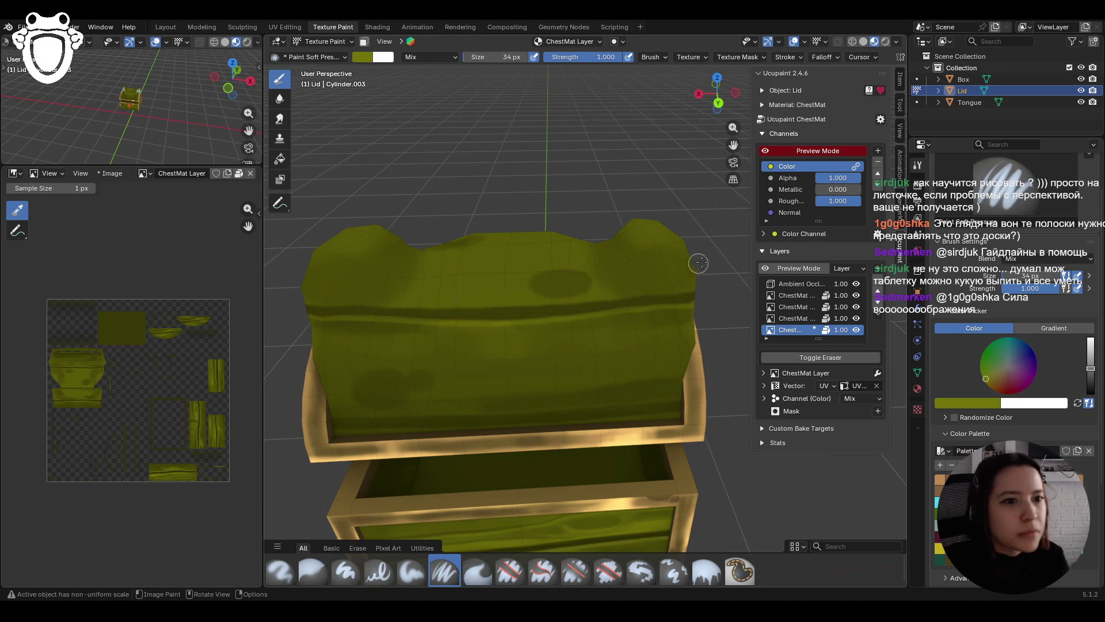
pyautogui.moveTo(613, 296); pyautogui.dragTo(708, 288)
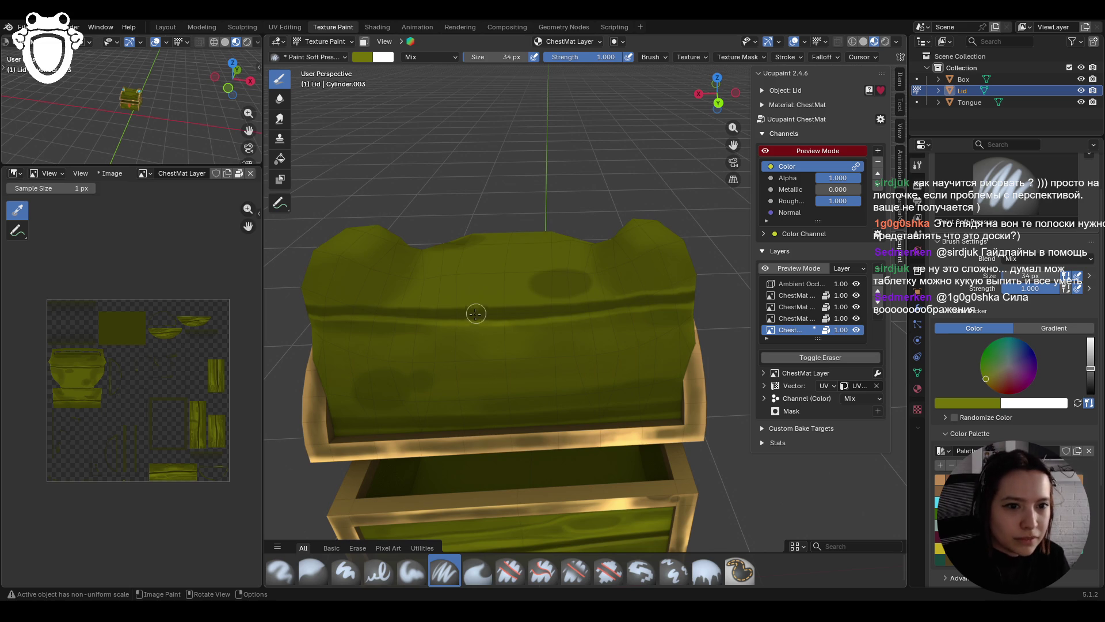
pyautogui.moveTo(475, 306); pyautogui.dragTo(660, 297)
pyautogui.moveTo(301, 301); pyautogui.dragTo(392, 305)
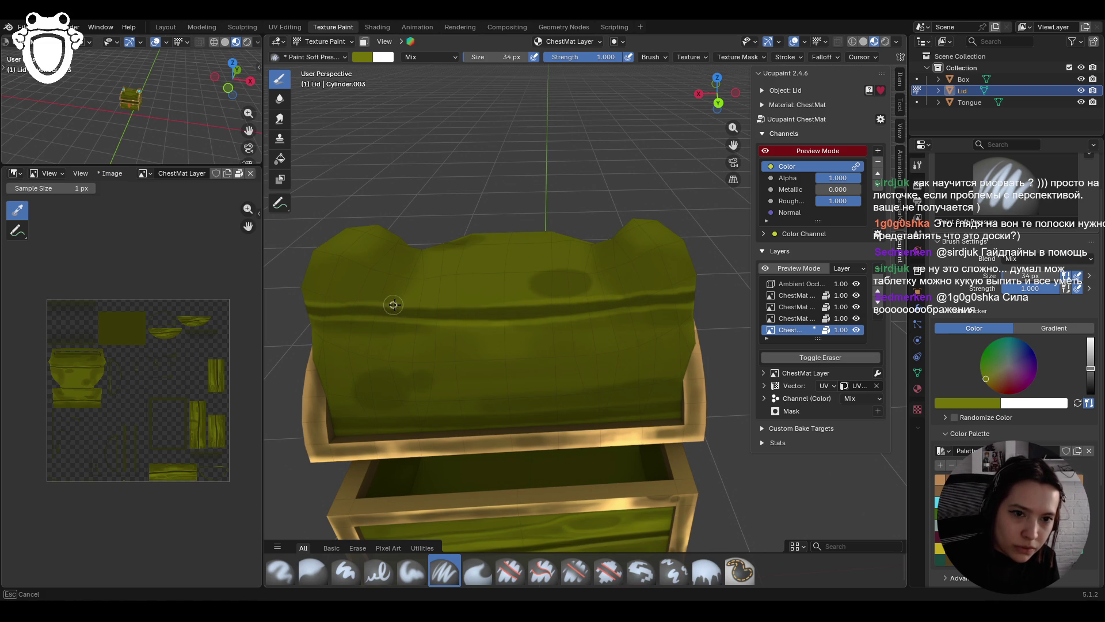
pyautogui.moveTo(479, 305); pyautogui.dragTo(632, 293)
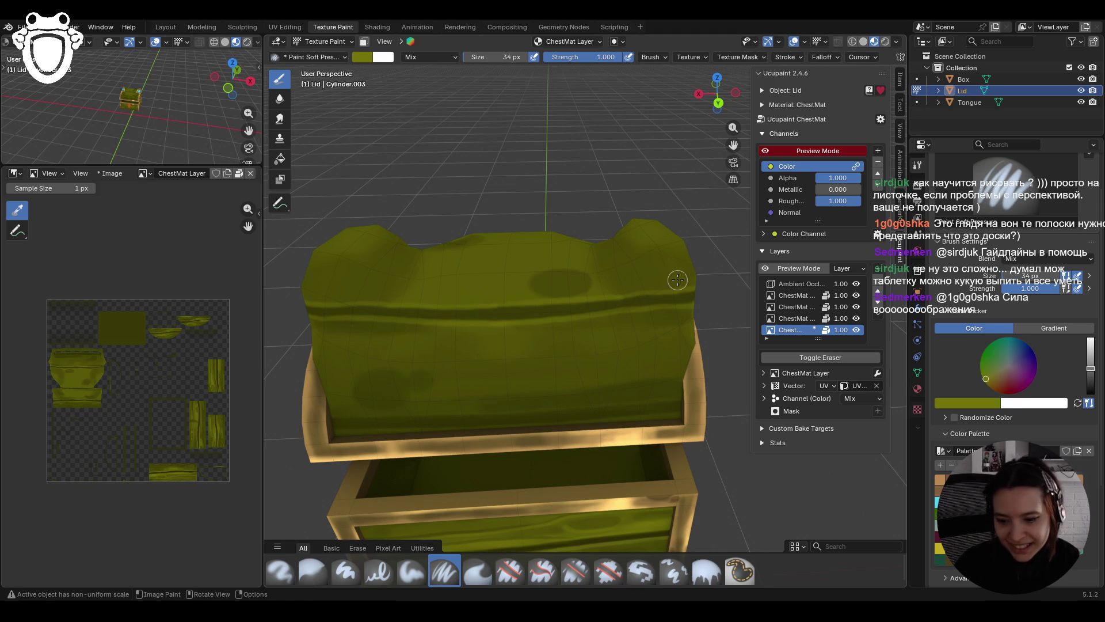
# Step: Darken the lid's lower rim with olive strokes and return to the Paint Soft brush
pyautogui.moveTo(558, 316)
pyautogui.mouseDown(button='middle')
pyautogui.moveTo(523, 340)
pyautogui.moveTo(544, 404)
pyautogui.moveTo(529, 329)
pyautogui.mouseUp(button='middle')
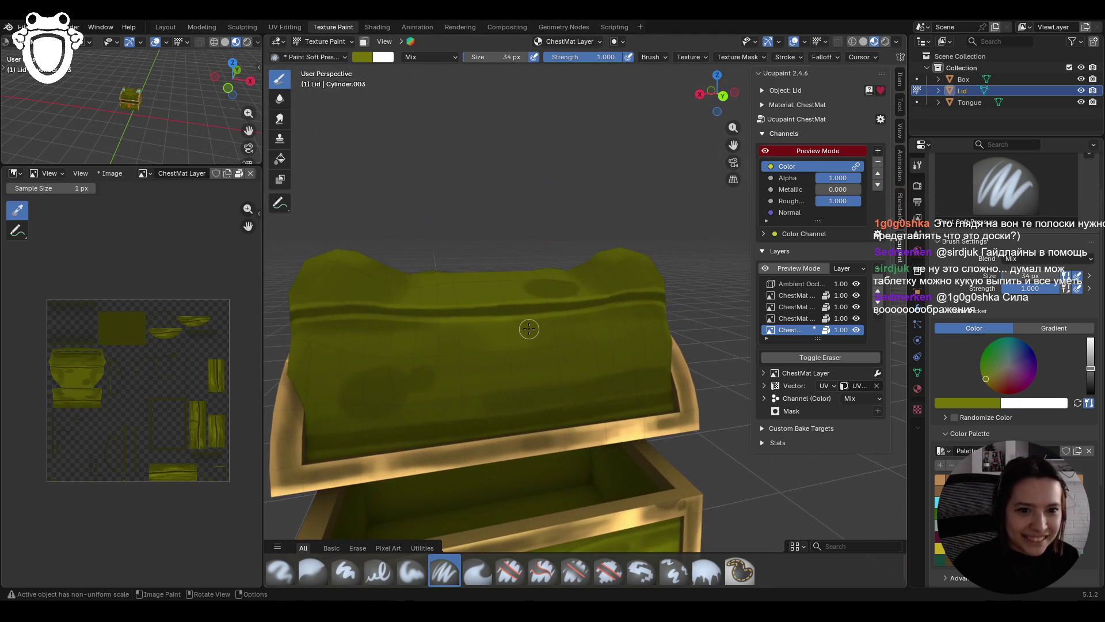
pyautogui.moveTo(306, 453)
pyautogui.mouseDown()
pyautogui.moveTo(594, 415)
pyautogui.moveTo(297, 451)
pyautogui.moveTo(679, 405)
pyautogui.mouseUp()
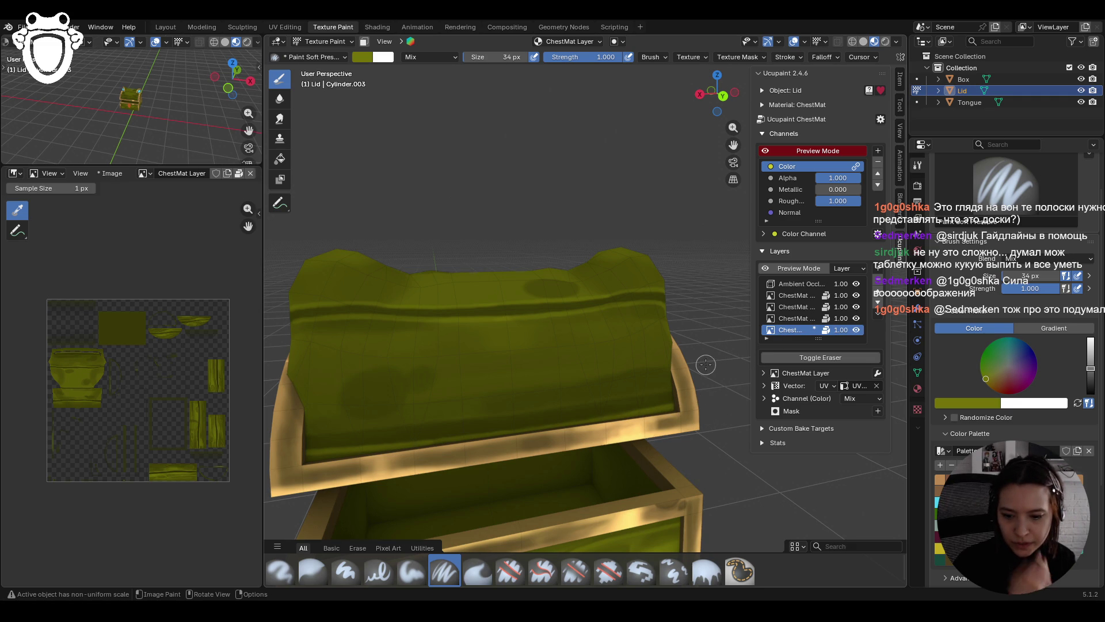
pyautogui.moveTo(325, 425)
pyautogui.mouseDown()
pyautogui.moveTo(302, 434)
pyautogui.moveTo(616, 409)
pyautogui.mouseUp()
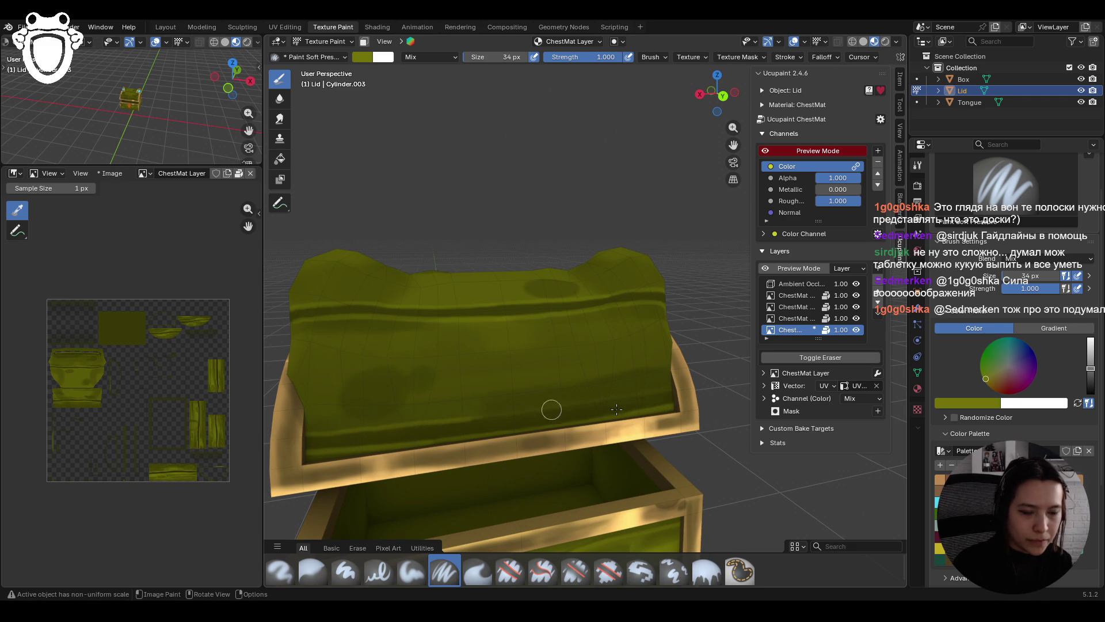
pyautogui.moveTo(471, 424); pyautogui.dragTo(662, 391)
pyautogui.scroll(-6, 644, 385)
pyautogui.moveTo(644, 385)
pyautogui.mouseDown(button='middle')
pyautogui.moveTo(622, 360)
pyautogui.moveTo(684, 371)
pyautogui.mouseUp(button='middle')
pyautogui.click(412, 571)
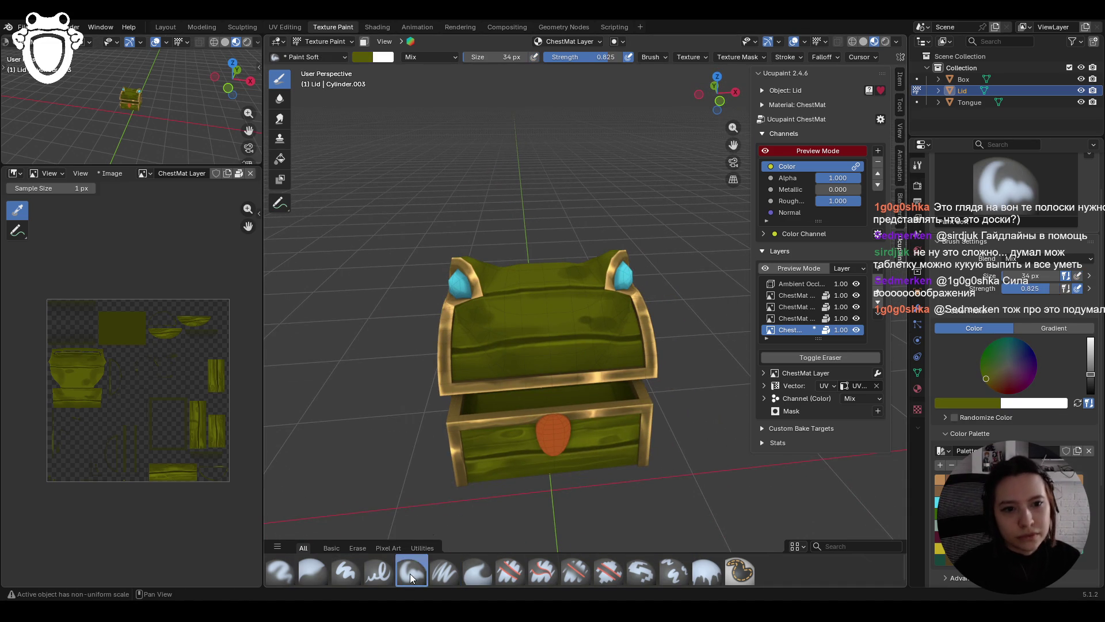
# Step: Toggle the viewport overlays off and on, then paint a darker smudge on the lid
pyautogui.moveTo(478, 420); pyautogui.dragTo(504, 412, button='middle')
pyautogui.scroll(5, 504, 412)
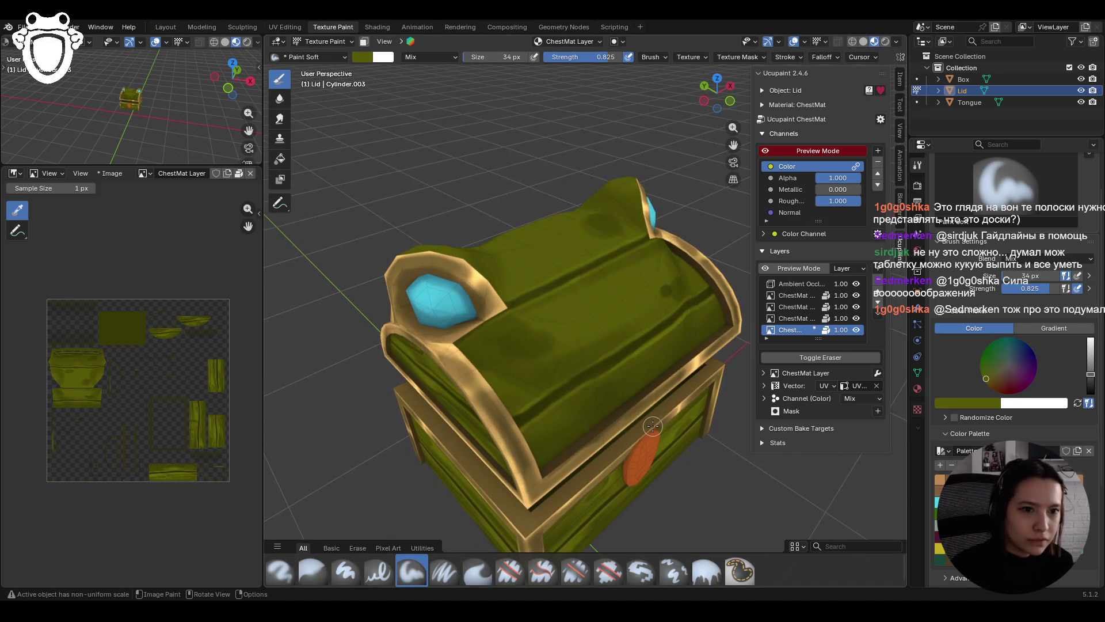
pyautogui.click(795, 41)
pyautogui.click(795, 41)
pyautogui.moveTo(567, 365); pyautogui.dragTo(522, 344)
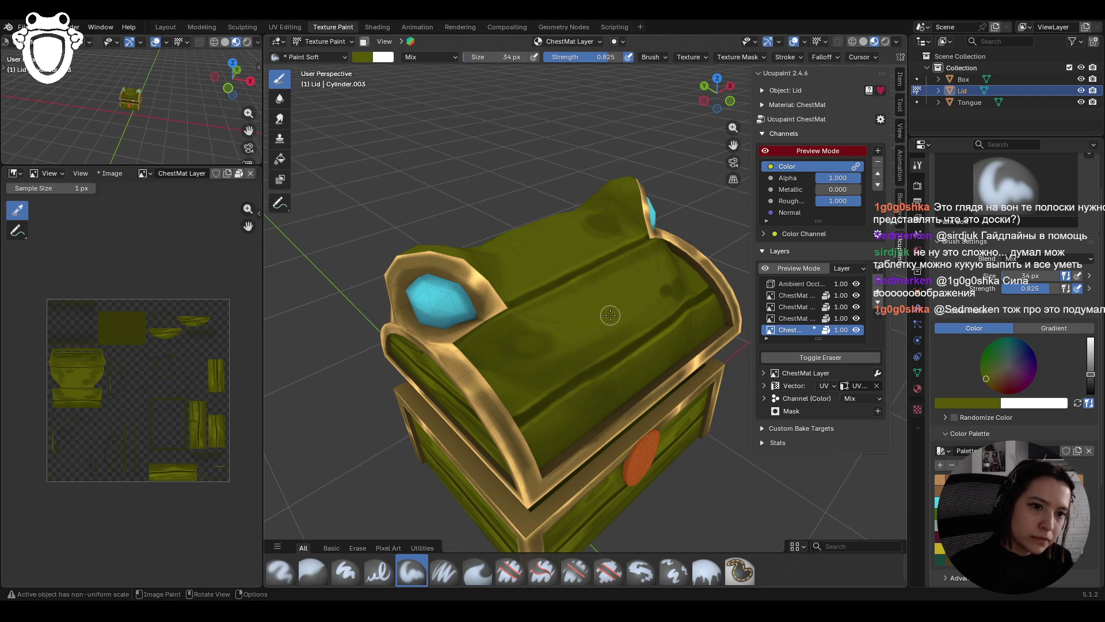
pyautogui.moveTo(522, 344); pyautogui.dragTo(584, 276, button='middle')
pyautogui.moveTo(584, 276)
pyautogui.mouseDown()
pyautogui.moveTo(557, 289)
pyautogui.moveTo(595, 411)
pyautogui.mouseUp()
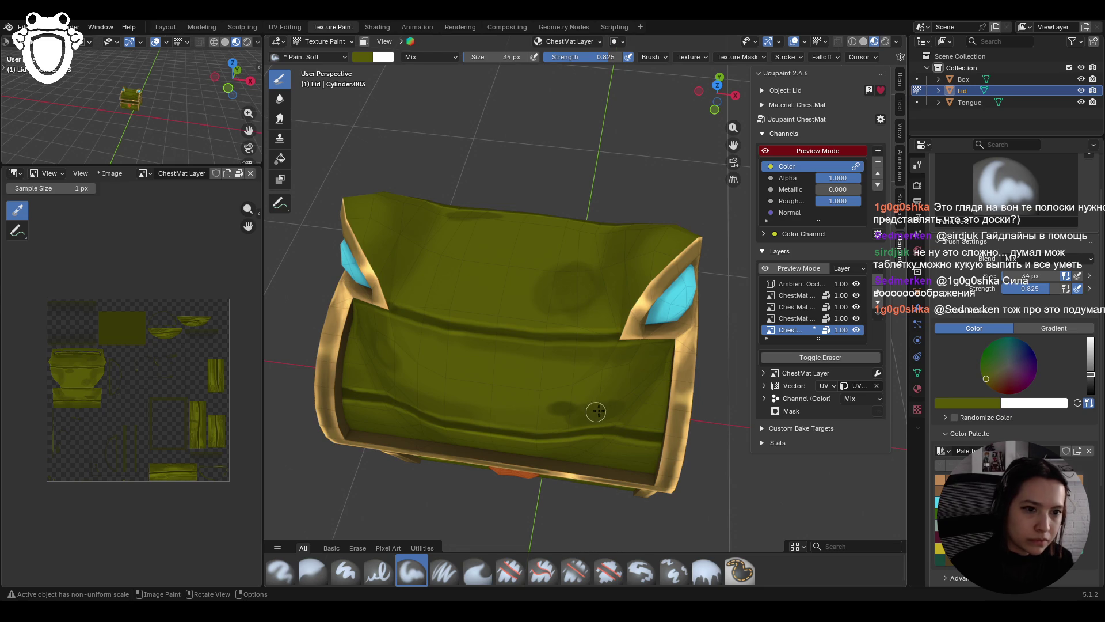
# Step: Paint a darker green stroke across the lid top
pyautogui.moveTo(582, 427); pyautogui.dragTo(566, 406, button='middle')
pyautogui.moveTo(569, 424)
pyautogui.mouseDown()
pyautogui.moveTo(597, 415)
pyautogui.moveTo(551, 403)
pyautogui.moveTo(559, 411)
pyautogui.moveTo(684, 375)
pyautogui.mouseUp()
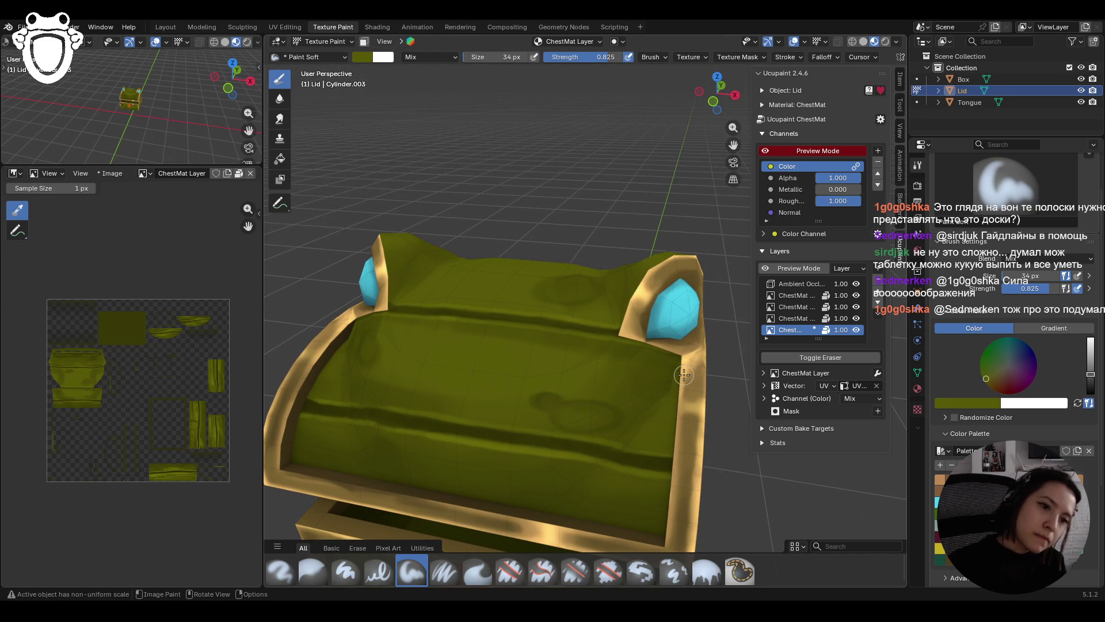
pyautogui.moveTo(560, 430); pyautogui.dragTo(565, 446, button='middle')
pyautogui.scroll(-3, 566, 448)
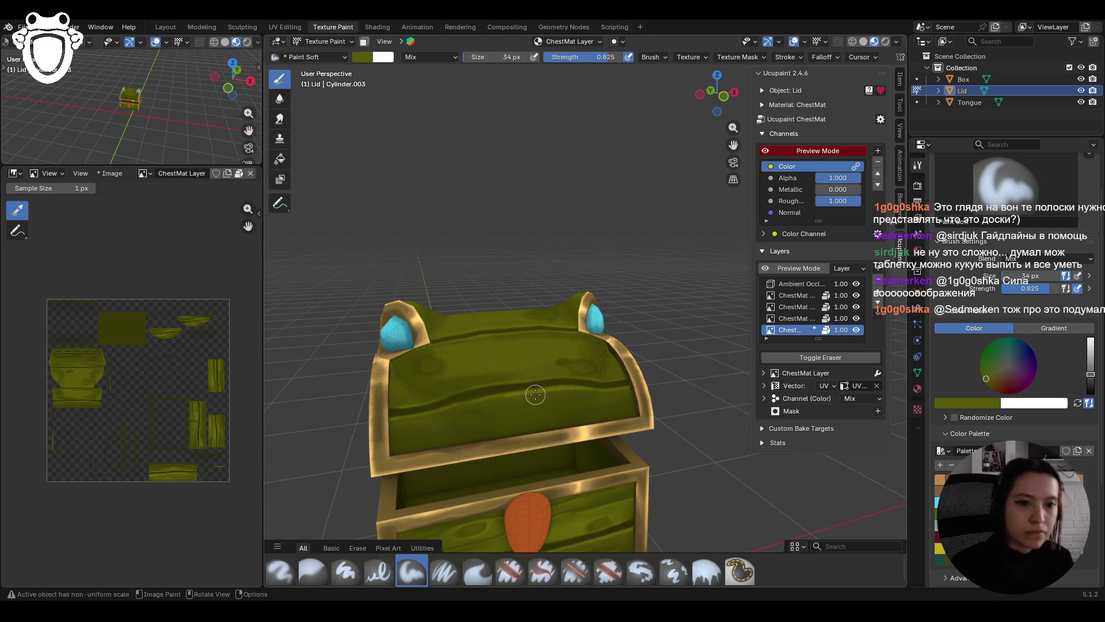
pyautogui.scroll(-5, 558, 300)
pyautogui.moveTo(585, 291)
pyautogui.mouseDown(button='middle')
pyautogui.moveTo(617, 316)
pyautogui.moveTo(605, 426)
pyautogui.moveTo(632, 330)
pyautogui.mouseUp(button='middle')
pyautogui.scroll(6, 604, 437)
pyautogui.scroll(2, 632, 330)
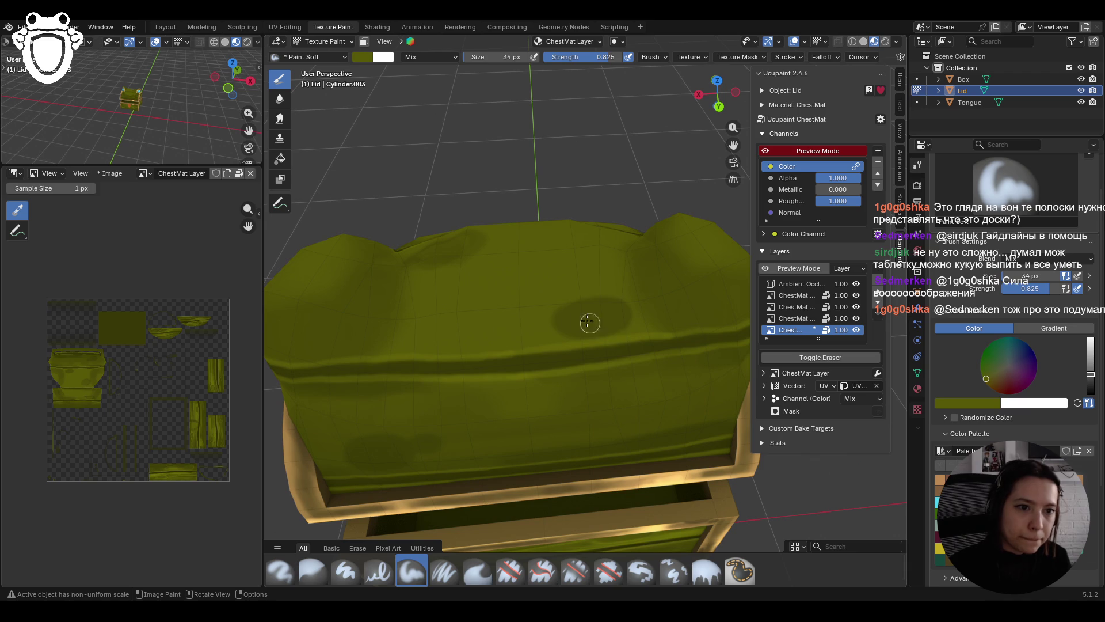
# Step: Add two more dark wood marks on the lid
pyautogui.moveTo(580, 314); pyautogui.dragTo(606, 324)
pyautogui.moveTo(373, 448)
pyautogui.mouseDown()
pyautogui.moveTo(358, 452)
pyautogui.moveTo(419, 439)
pyautogui.moveTo(368, 458)
pyautogui.mouseUp()
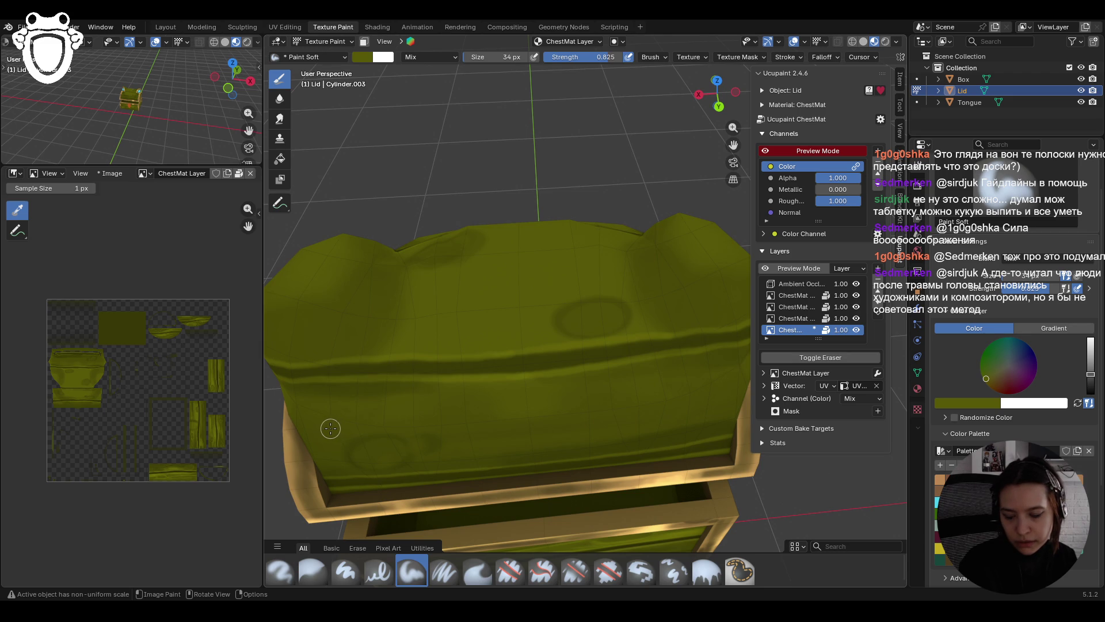
pyautogui.scroll(-5, 330, 426)
pyautogui.moveTo(330, 426)
pyautogui.mouseDown(button='middle')
pyautogui.moveTo(729, 251)
pyautogui.moveTo(580, 323)
pyautogui.mouseUp(button='middle')
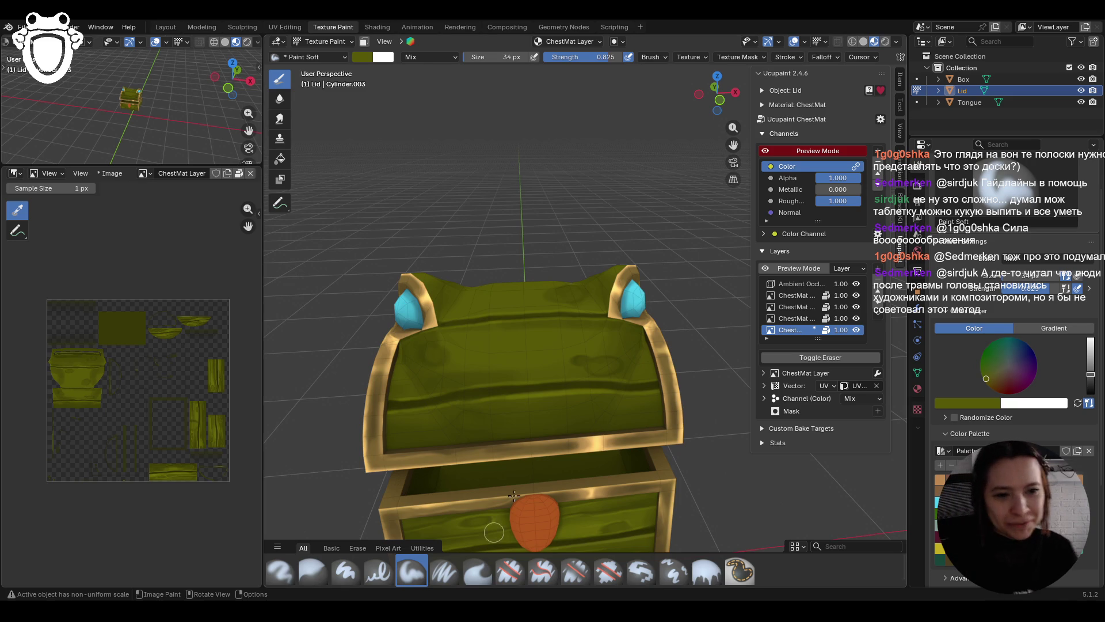
pyautogui.click(458, 583)
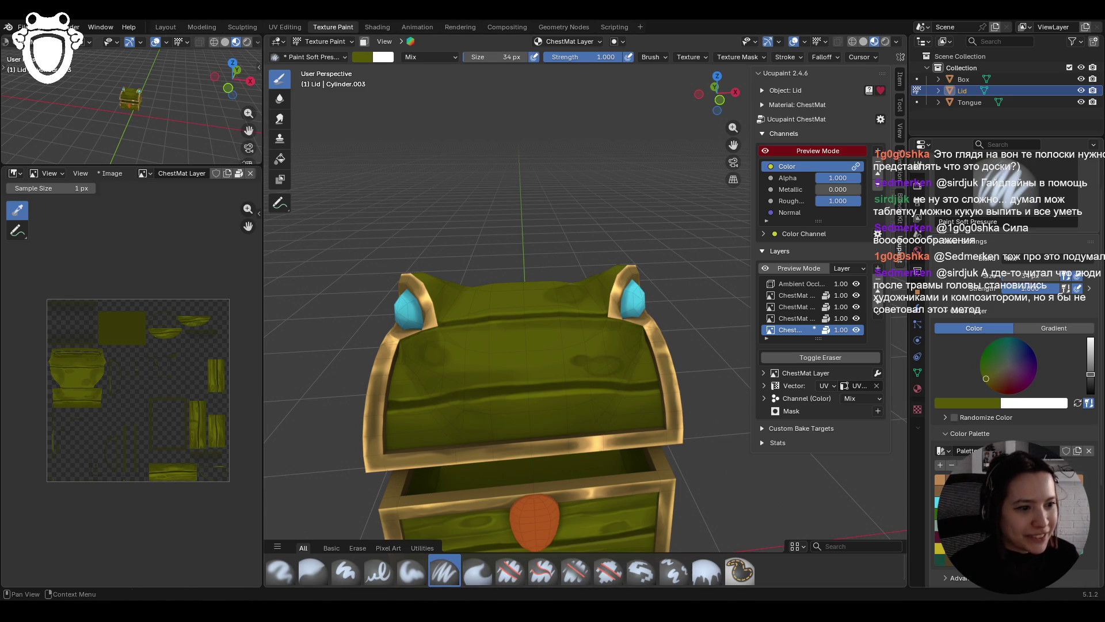
# Step: Paint a faint stroke on the lid and blur it on the right side
pyautogui.moveTo(597, 402)
pyautogui.mouseDown(button='middle')
pyautogui.moveTo(692, 469)
pyautogui.moveTo(671, 446)
pyautogui.moveTo(660, 330)
pyautogui.mouseUp(button='middle')
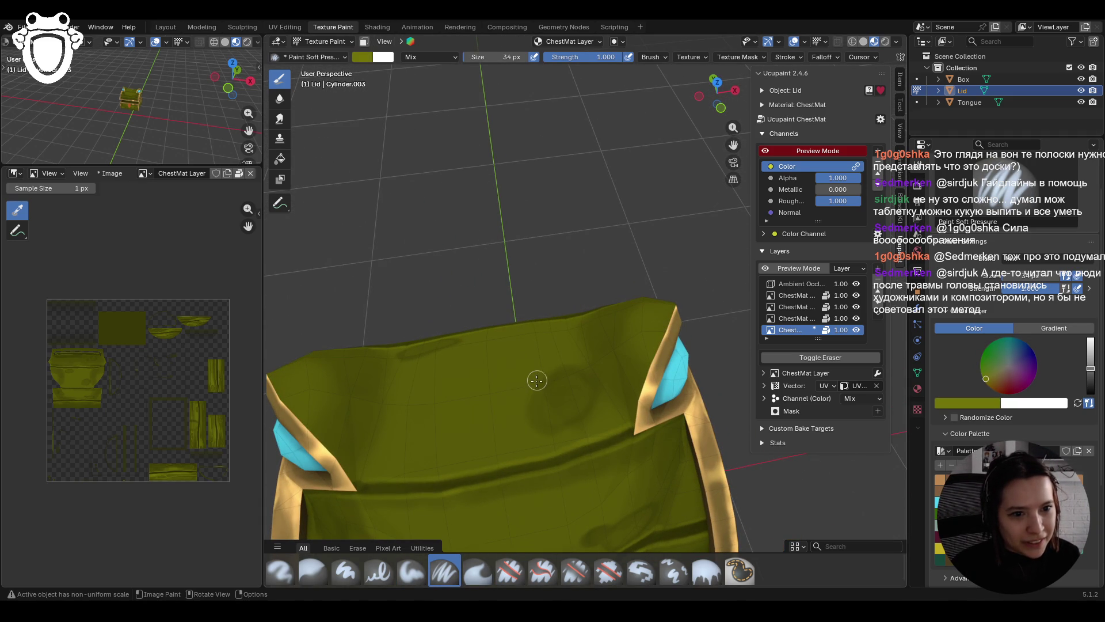
pyautogui.moveTo(538, 384)
pyautogui.mouseDown()
pyautogui.moveTo(523, 422)
pyautogui.moveTo(562, 432)
pyautogui.moveTo(594, 402)
pyautogui.moveTo(540, 360)
pyautogui.mouseUp()
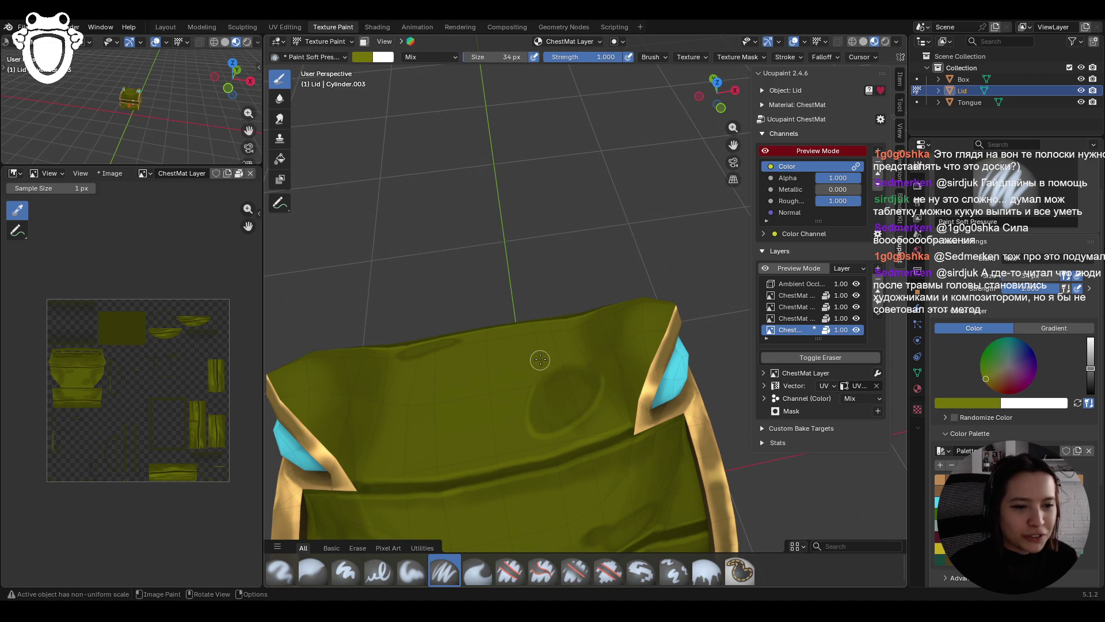
pyautogui.click(312, 572)
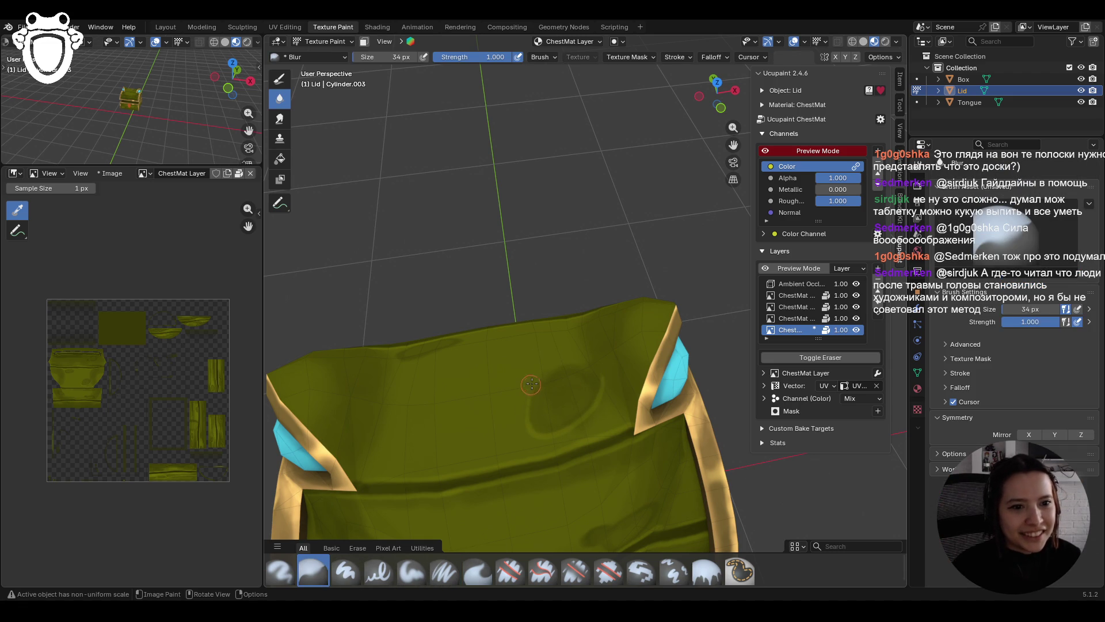
pyautogui.moveTo(576, 369)
pyautogui.mouseDown()
pyautogui.moveTo(608, 367)
pyautogui.moveTo(603, 400)
pyautogui.mouseUp()
pyautogui.click(443, 572)
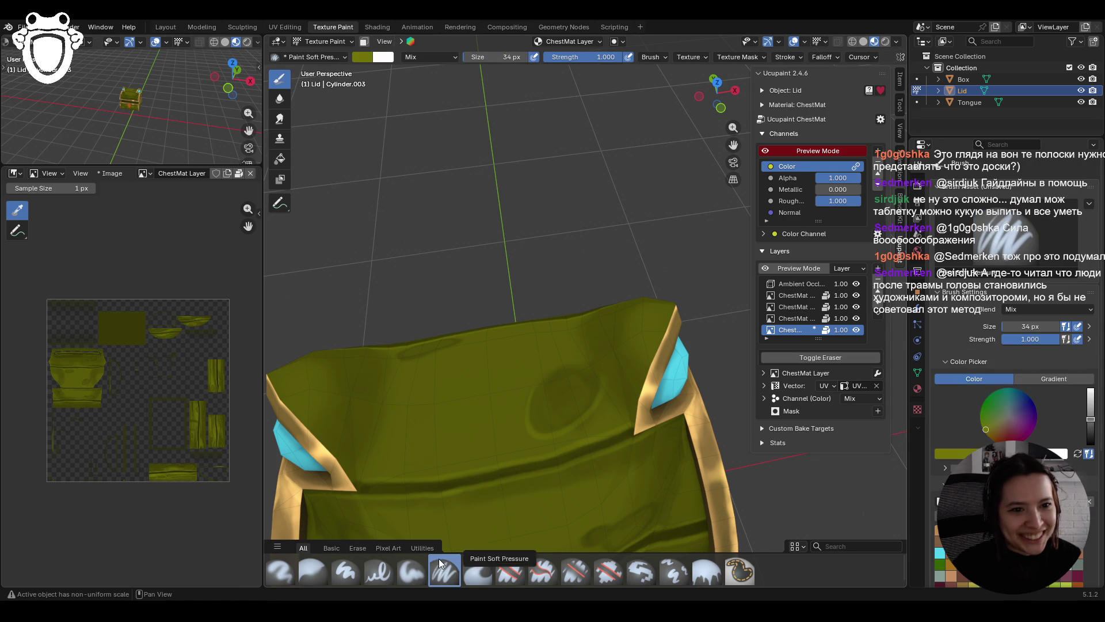
# Step: Paint a ring-shaped knot on the lid and blur its edges
pyautogui.moveTo(734, 145); pyautogui.dragTo(733, 87)
pyautogui.moveTo(581, 415); pyautogui.dragTo(582, 326, button='middle')
pyautogui.moveTo(530, 331)
pyautogui.mouseDown()
pyautogui.moveTo(535, 342)
pyautogui.moveTo(536, 326)
pyautogui.mouseUp()
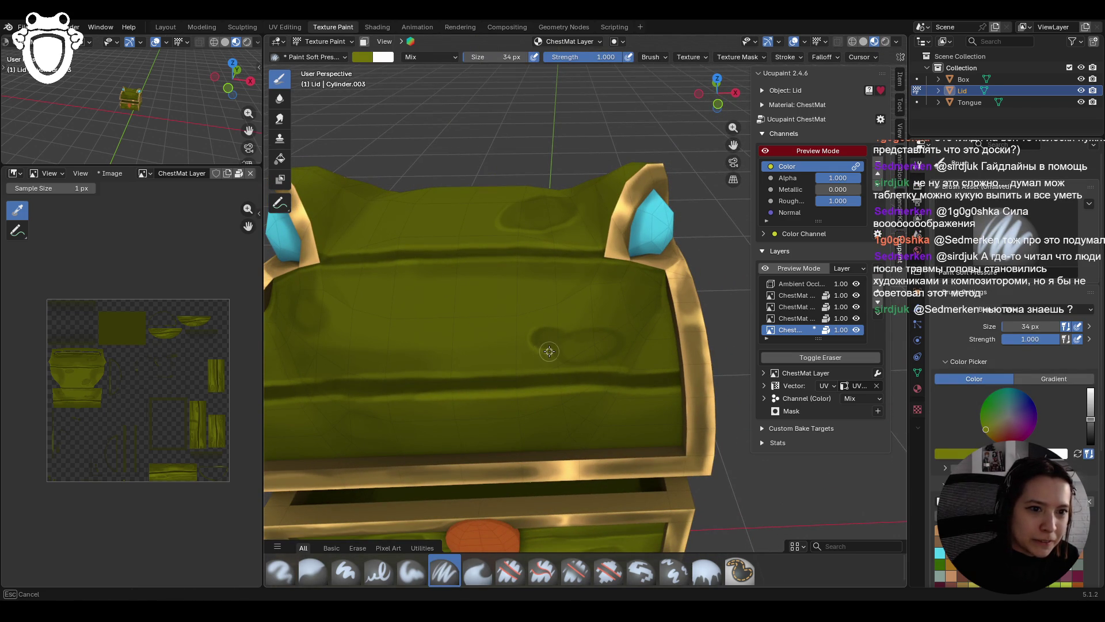
pyautogui.moveTo(557, 363)
pyautogui.mouseDown()
pyautogui.moveTo(605, 359)
pyautogui.moveTo(625, 332)
pyautogui.moveTo(584, 366)
pyautogui.moveTo(527, 329)
pyautogui.mouseUp()
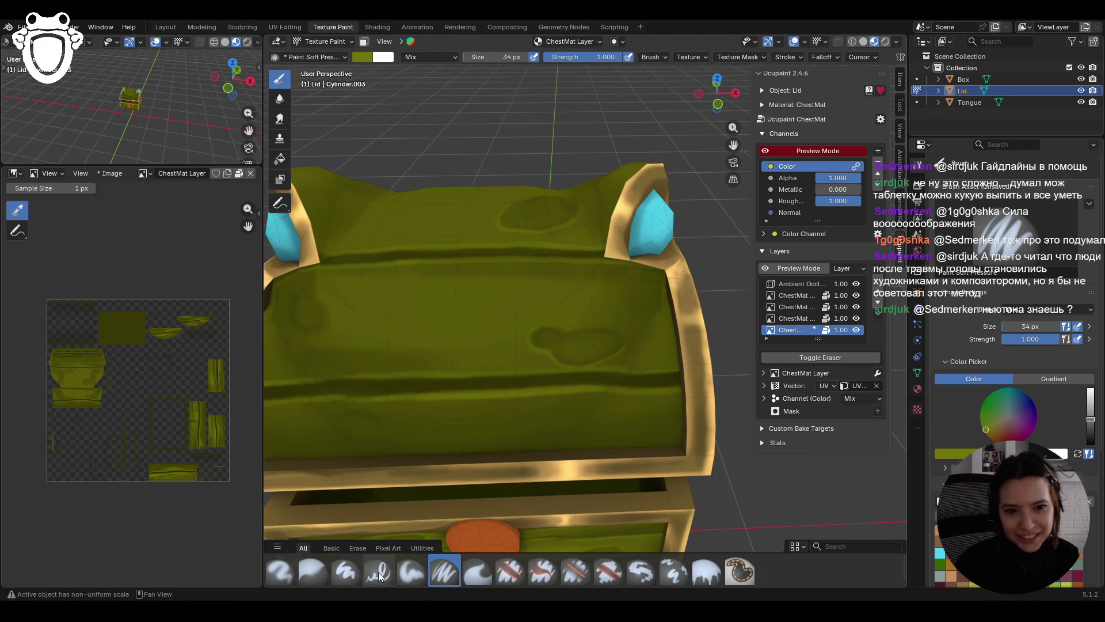
pyautogui.click(311, 571)
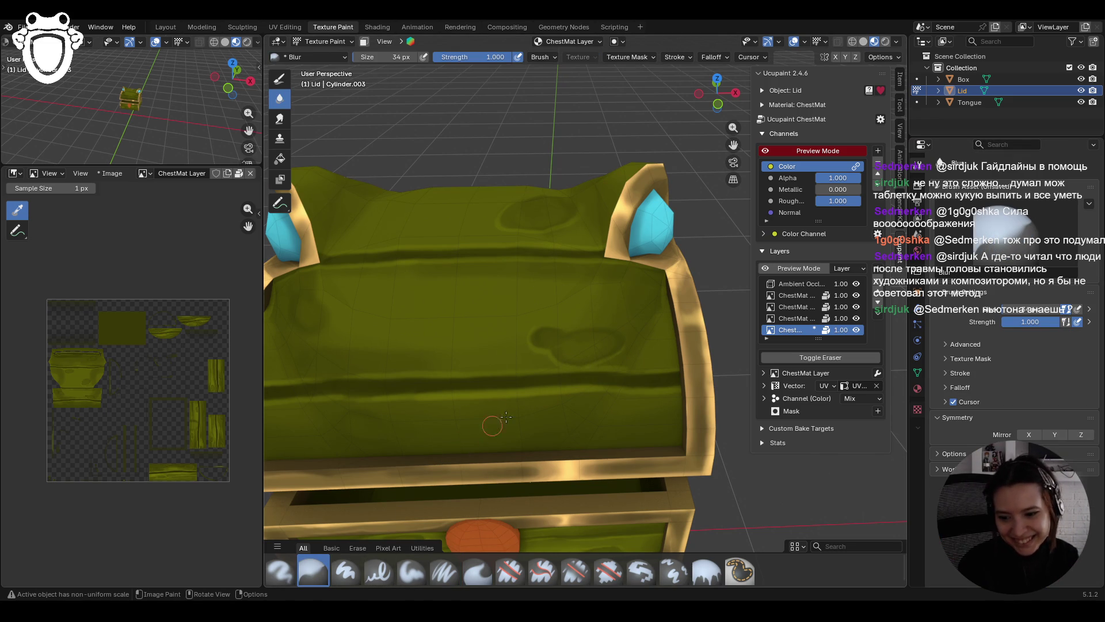
pyautogui.moveTo(628, 357)
pyautogui.mouseDown()
pyautogui.moveTo(537, 366)
pyautogui.moveTo(632, 361)
pyautogui.mouseUp()
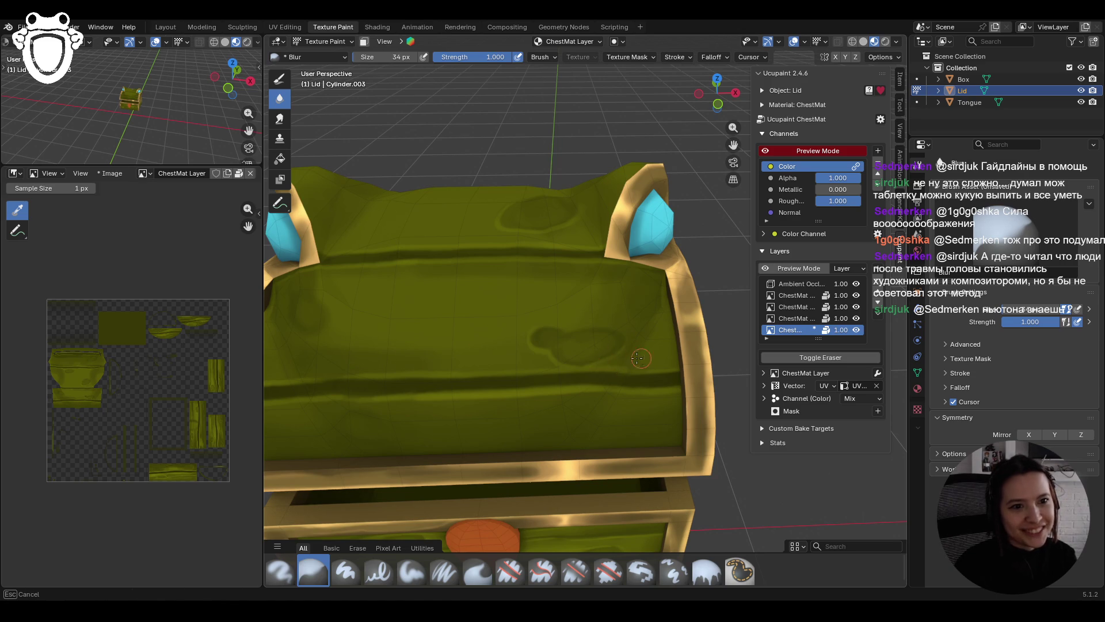
pyautogui.click(444, 571)
# Step: Paint another small knot mark on the lid and soften it with Blur
pyautogui.moveTo(289, 317)
pyautogui.mouseDown()
pyautogui.moveTo(331, 313)
pyautogui.moveTo(321, 328)
pyautogui.moveTo(282, 315)
pyautogui.moveTo(287, 306)
pyautogui.moveTo(352, 367)
pyautogui.mouseUp()
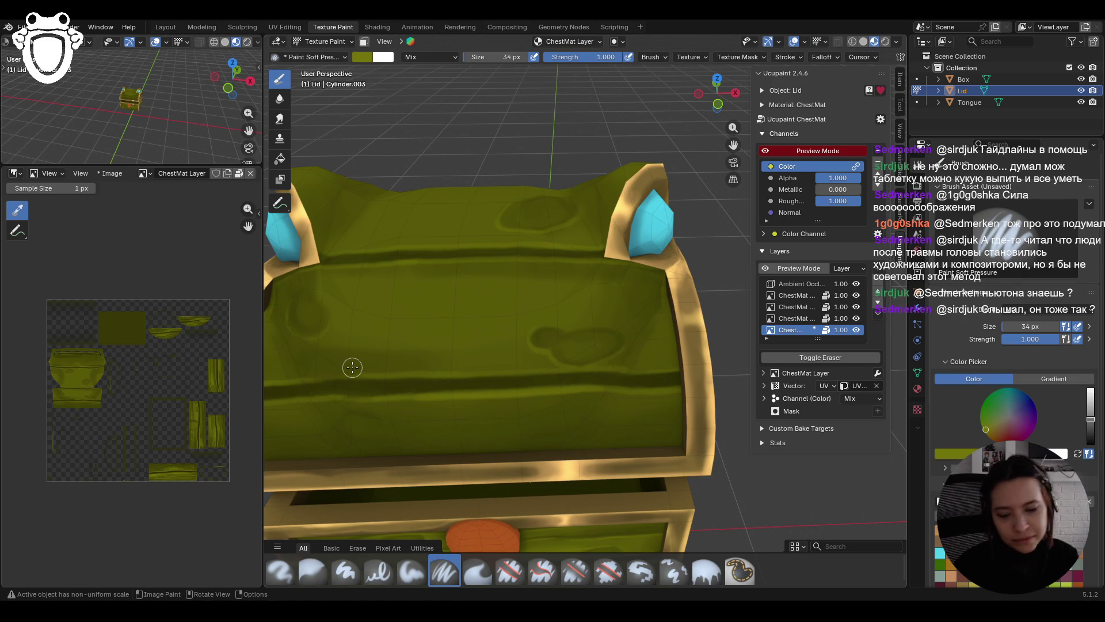
pyautogui.moveTo(385, 349); pyautogui.dragTo(498, 397, button='middle')
pyautogui.moveTo(379, 391); pyautogui.dragTo(393, 409)
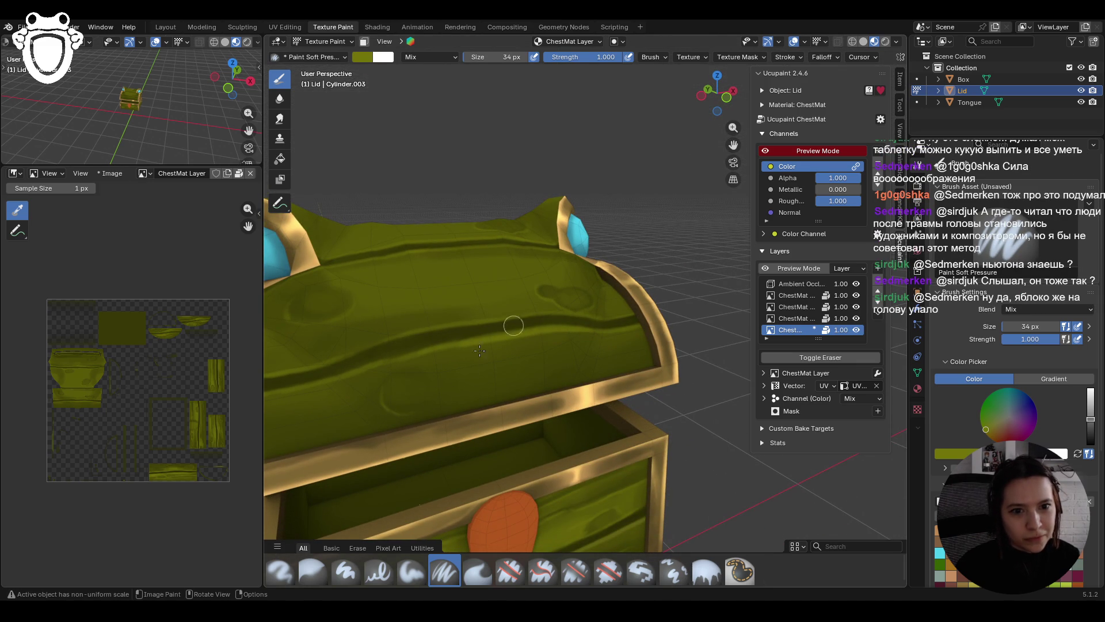
pyautogui.click(313, 570)
pyautogui.moveTo(397, 414); pyautogui.dragTo(430, 409)
pyautogui.click(444, 571)
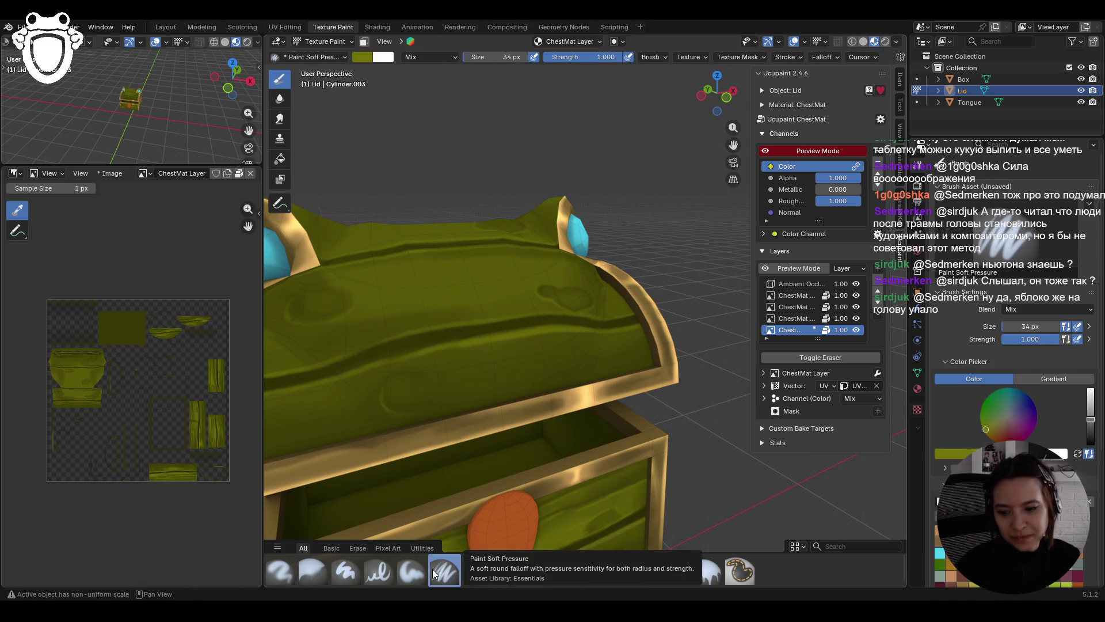
# Step: Paint an oval knot ring on the lid top
pyautogui.scroll(-6, 503, 368)
pyautogui.moveTo(503, 368)
pyautogui.mouseDown(button='middle')
pyautogui.moveTo(605, 358)
pyautogui.moveTo(530, 359)
pyautogui.mouseUp(button='middle')
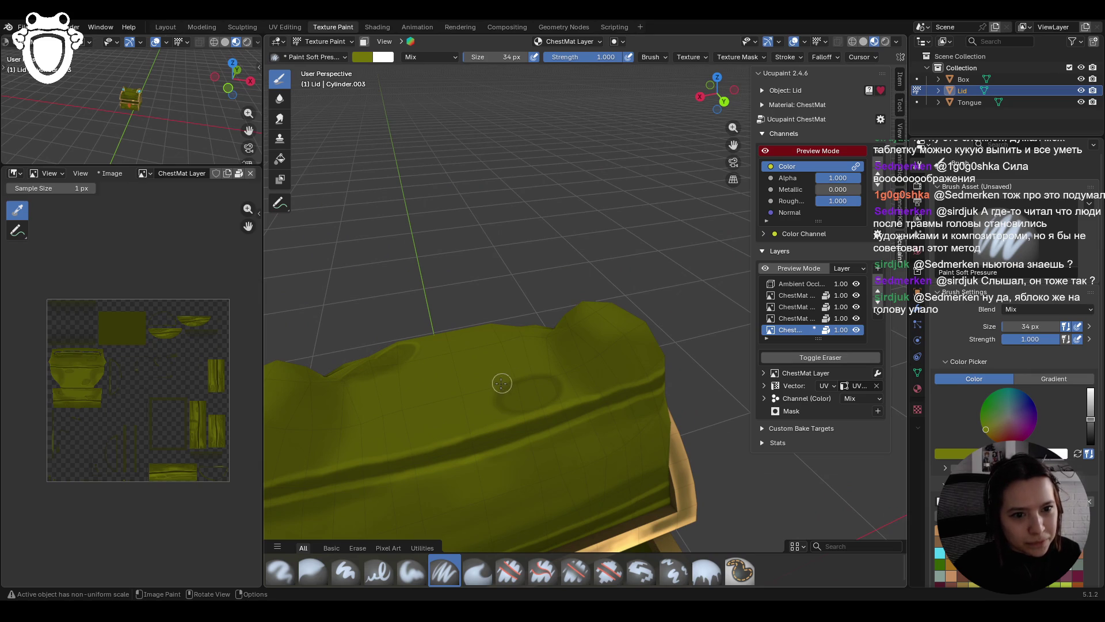
pyautogui.moveTo(499, 407)
pyautogui.mouseDown()
pyautogui.moveTo(494, 397)
pyautogui.moveTo(563, 375)
pyautogui.moveTo(556, 400)
pyautogui.mouseUp()
pyautogui.moveTo(564, 392); pyautogui.dragTo(505, 367)
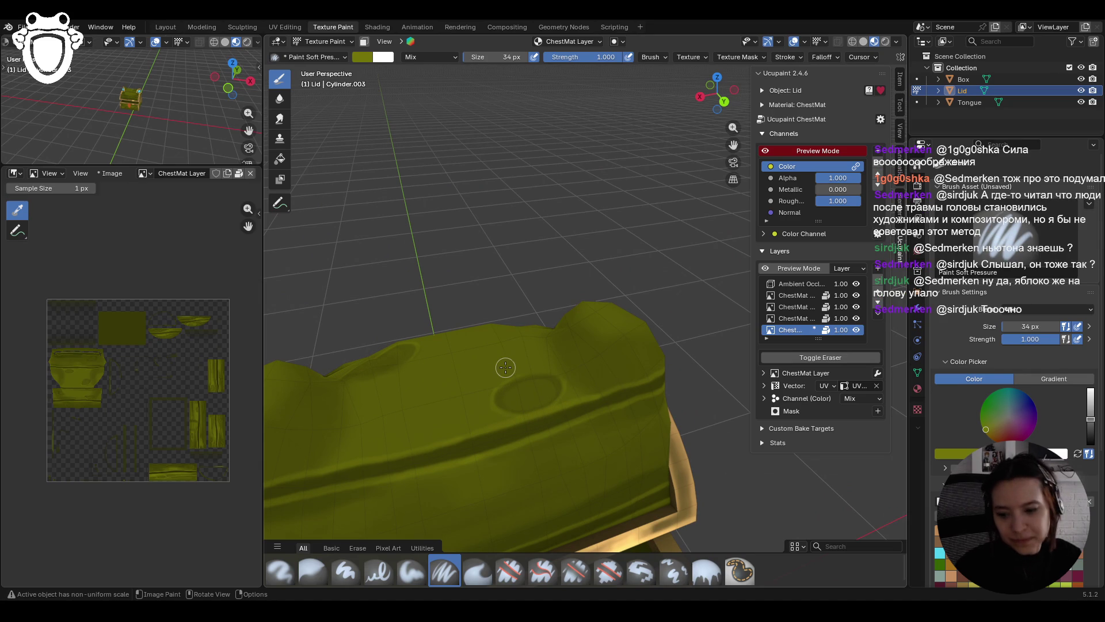
# Step: Paint another knot ring on the lid and soften it with the Blur brush
pyautogui.moveTo(731, 146); pyautogui.dragTo(711, 98)
pyautogui.moveTo(390, 363); pyautogui.dragTo(437, 308)
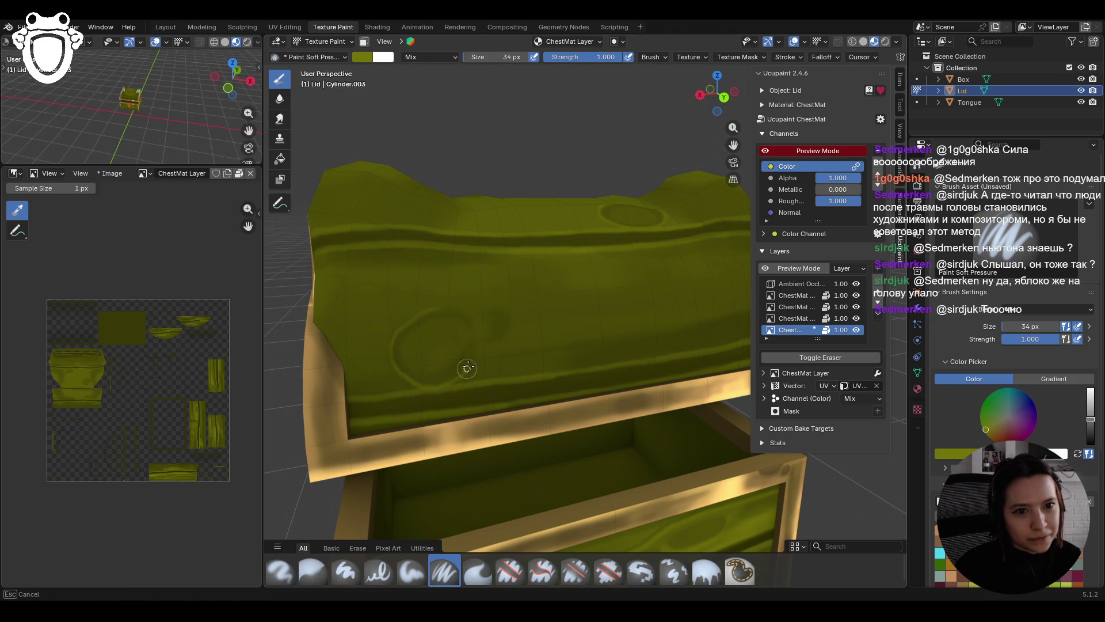
pyautogui.moveTo(482, 347); pyautogui.dragTo(500, 341)
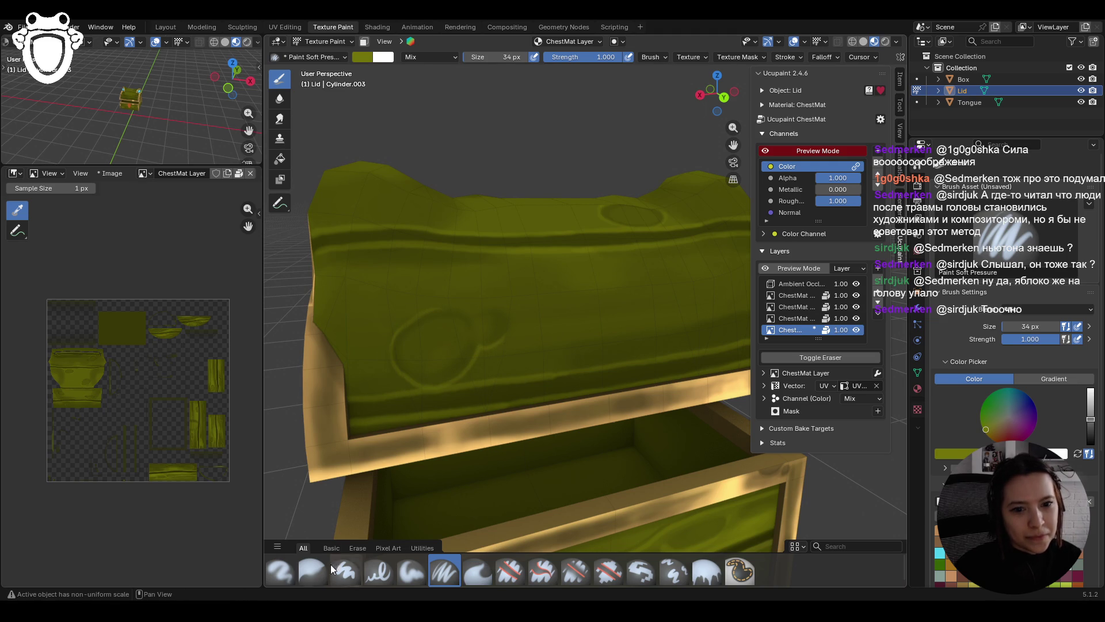
pyautogui.click(312, 571)
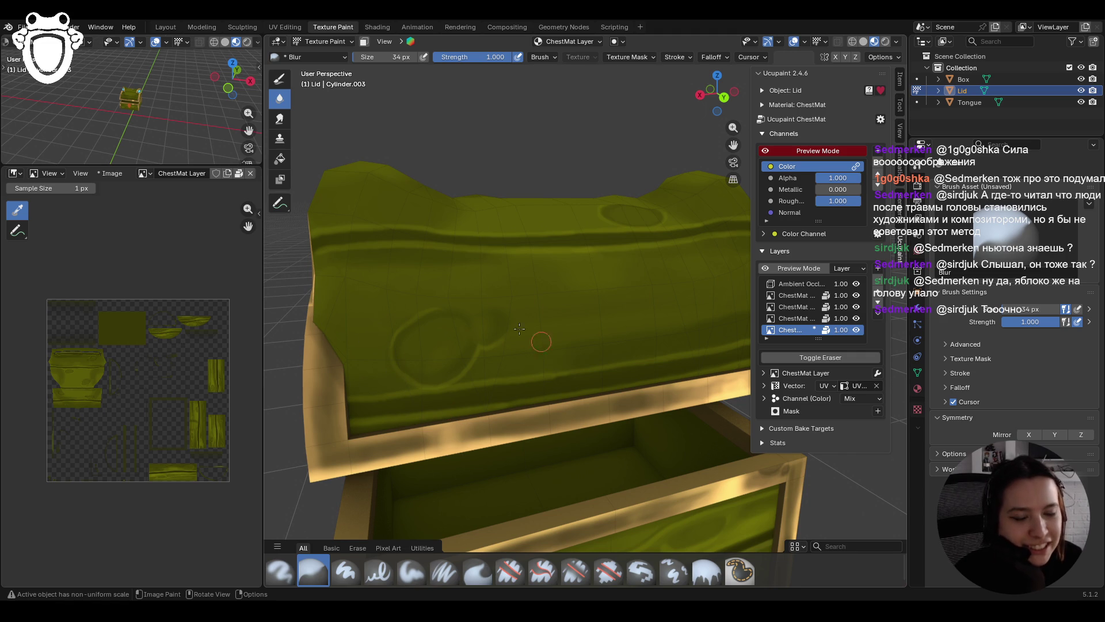
pyautogui.click(441, 573)
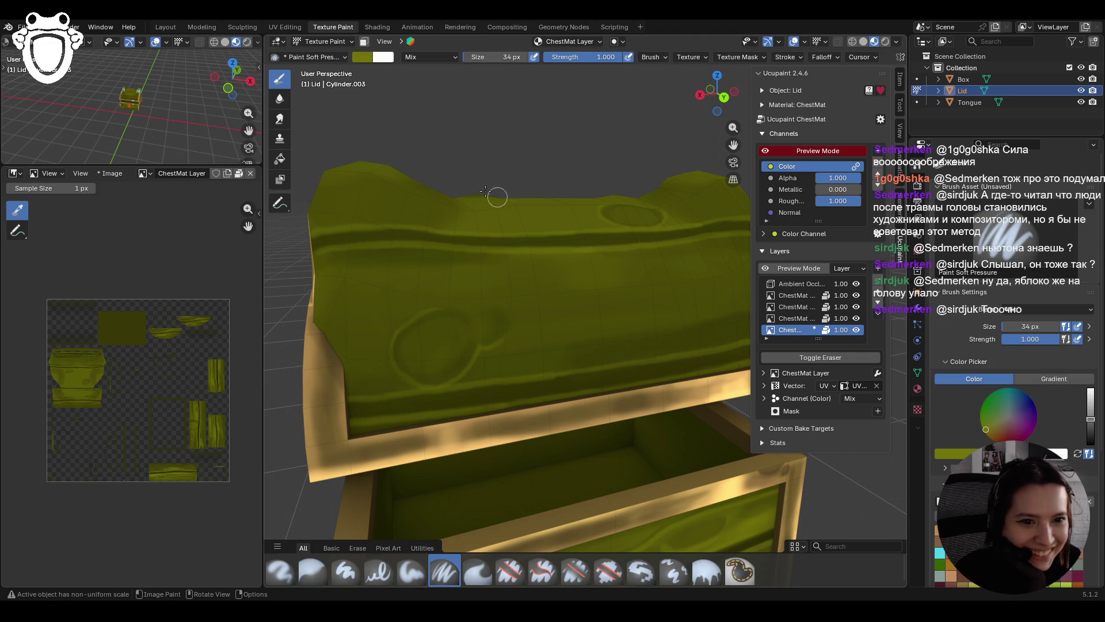
# Step: Switch to the plain Paint Soft brush and zoom out to show the whole chest
pyautogui.scroll(-5, 565, 281)
pyautogui.moveTo(603, 305)
pyautogui.mouseDown(button='middle')
pyautogui.moveTo(584, 314)
pyautogui.moveTo(714, 411)
pyautogui.moveTo(708, 403)
pyautogui.moveTo(722, 397)
pyautogui.moveTo(711, 400)
pyautogui.mouseUp(button='middle')
pyautogui.scroll(3, 610, 334)
pyautogui.click(411, 572)
pyautogui.scroll(-4, 1075, 563)
pyautogui.moveTo(710, 400); pyautogui.dragTo(693, 396, button='middle')
pyautogui.scroll(-4, 1012, 403)
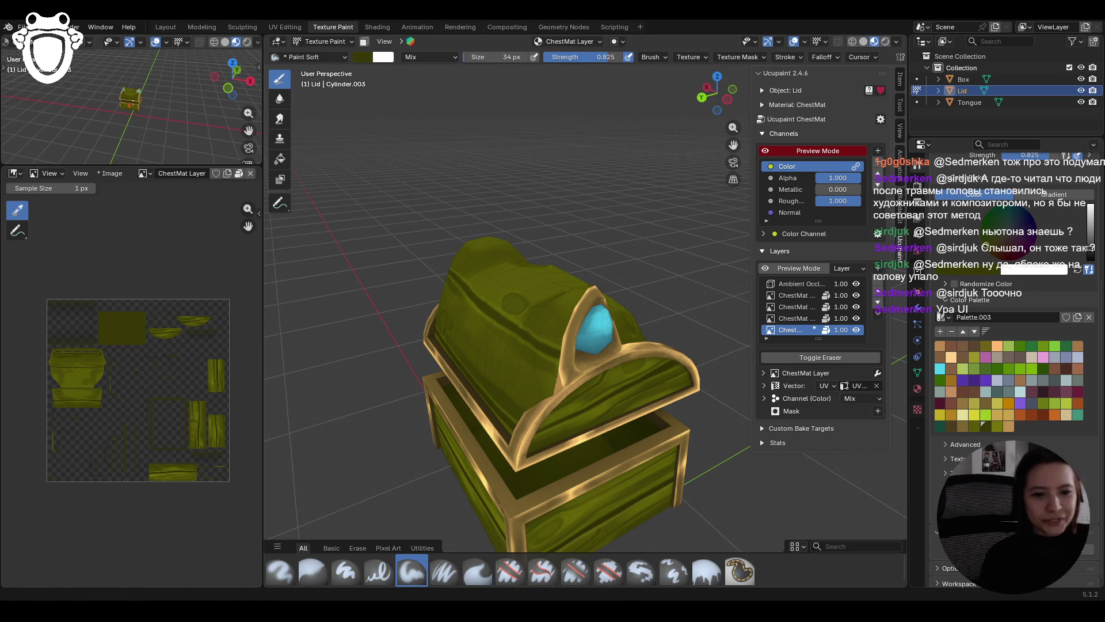
# Step: Paint a soft olive stroke on the chest lid up close
pyautogui.moveTo(575, 331); pyautogui.dragTo(589, 334, button='middle')
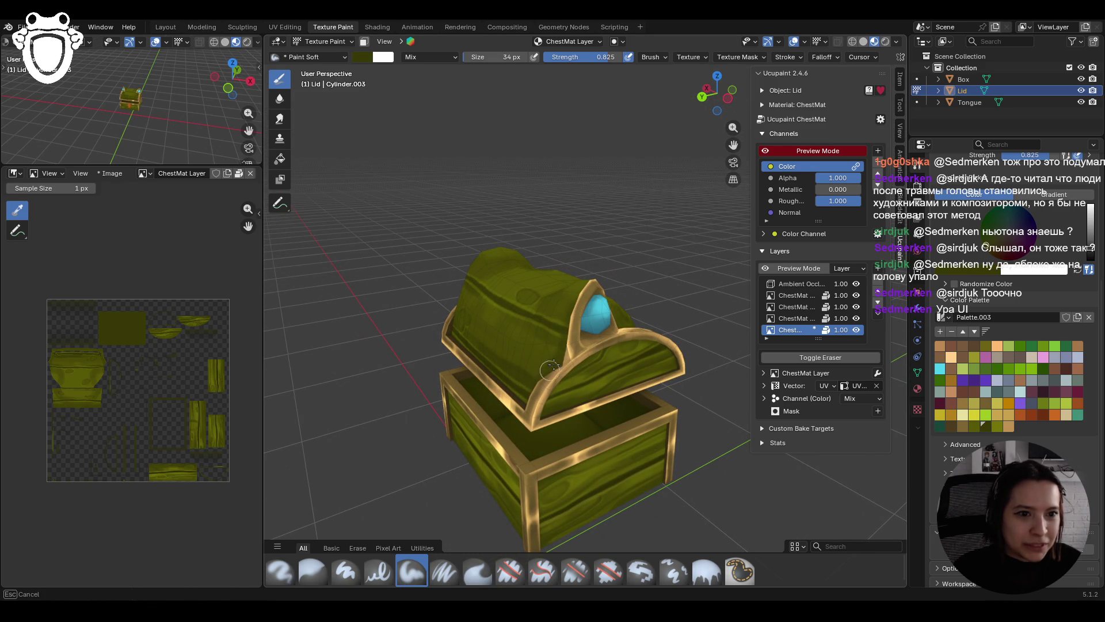
pyautogui.moveTo(454, 244)
pyautogui.mouseDown(button='middle')
pyautogui.moveTo(518, 237)
pyautogui.moveTo(519, 262)
pyautogui.moveTo(424, 264)
pyautogui.mouseUp(button='middle')
pyautogui.scroll(-5, 512, 242)
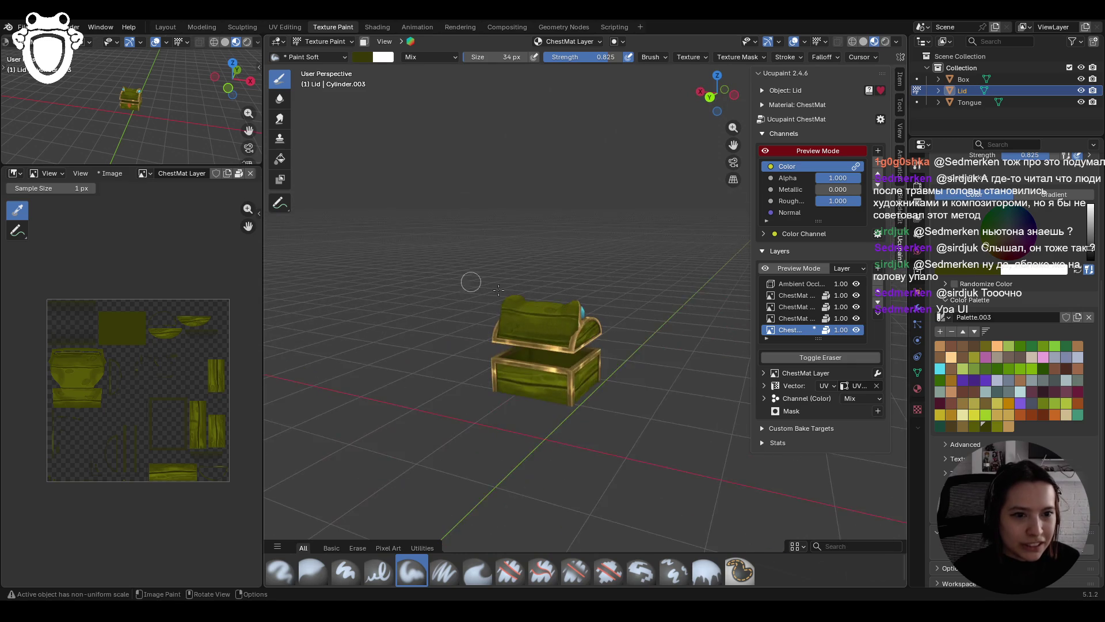
pyautogui.scroll(5, 424, 264)
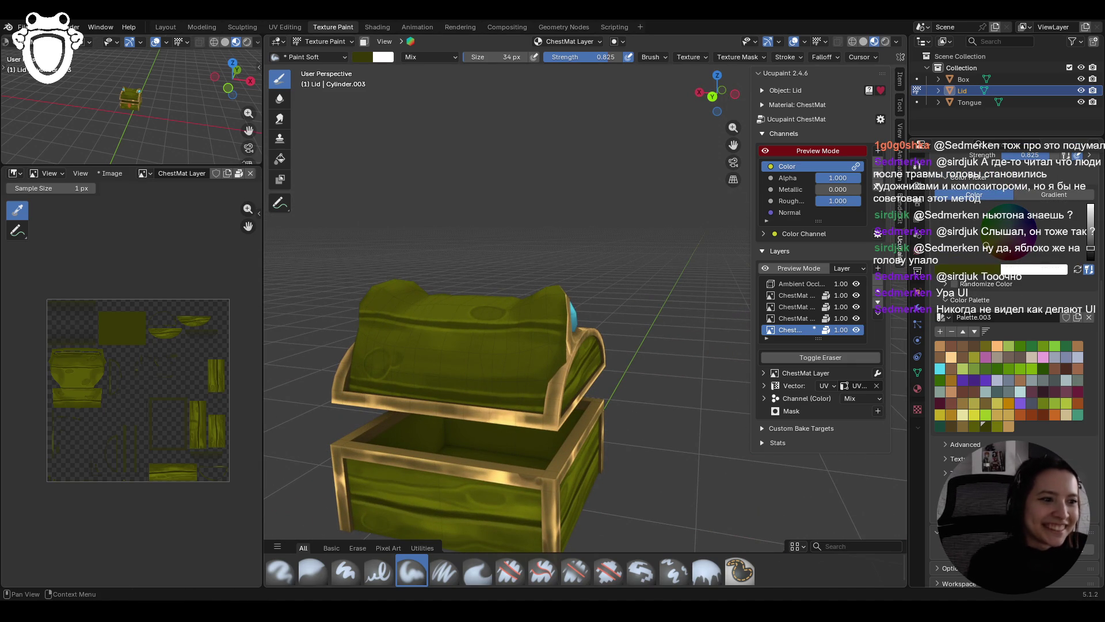
pyautogui.moveTo(740, 393)
pyautogui.mouseDown(button='middle')
pyautogui.moveTo(463, 396)
pyautogui.moveTo(489, 351)
pyautogui.mouseUp(button='middle')
pyautogui.scroll(-4, 463, 396)
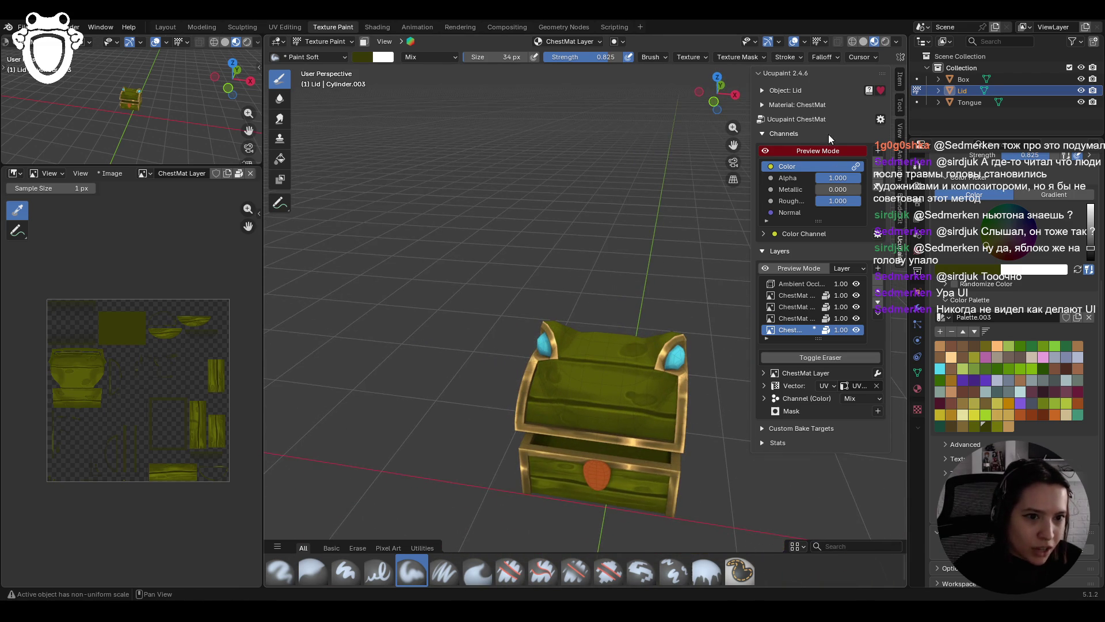
pyautogui.moveTo(667, 374)
pyautogui.mouseDown(button='middle')
pyautogui.moveTo(637, 334)
pyautogui.moveTo(629, 350)
pyautogui.mouseUp(button='middle')
pyautogui.scroll(3, 661, 365)
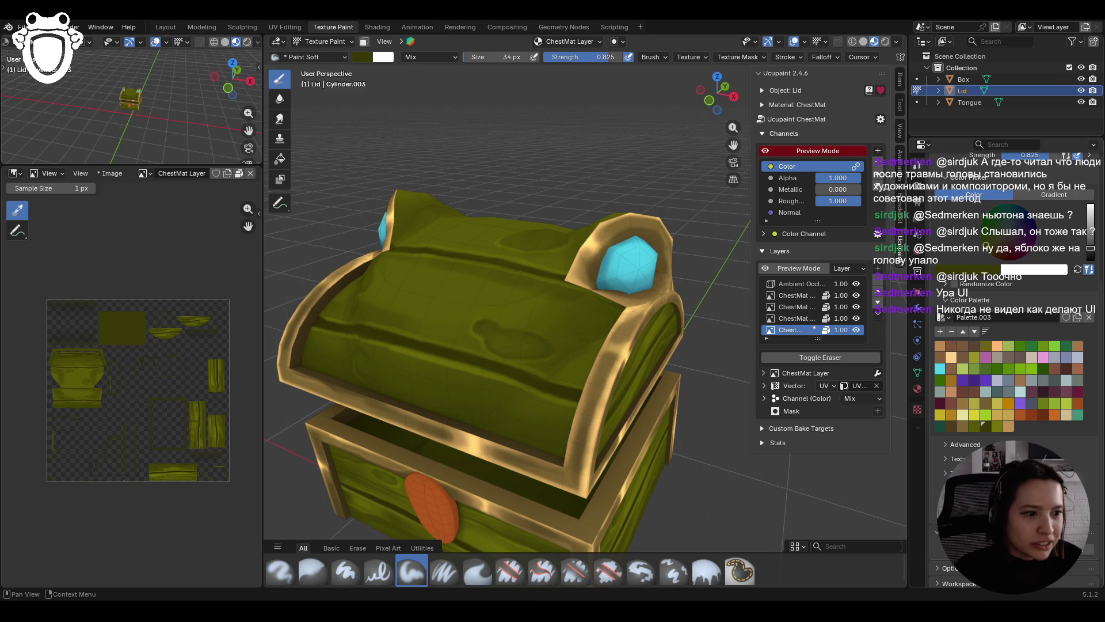
pyautogui.moveTo(534, 364)
pyautogui.mouseDown()
pyautogui.moveTo(571, 342)
pyautogui.moveTo(590, 298)
pyautogui.moveTo(609, 322)
pyautogui.mouseUp()
# Step: Add a subtle olive stroke, then pick a brighter olive swatch from Palette.003
pyautogui.scroll(-5, 517, 339)
pyautogui.moveTo(576, 328)
pyautogui.mouseDown(button='middle')
pyautogui.moveTo(614, 340)
pyautogui.moveTo(599, 340)
pyautogui.mouseUp(button='middle')
pyautogui.scroll(5, 614, 339)
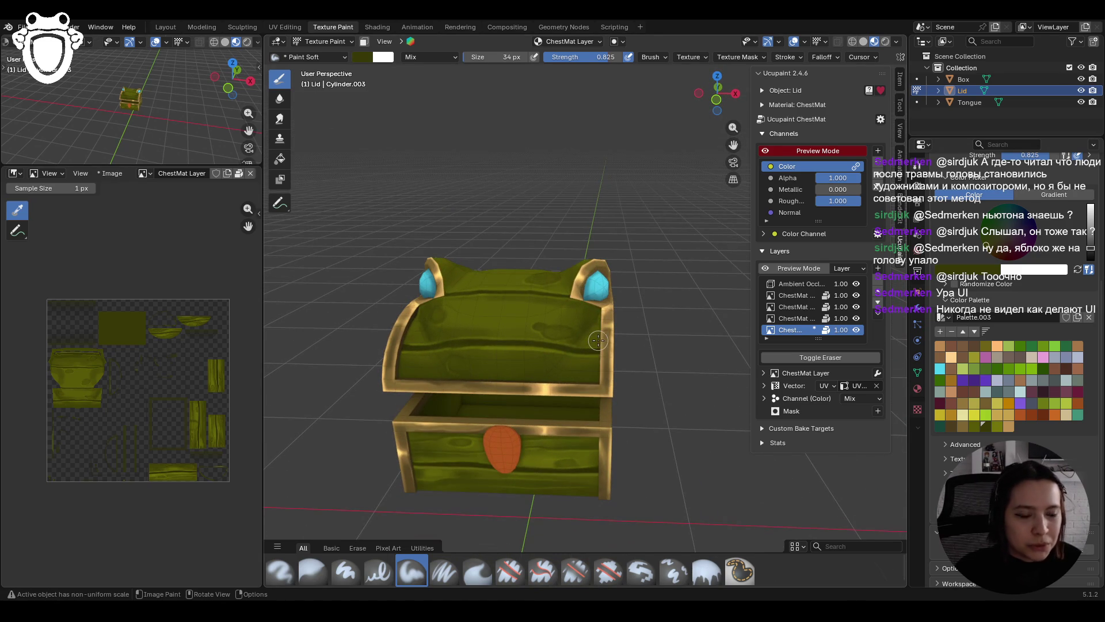
pyautogui.moveTo(553, 358); pyautogui.dragTo(524, 375)
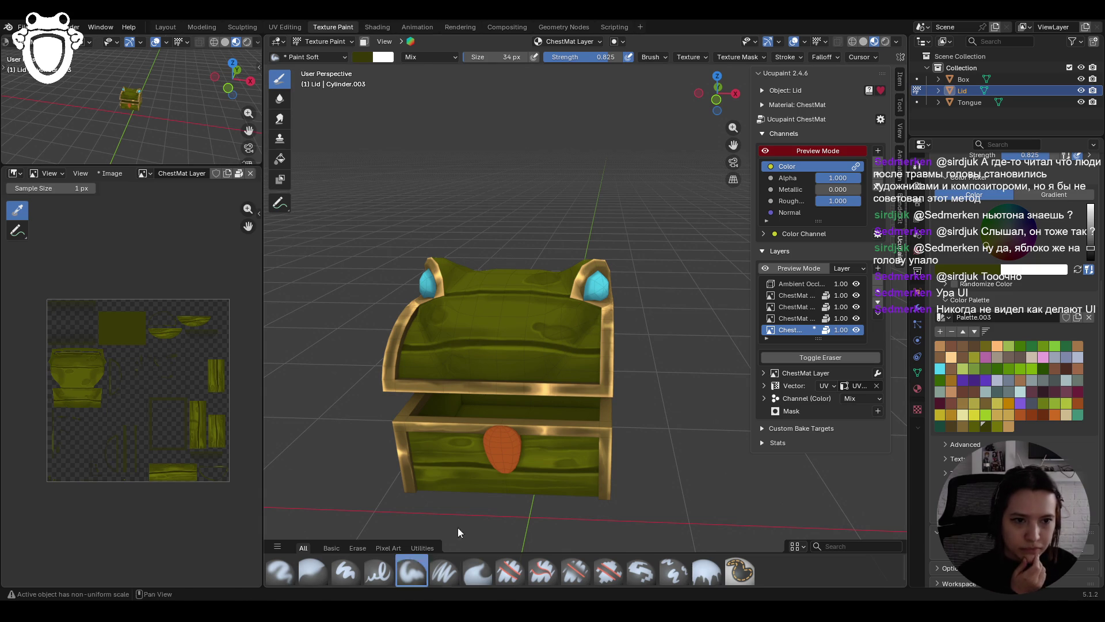
pyautogui.moveTo(548, 310)
pyautogui.mouseDown(button='middle')
pyautogui.moveTo(575, 337)
pyautogui.moveTo(547, 350)
pyautogui.mouseUp(button='middle')
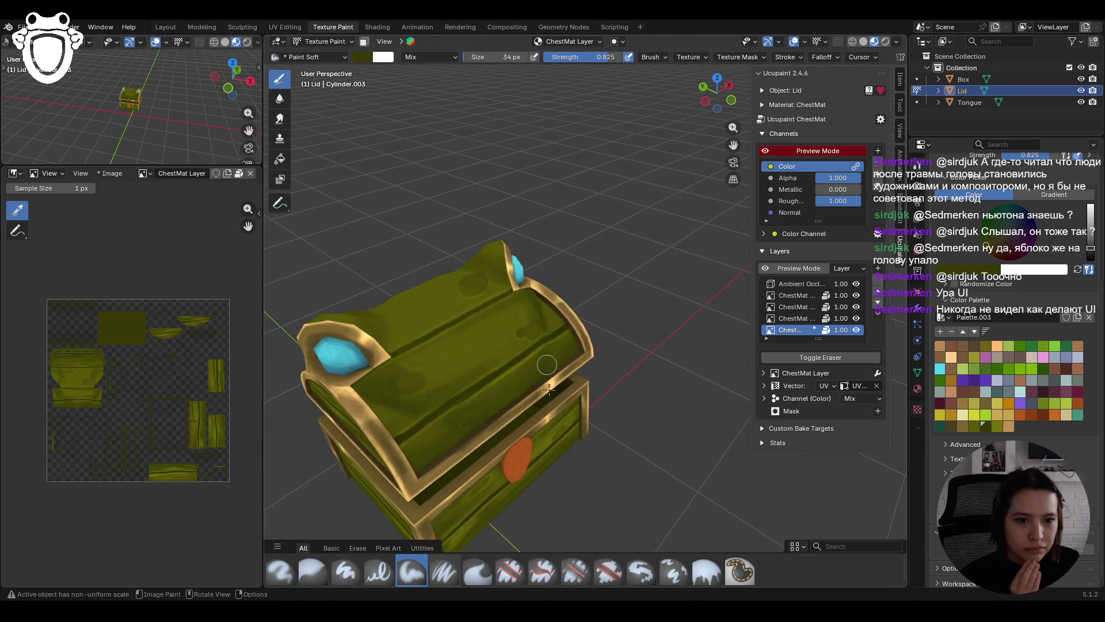
pyautogui.click(996, 427)
pyautogui.moveTo(567, 354)
pyautogui.mouseDown(button='middle')
pyautogui.moveTo(576, 362)
pyautogui.moveTo(654, 316)
pyautogui.moveTo(582, 282)
pyautogui.mouseUp(button='middle')
pyautogui.scroll(-2, 581, 282)
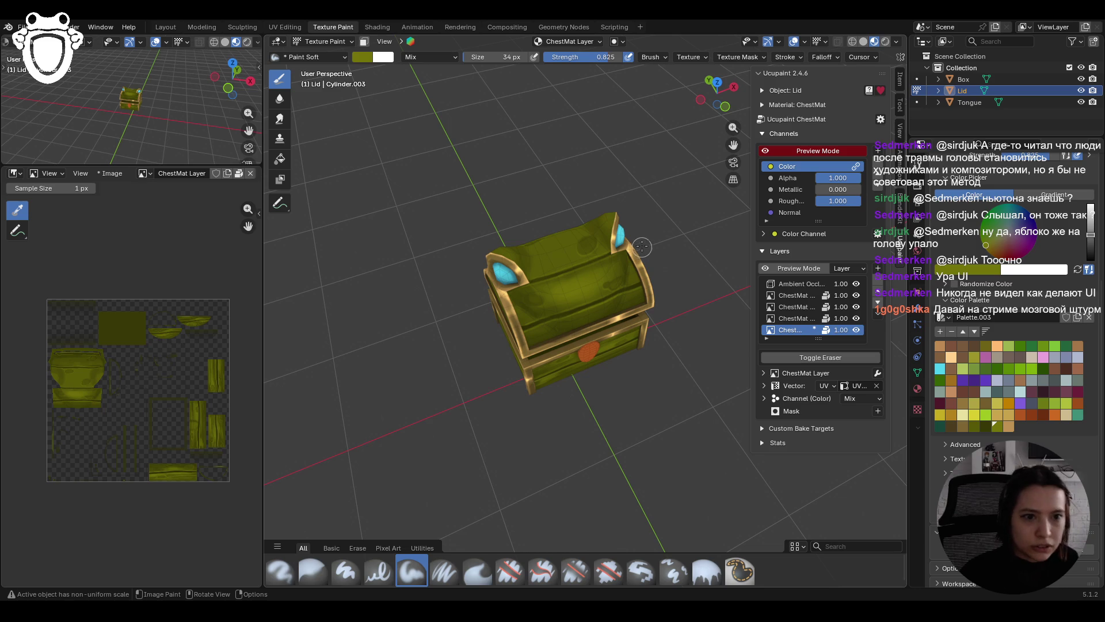
# Step: Paint olive strokes across the top of the lid
pyautogui.moveTo(629, 257)
pyautogui.mouseDown(button='middle')
pyautogui.moveTo(559, 262)
pyautogui.moveTo(550, 304)
pyautogui.mouseUp(button='middle')
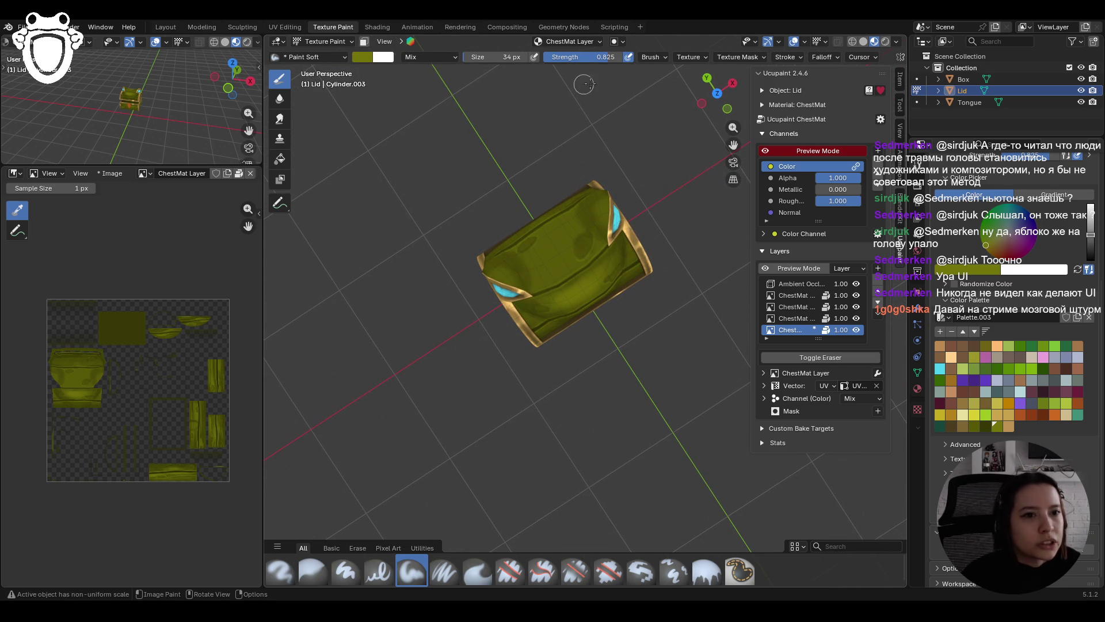
pyautogui.moveTo(556, 273); pyautogui.dragTo(551, 274)
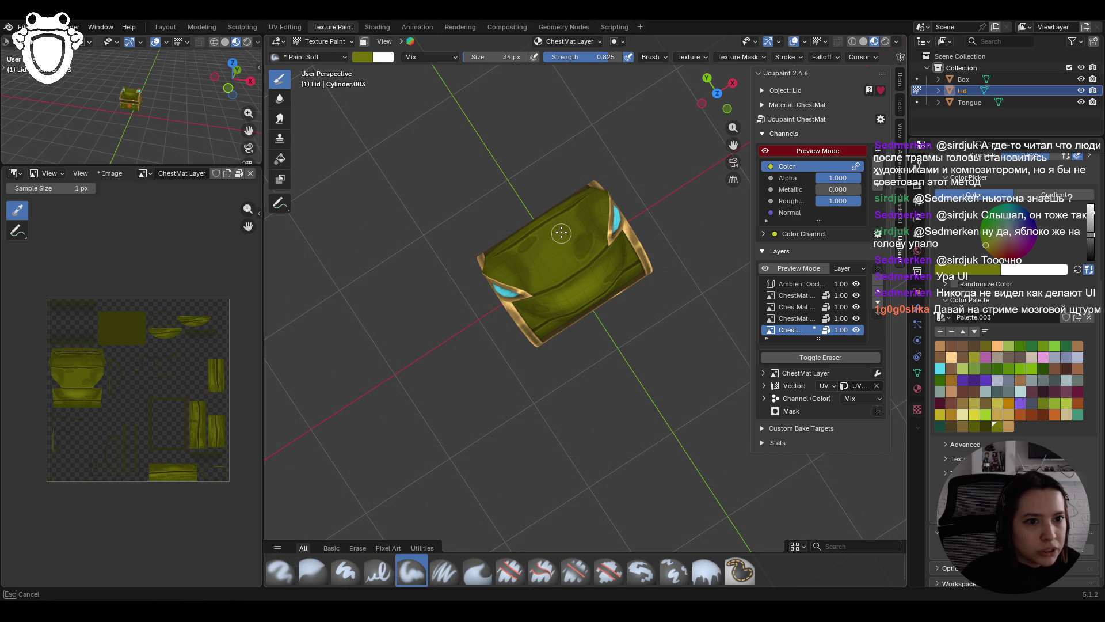
pyautogui.moveTo(571, 266)
pyautogui.mouseDown()
pyautogui.moveTo(590, 255)
pyautogui.moveTo(551, 253)
pyautogui.mouseUp()
pyautogui.moveTo(624, 165); pyautogui.dragTo(739, 169, button='middle')
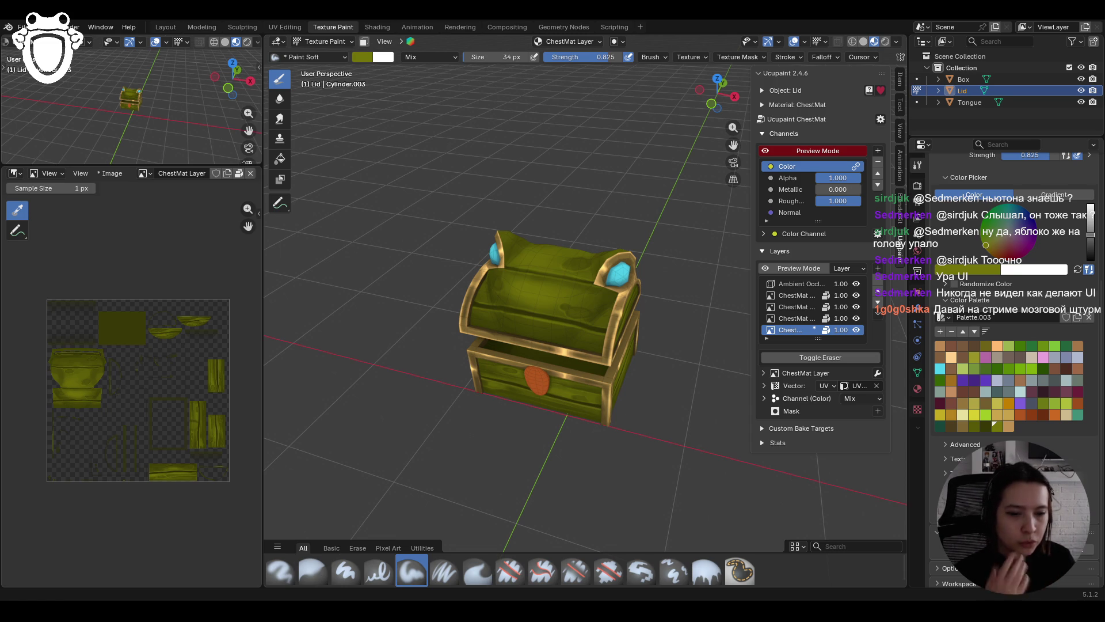
# Step: Add another stroke on the lid top and save the file as chest.blend
pyautogui.moveTo(501, 290); pyautogui.dragTo(529, 357, button='middle')
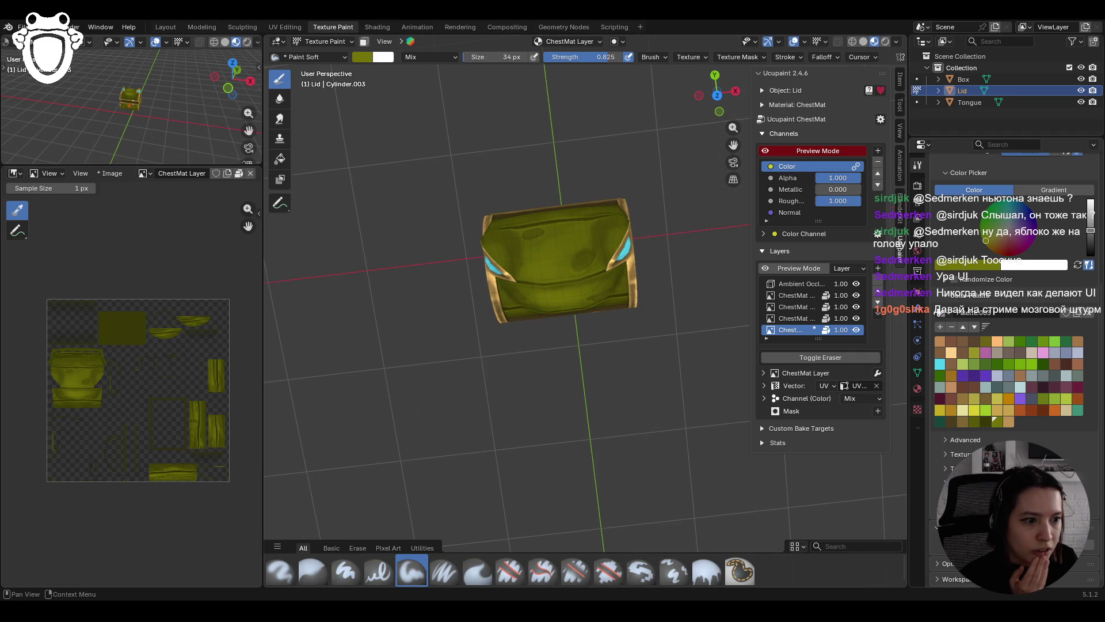
pyautogui.moveTo(617, 242)
pyautogui.mouseDown()
pyautogui.moveTo(619, 229)
pyautogui.moveTo(610, 254)
pyautogui.moveTo(629, 222)
pyautogui.mouseUp()
pyautogui.moveTo(566, 258)
pyautogui.mouseDown(button='middle')
pyautogui.moveTo(573, 213)
pyautogui.moveTo(565, 307)
pyautogui.moveTo(668, 275)
pyautogui.mouseUp(button='middle')
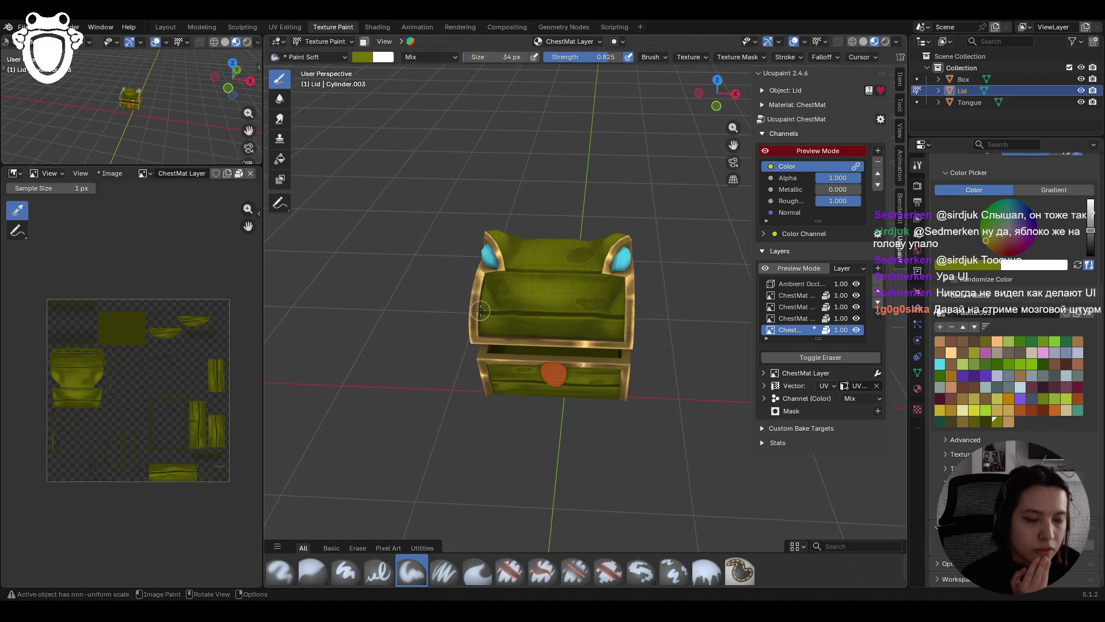
pyautogui.moveTo(480, 310)
pyautogui.mouseDown(button='middle')
pyautogui.moveTo(471, 294)
pyautogui.moveTo(360, 318)
pyautogui.mouseUp(button='middle')
pyautogui.hotkey('ctrl', 's')
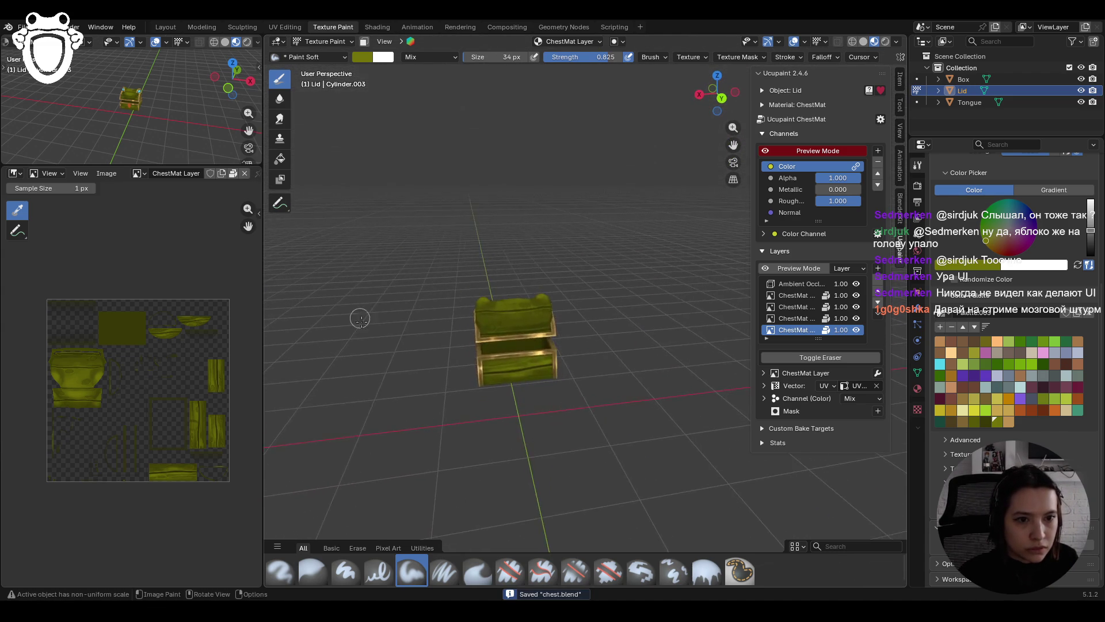
# Step: Select the Paint Soft Pressure brush and a darker olive palette swatch
pyautogui.scroll(5, 360, 318)
pyautogui.scroll(-1, 322, 302)
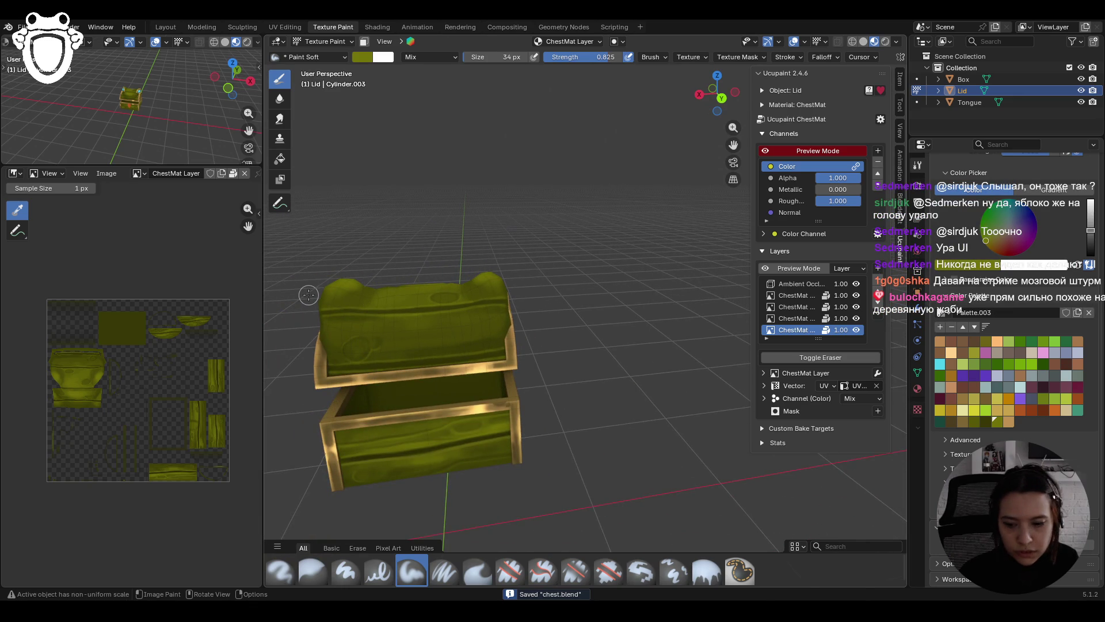
pyautogui.moveTo(311, 294); pyautogui.dragTo(601, 431, button='middle')
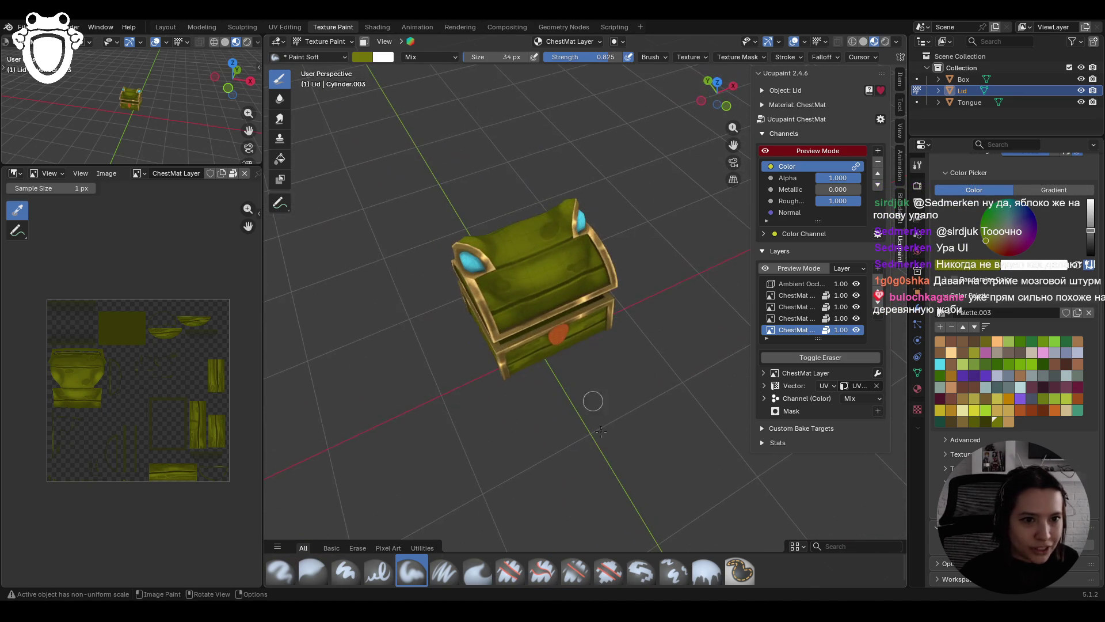
pyautogui.click(444, 571)
pyautogui.moveTo(455, 242); pyautogui.dragTo(419, 221, button='middle')
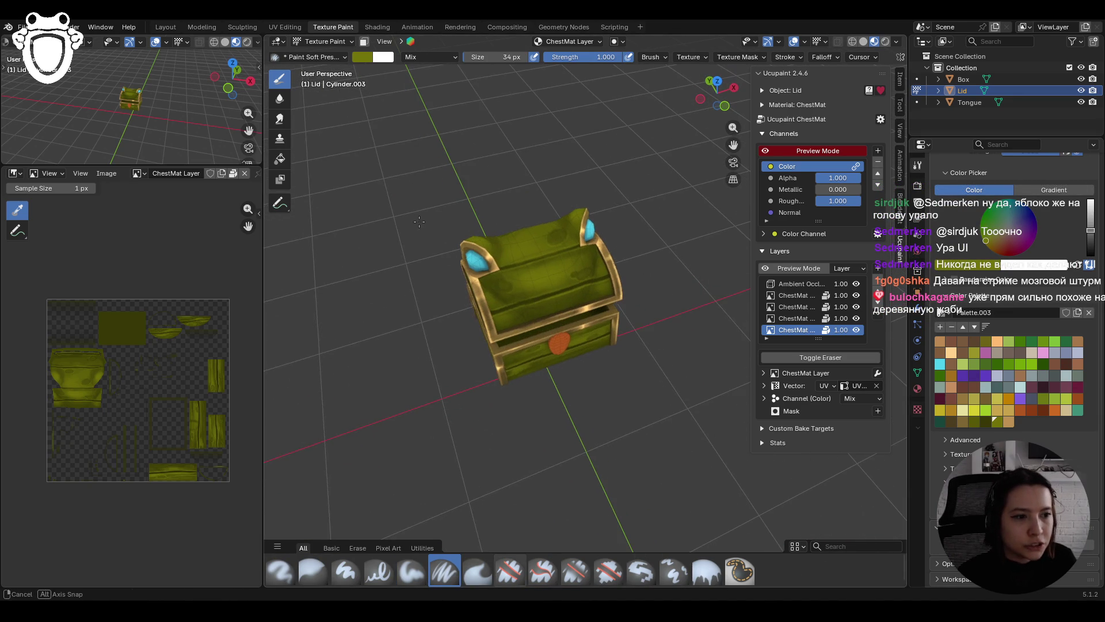
pyautogui.click(986, 422)
# Step: Paint darker olive plank lines across the lid
pyautogui.moveTo(719, 357)
pyautogui.mouseDown(button='middle')
pyautogui.moveTo(413, 245)
pyautogui.moveTo(590, 356)
pyautogui.mouseUp(button='middle')
pyautogui.scroll(4, 413, 245)
pyautogui.moveTo(374, 343)
pyautogui.mouseDown()
pyautogui.moveTo(438, 327)
pyautogui.moveTo(380, 342)
pyautogui.moveTo(426, 332)
pyautogui.mouseUp()
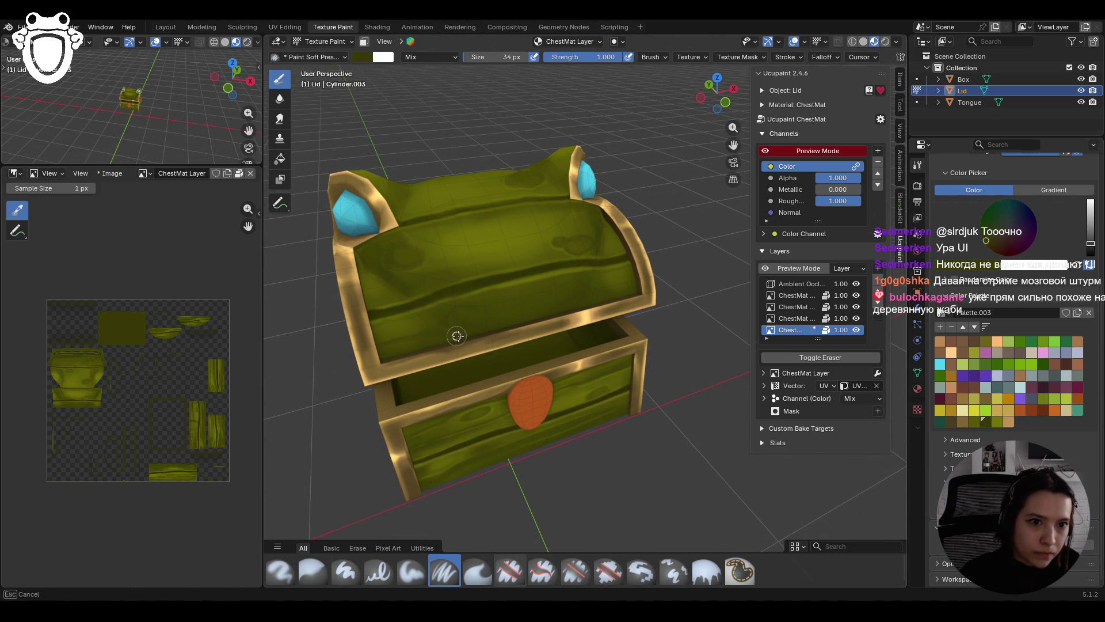
pyautogui.moveTo(563, 309); pyautogui.dragTo(612, 297)
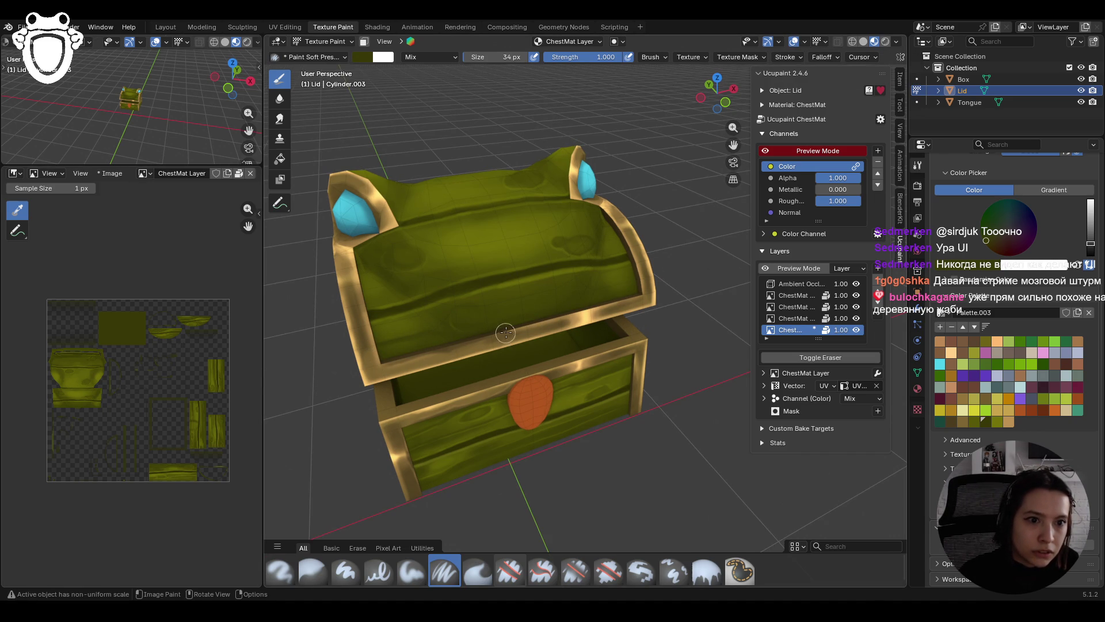
pyautogui.moveTo(481, 170); pyautogui.dragTo(535, 236, button='middle')
pyautogui.moveTo(350, 284); pyautogui.dragTo(405, 264)
pyautogui.moveTo(566, 232); pyautogui.dragTo(552, 239)
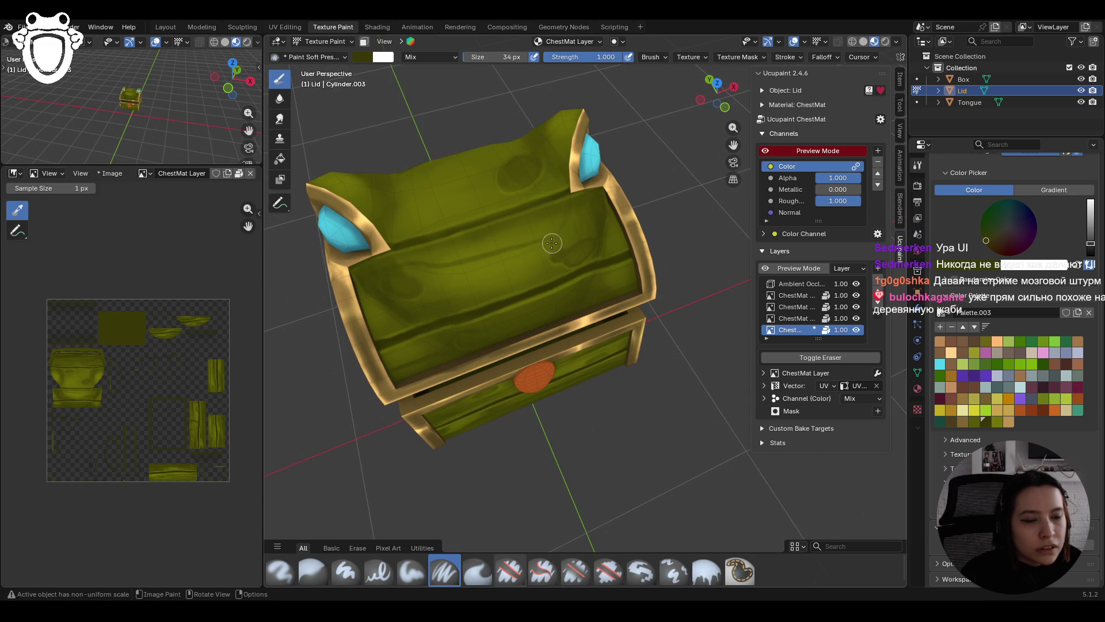
# Step: Add more dark plank strokes on the lid front
pyautogui.moveTo(376, 325); pyautogui.dragTo(379, 327)
pyautogui.moveTo(460, 294); pyautogui.dragTo(521, 277)
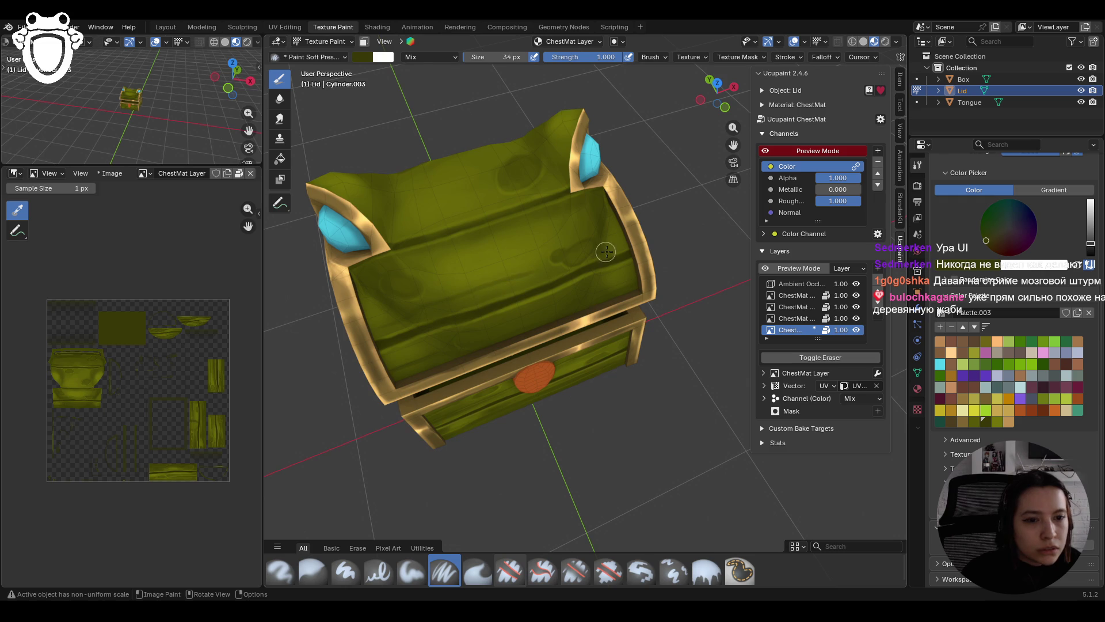
pyautogui.moveTo(617, 219); pyautogui.dragTo(618, 218)
pyautogui.moveTo(503, 252); pyautogui.dragTo(449, 271)
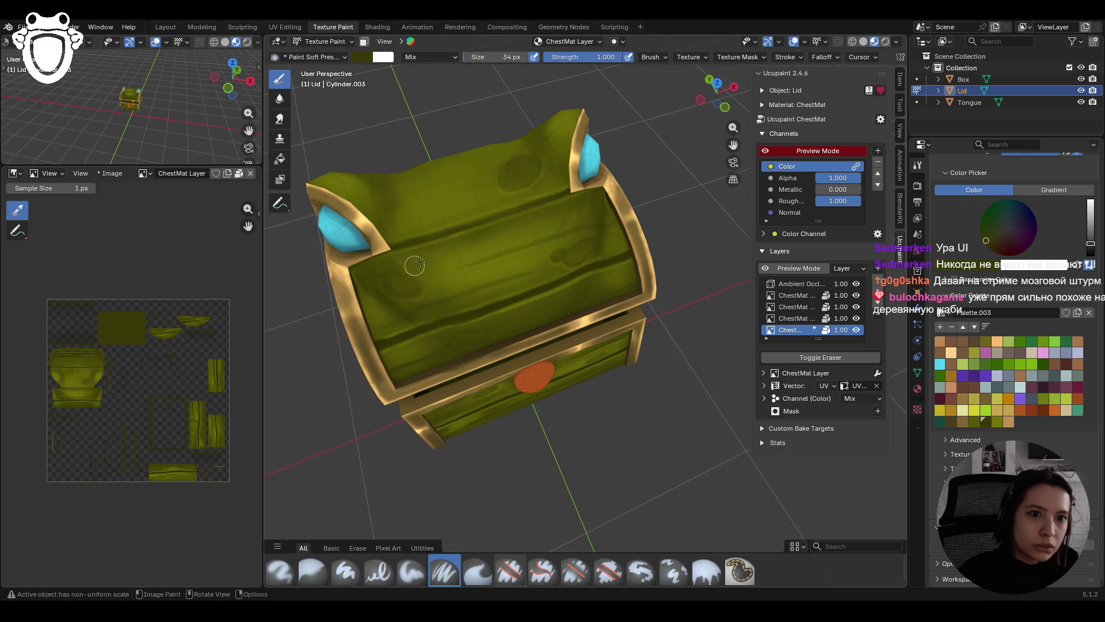
pyautogui.moveTo(390, 255)
pyautogui.mouseDown()
pyautogui.moveTo(450, 246)
pyautogui.moveTo(407, 254)
pyautogui.mouseUp()
pyautogui.moveTo(545, 208); pyautogui.dragTo(545, 208)
pyautogui.moveTo(546, 209)
pyautogui.mouseDown(button='middle')
pyautogui.moveTo(475, 261)
pyautogui.moveTo(386, 196)
pyautogui.moveTo(421, 283)
pyautogui.mouseUp(button='middle')
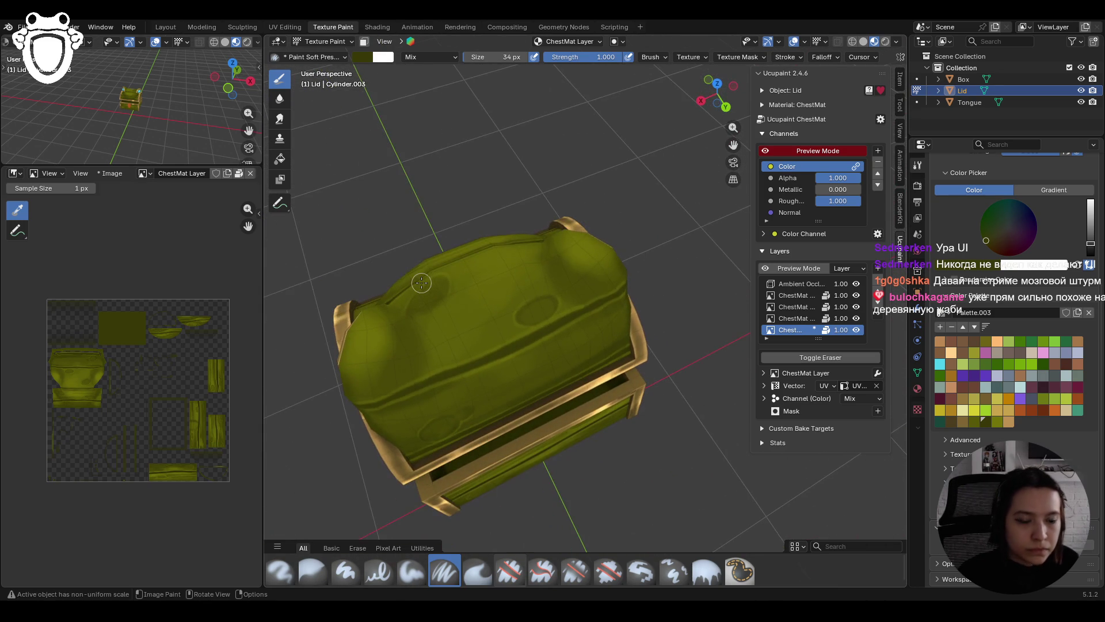
# Step: Draw several dark plank lines running up the lid top
pyautogui.moveTo(333, 393); pyautogui.dragTo(379, 379)
pyautogui.moveTo(452, 346); pyautogui.dragTo(528, 282)
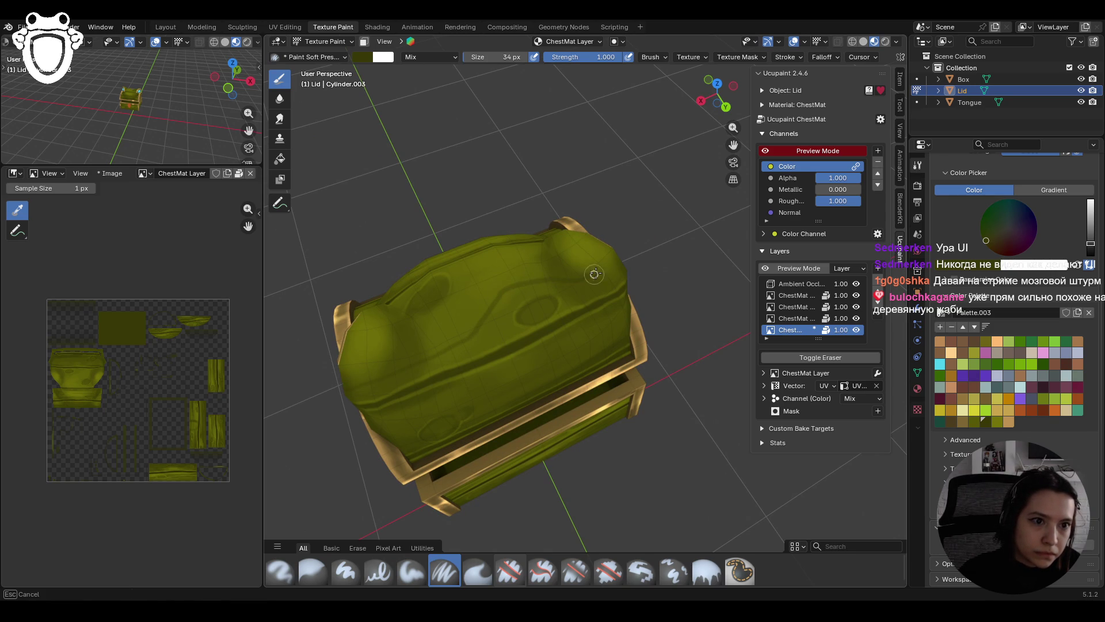
pyautogui.moveTo(615, 257); pyautogui.dragTo(641, 286)
pyautogui.moveTo(467, 358); pyautogui.dragTo(535, 331)
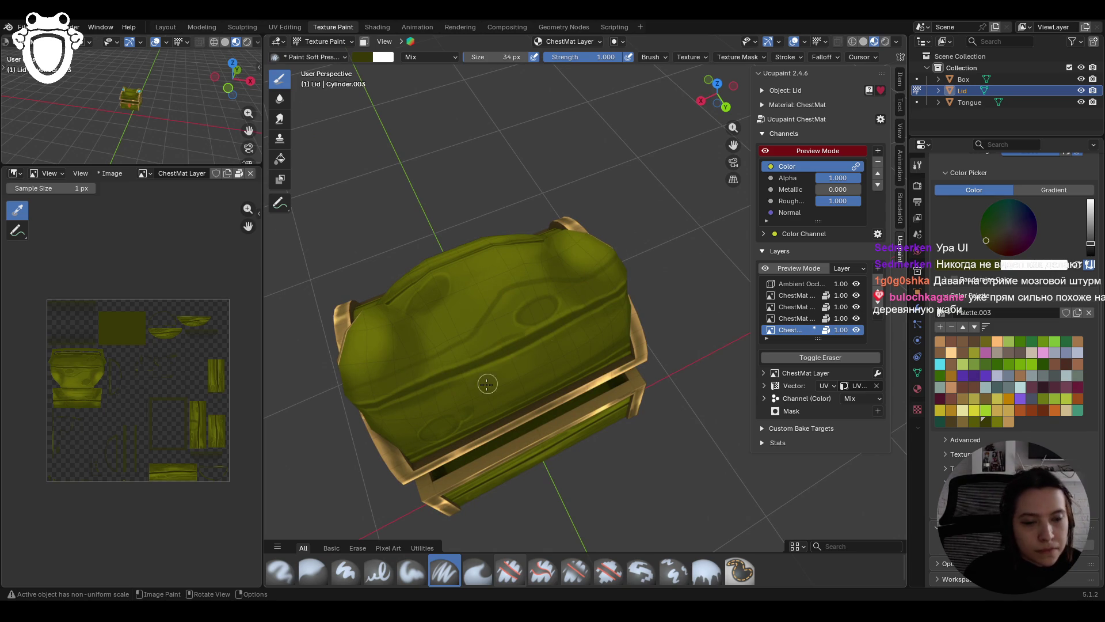
pyautogui.moveTo(448, 363); pyautogui.dragTo(604, 289)
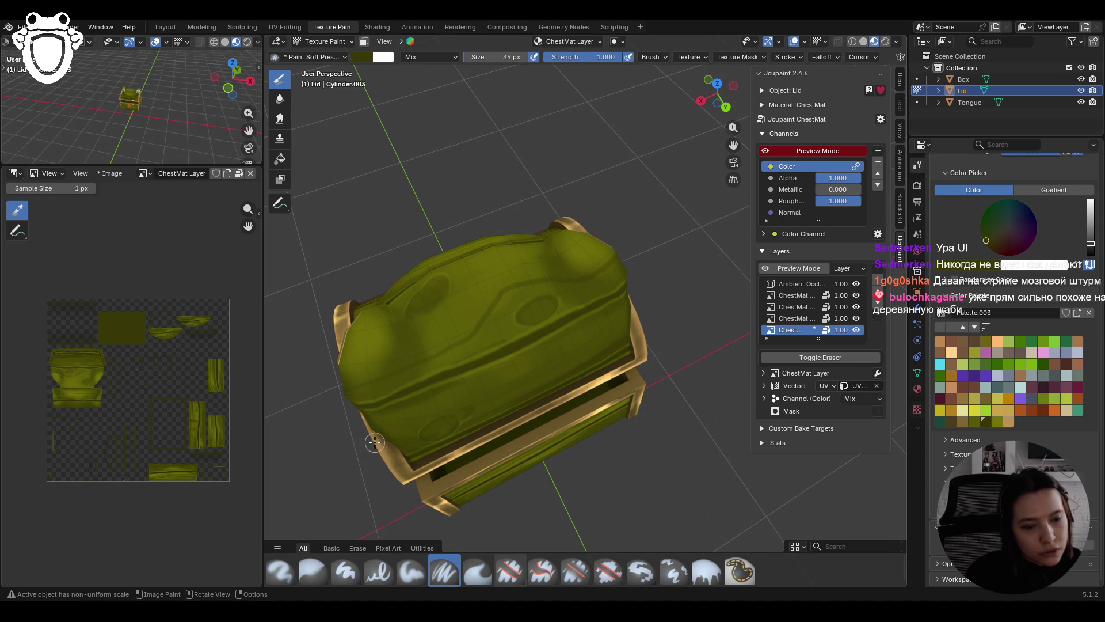
pyautogui.moveTo(375, 442); pyautogui.dragTo(561, 402, button='middle')
pyautogui.scroll(3, 561, 402)
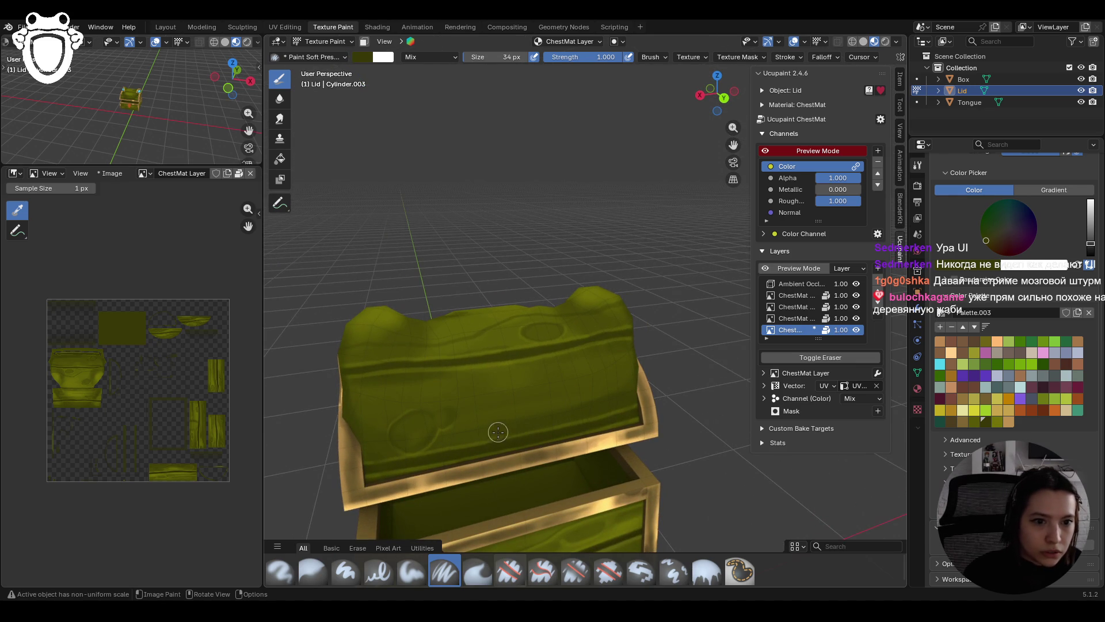
# Step: Dab and sweep olive strokes across the lid front over its plank lines and knots
pyautogui.click(517, 431)
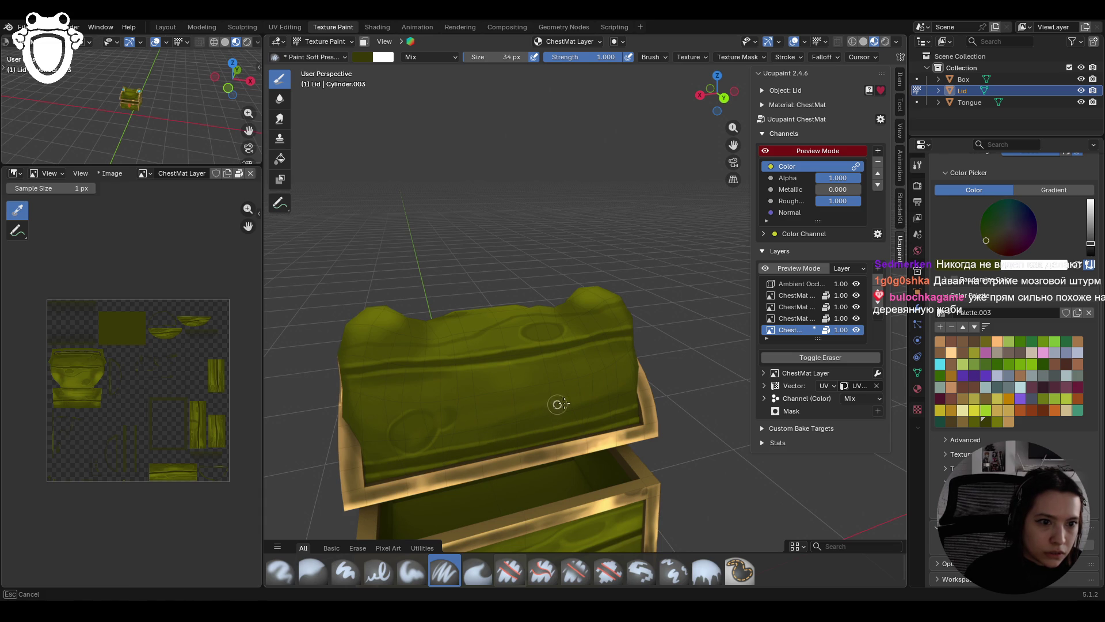
pyautogui.moveTo(481, 426); pyautogui.dragTo(484, 418)
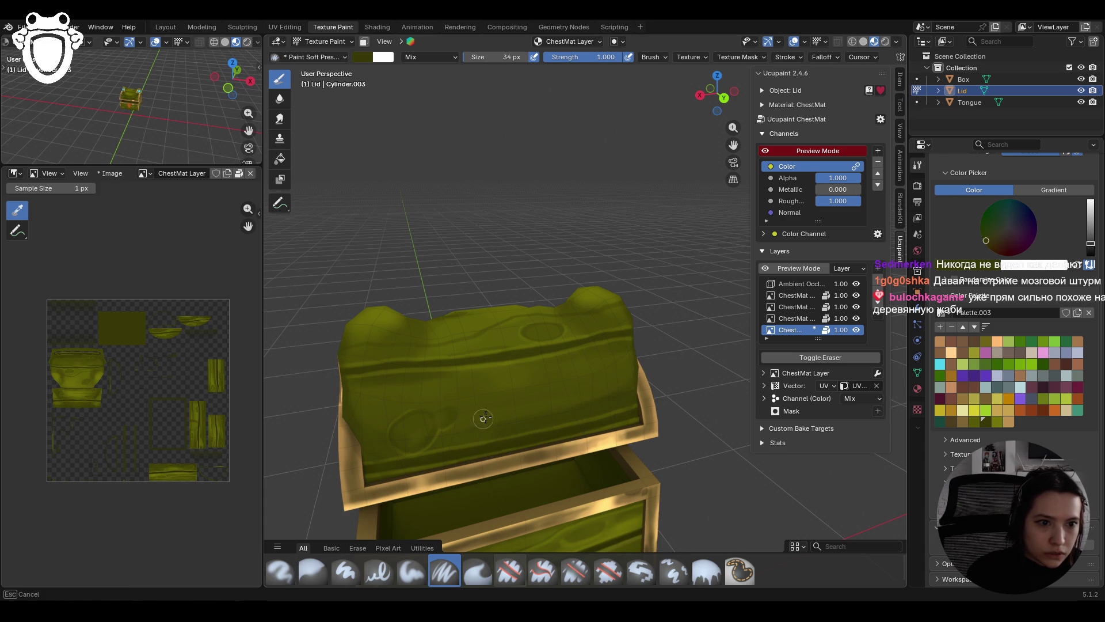
pyautogui.moveTo(572, 392)
pyautogui.mouseDown()
pyautogui.moveTo(643, 368)
pyautogui.moveTo(359, 405)
pyautogui.moveTo(440, 381)
pyautogui.mouseUp()
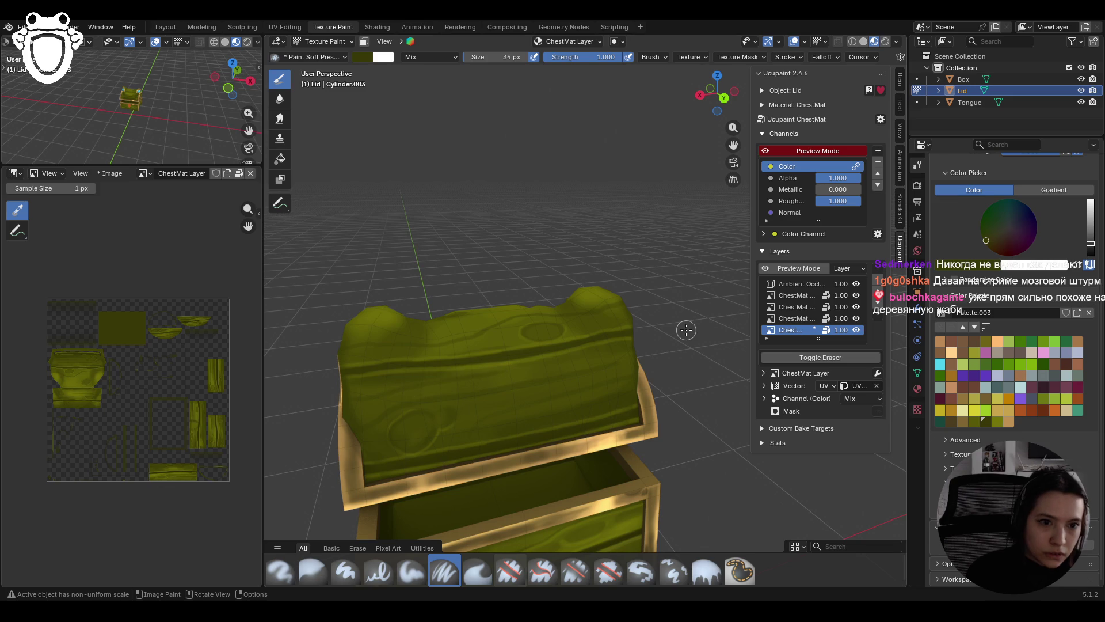
pyautogui.moveTo(338, 390); pyautogui.dragTo(493, 377)
# Step: Zoom and orbit to inspect the chest, ending on a tilted top-down view of the lid
pyautogui.scroll(-7, 524, 361)
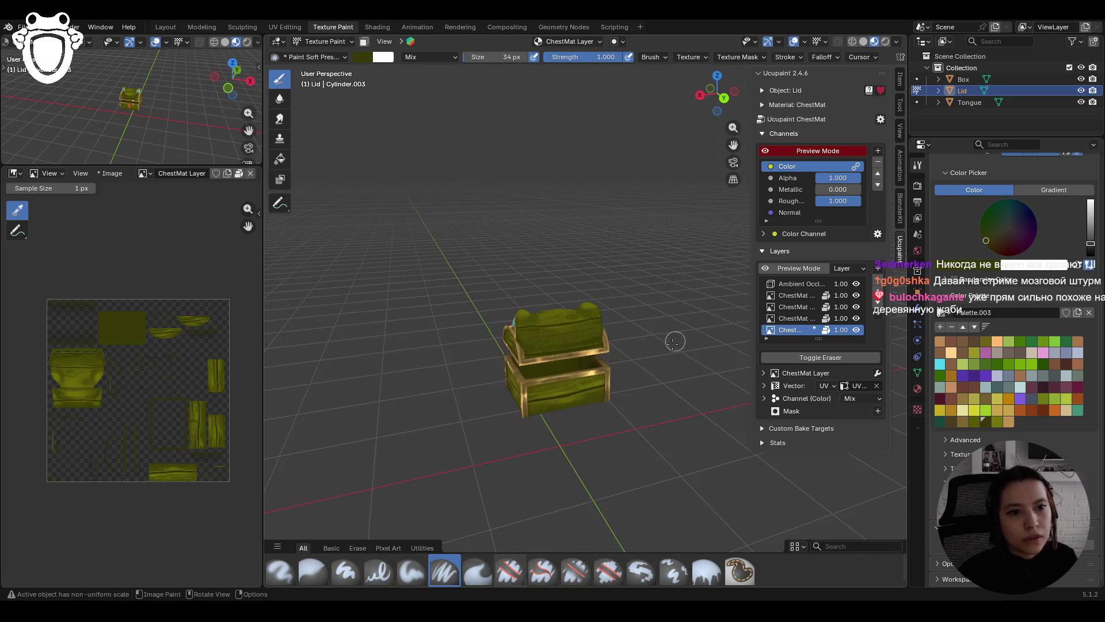
pyautogui.scroll(2, 523, 361)
pyautogui.scroll(6, 524, 360)
pyautogui.scroll(-3, 524, 361)
pyautogui.moveTo(524, 361)
pyautogui.mouseDown(button='middle')
pyautogui.moveTo(582, 402)
pyautogui.moveTo(466, 448)
pyautogui.moveTo(535, 429)
pyautogui.mouseUp(button='middle')
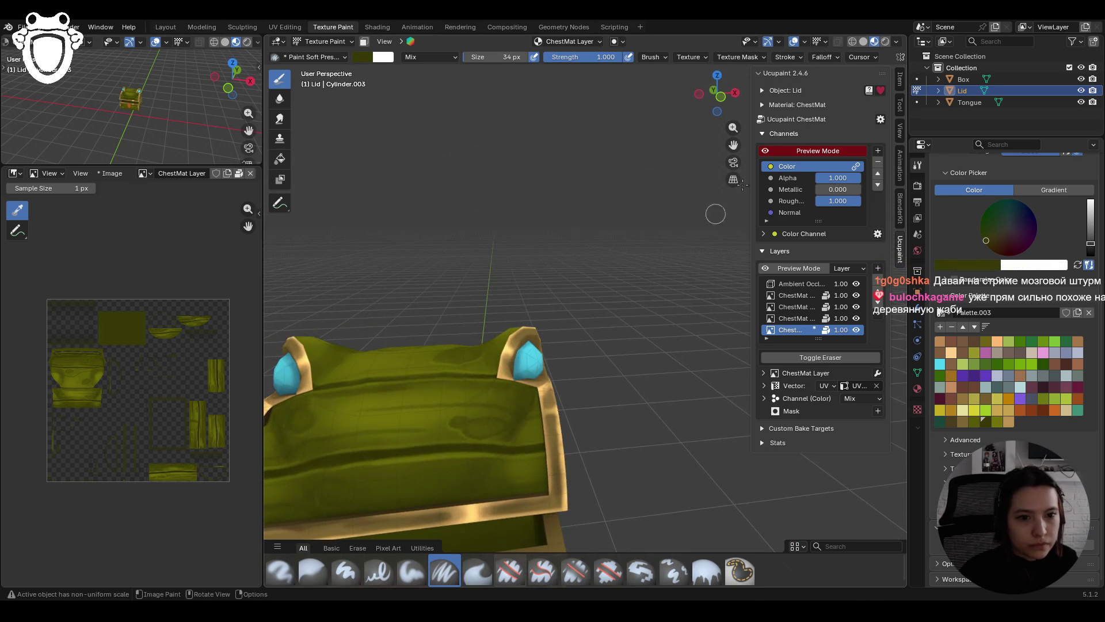
pyautogui.moveTo(733, 146); pyautogui.dragTo(726, 26)
pyautogui.moveTo(552, 322)
pyautogui.mouseDown(button='middle')
pyautogui.moveTo(544, 351)
pyautogui.moveTo(571, 364)
pyautogui.mouseUp(button='middle')
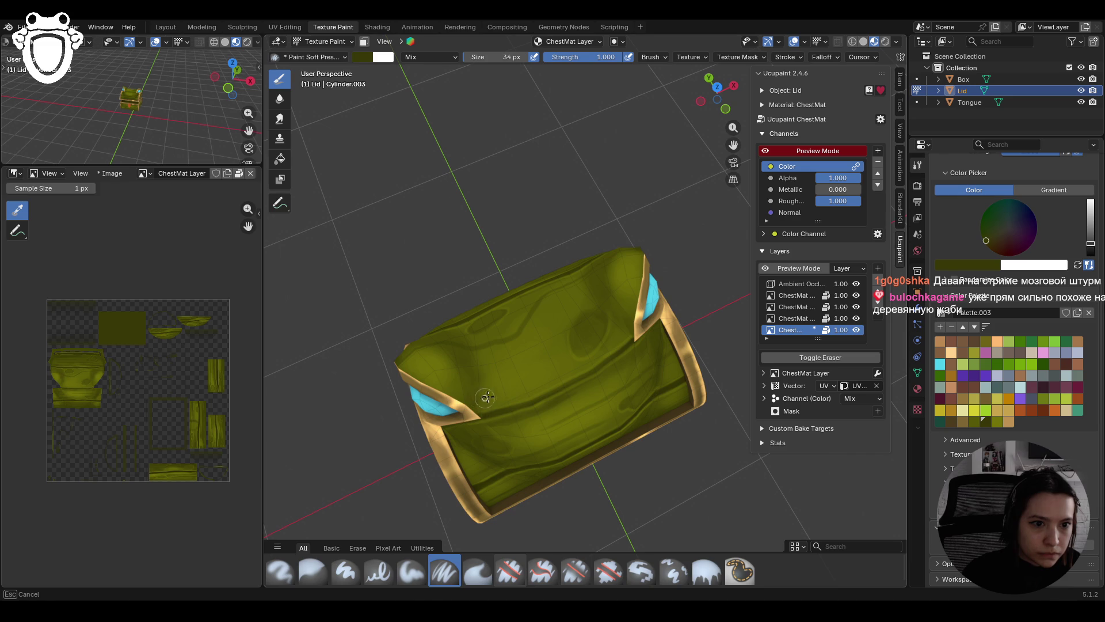